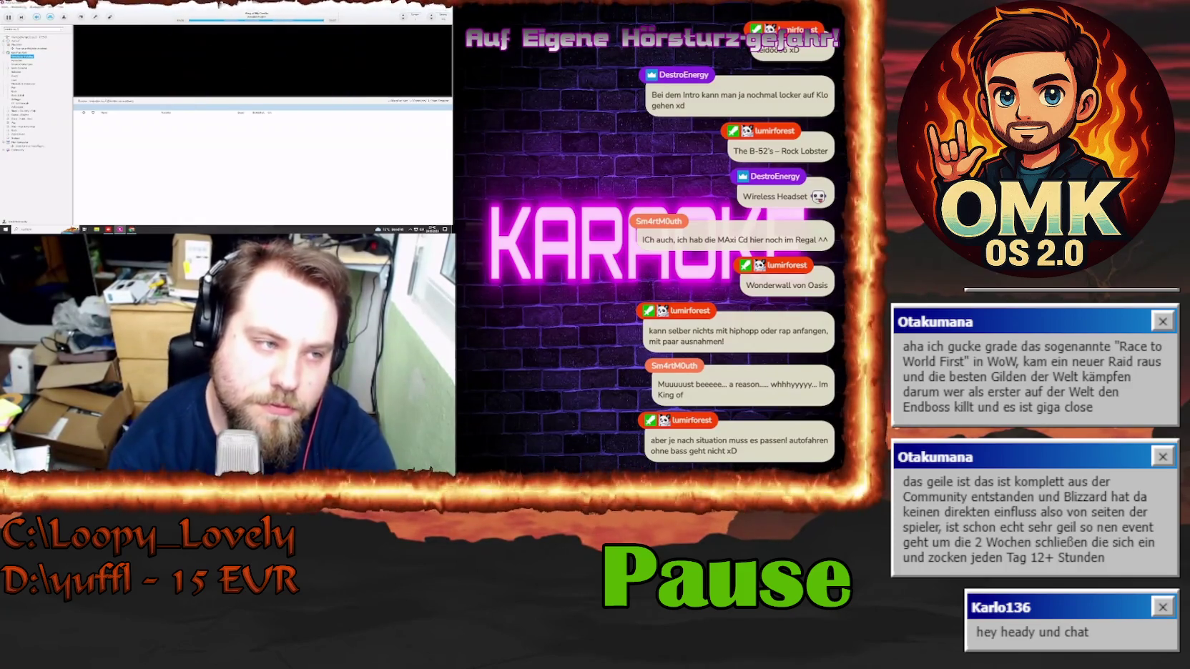
- Start the Mambo No. 5 karaoke song in KaraFun and show it fullscreen
double_click(133, 117)
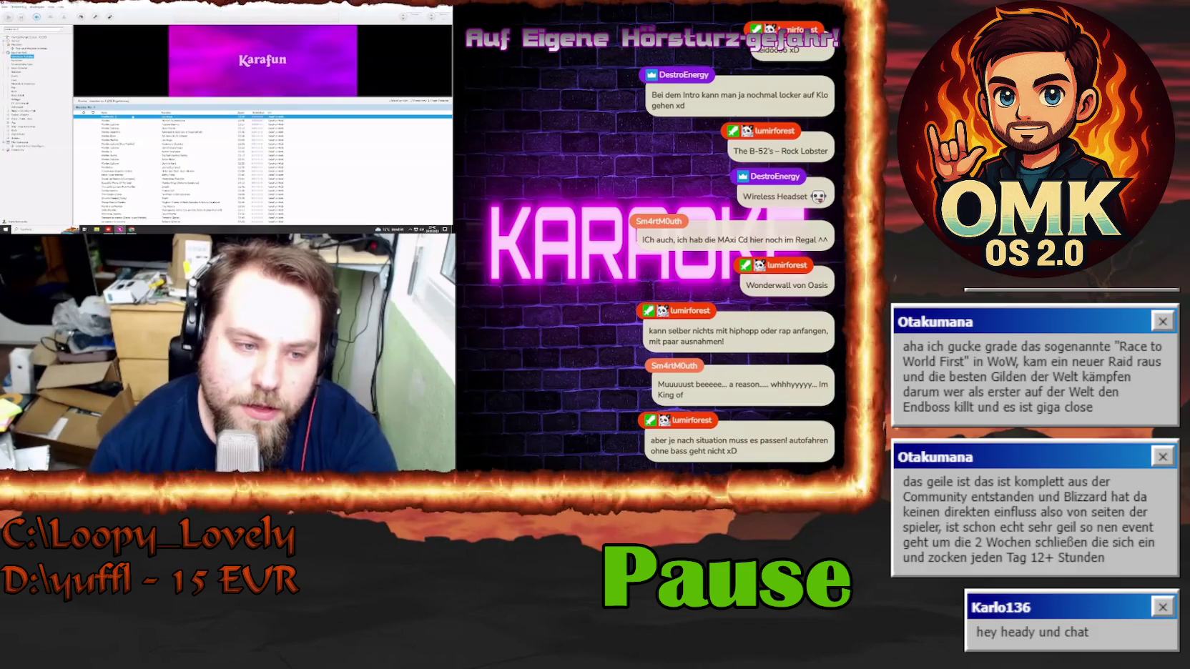
double_click(355, 74)
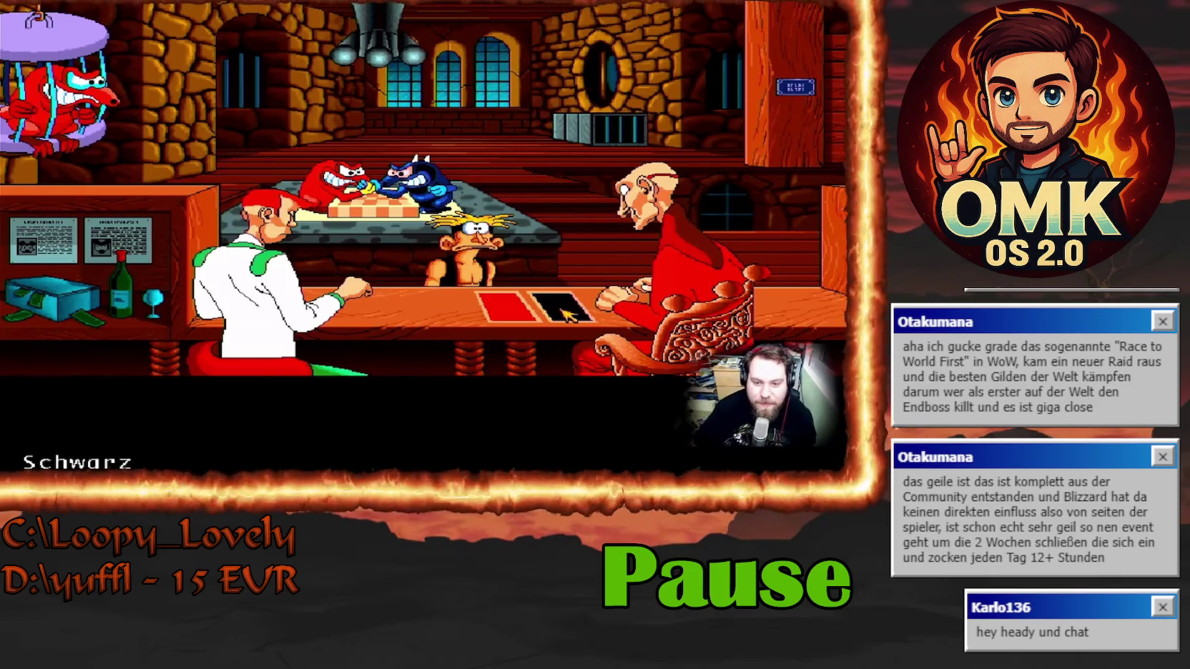
- Choose the stake action at the card table twice, so the action line reads 'Einsatz STRUL mit'
right_click(561, 313)
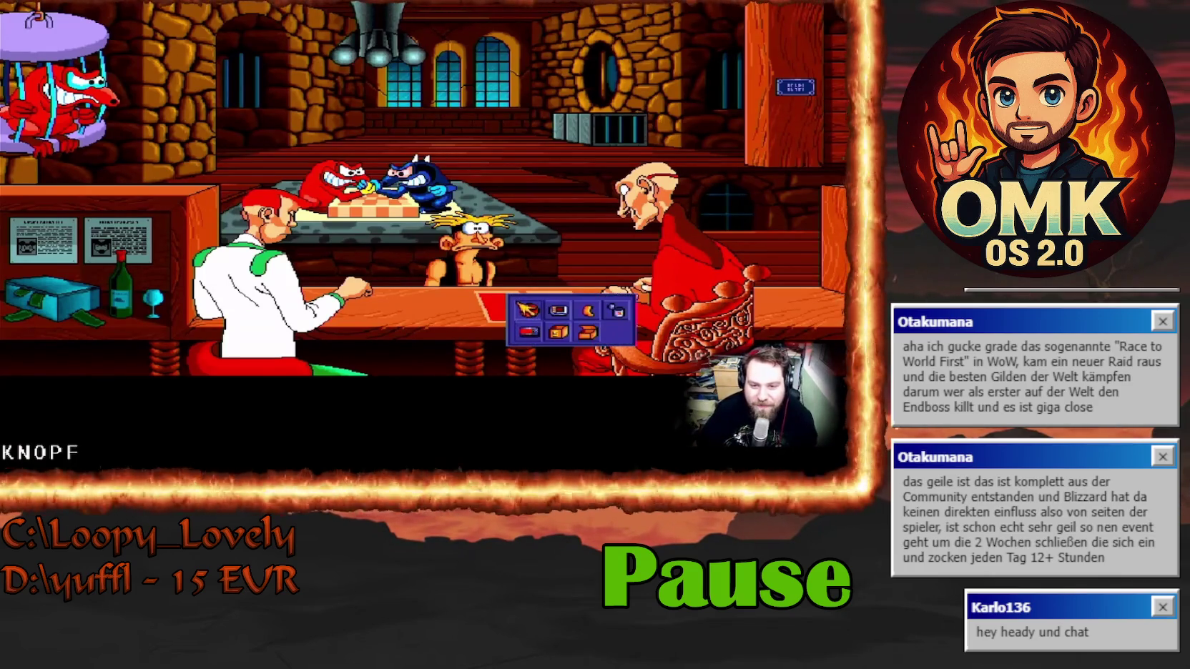
left_click(560, 312)
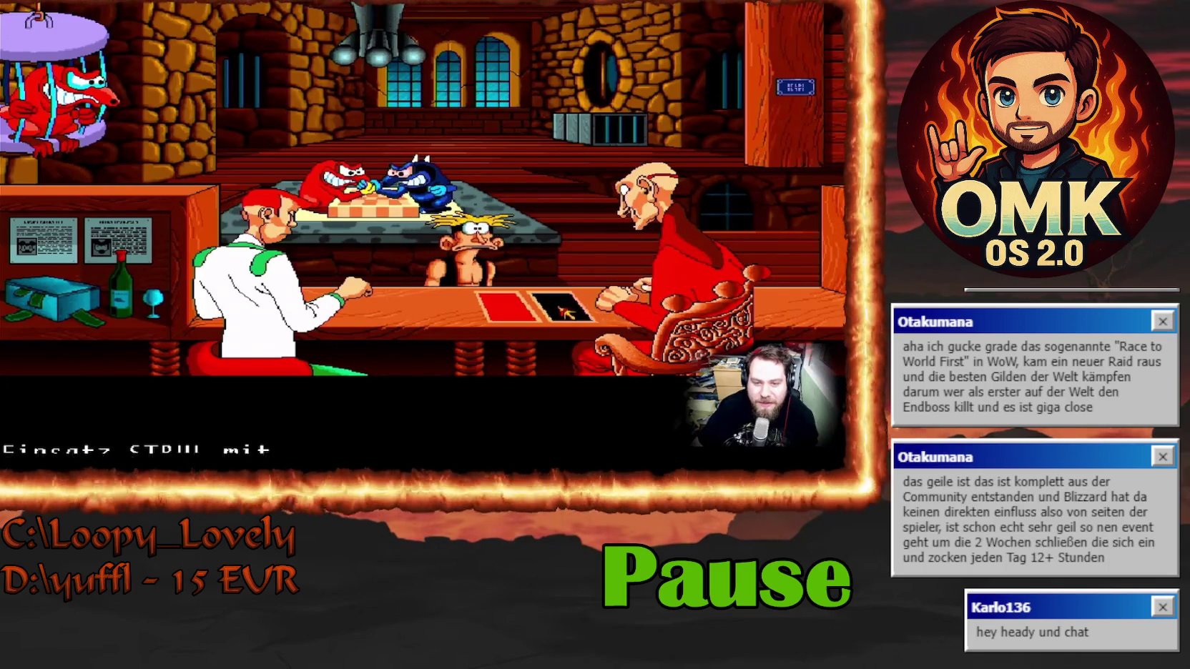
right_click(562, 311)
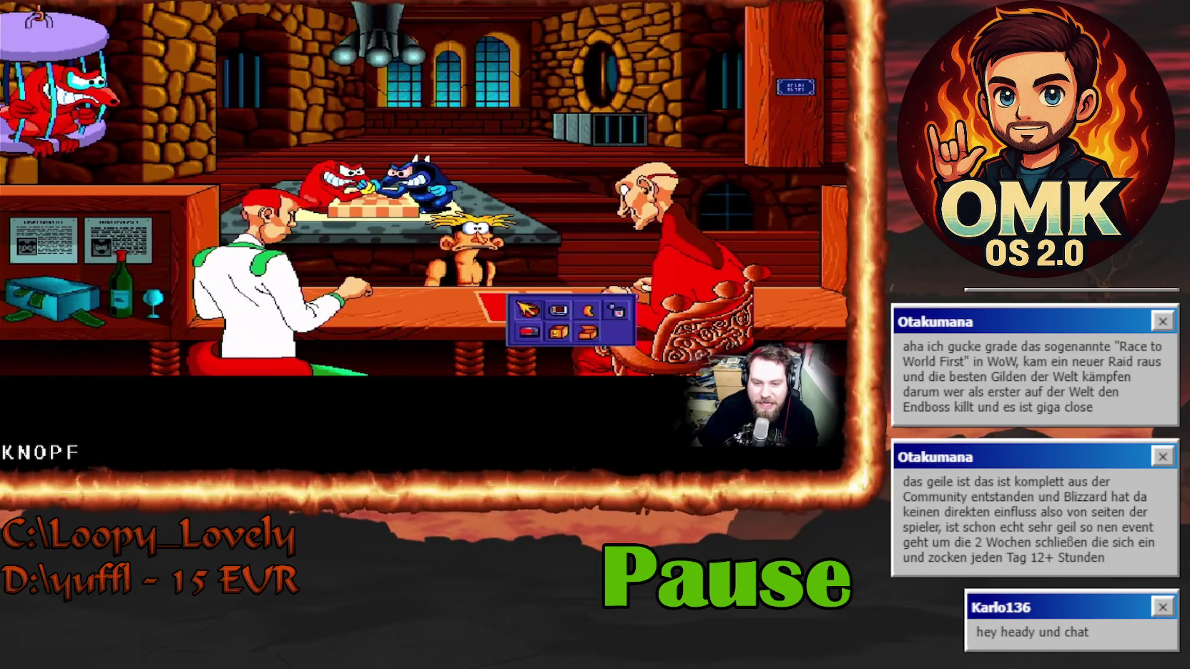
left_click(557, 333)
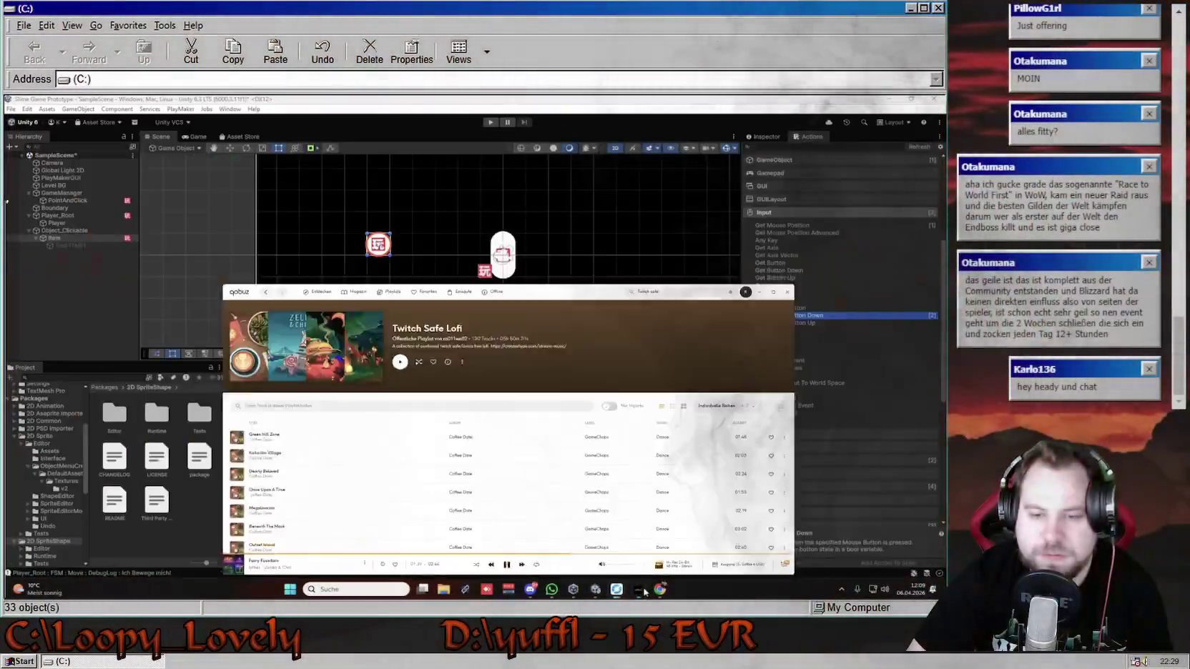
- Minimize Qobuz, add two new states to the Item FSM, and place Zustand 2 below Zustand 1
left_click(643, 592)
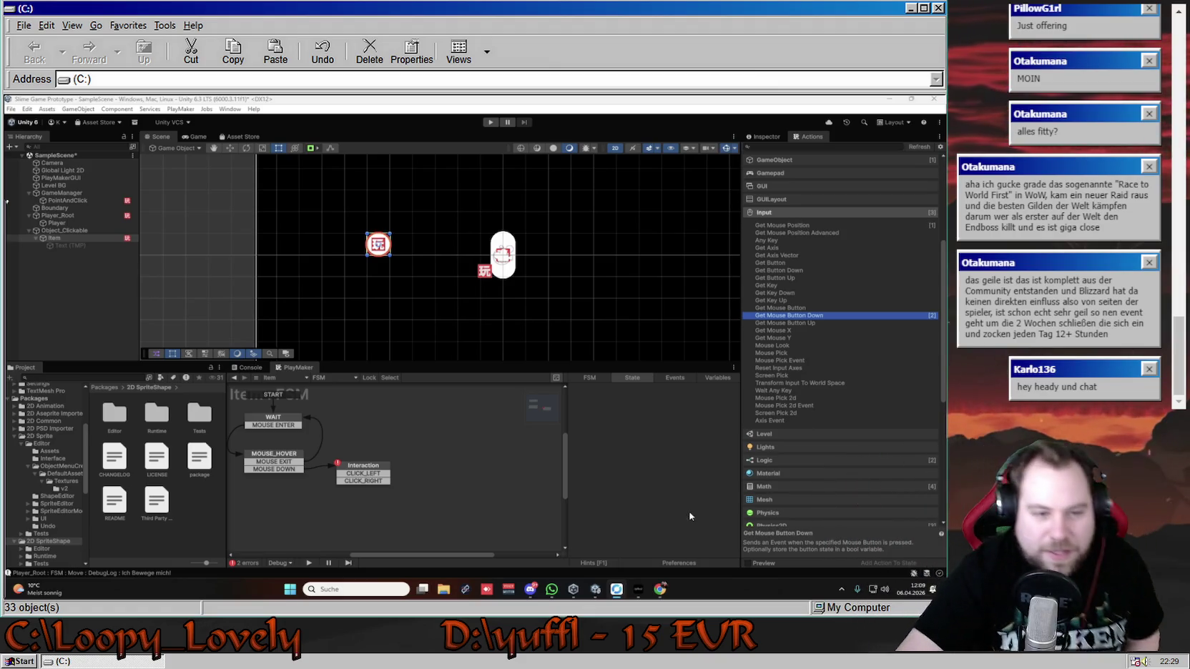
right_click(454, 441)
left_click(483, 444)
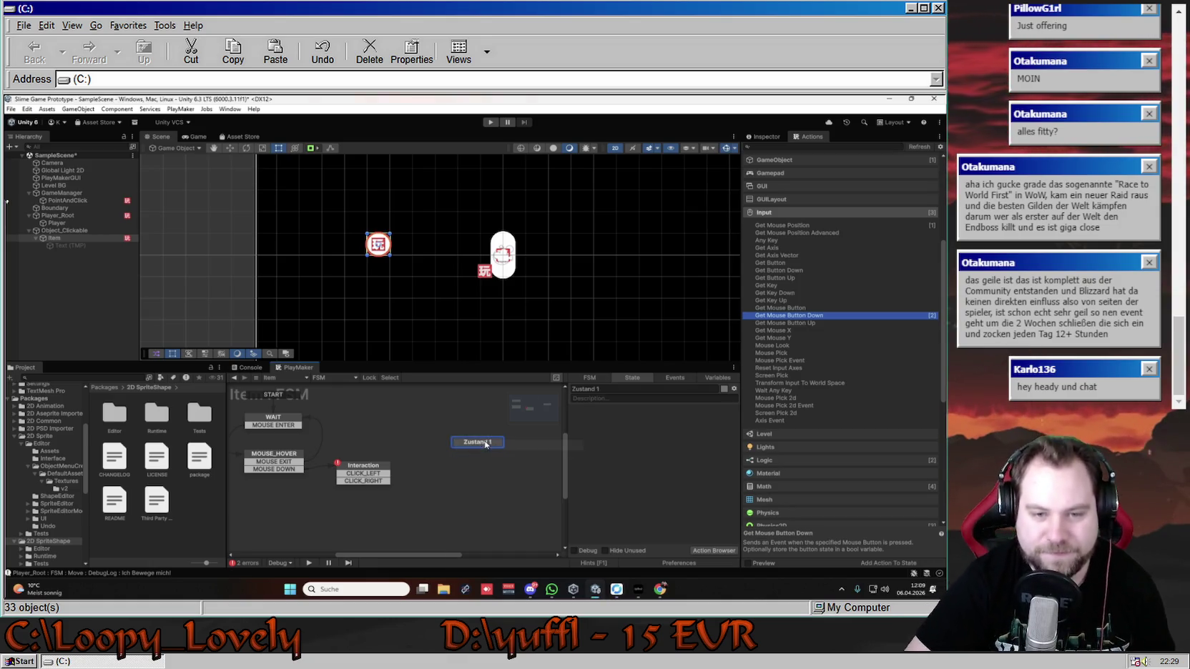
right_click(475, 469)
left_click(488, 345)
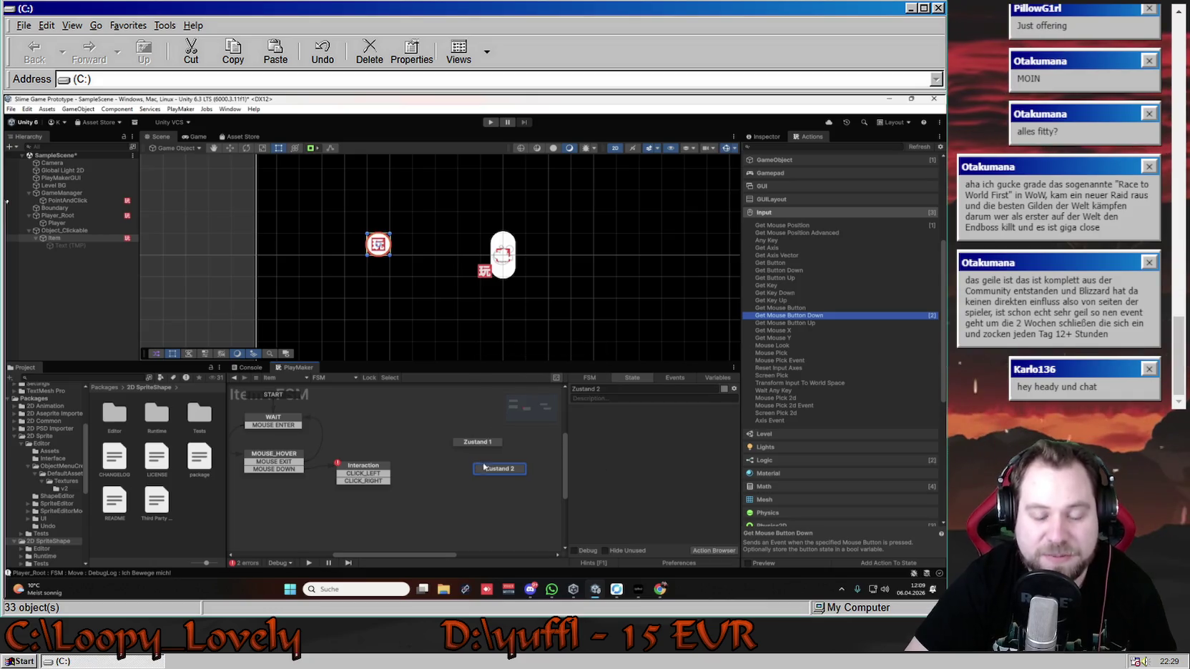
left_click_drag(471, 481, 443, 497)
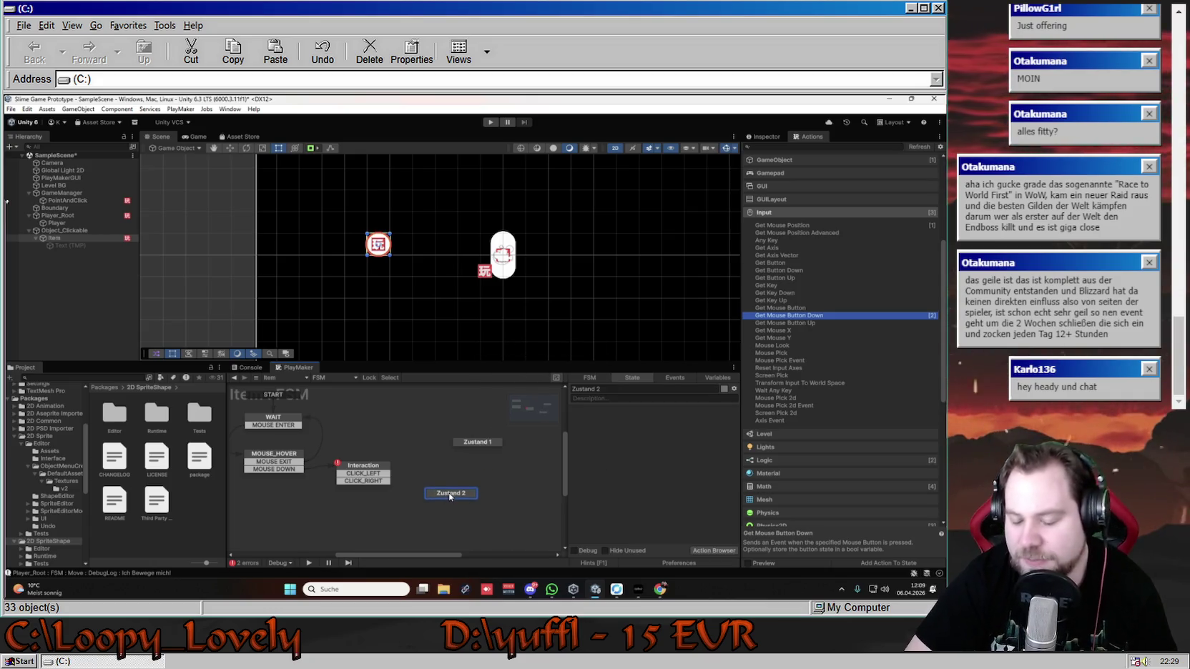
- Arrange the Zustand 1 and Zustand 2 nodes in the Item FSM graph
left_click(919, 588)
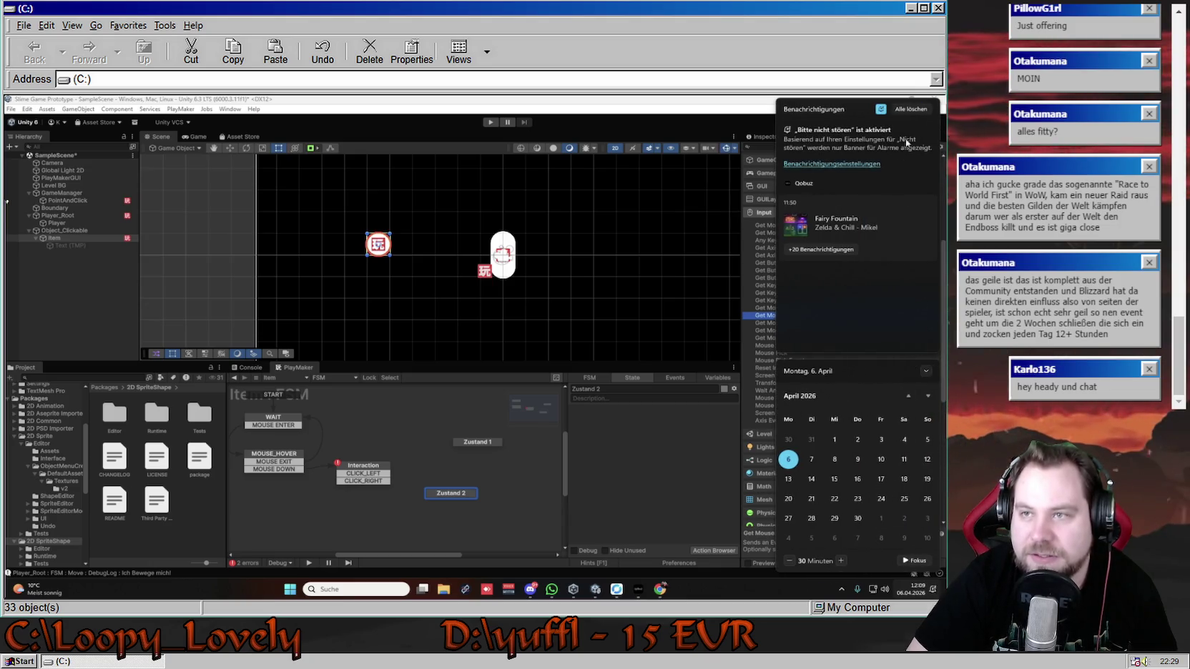
left_click(579, 514)
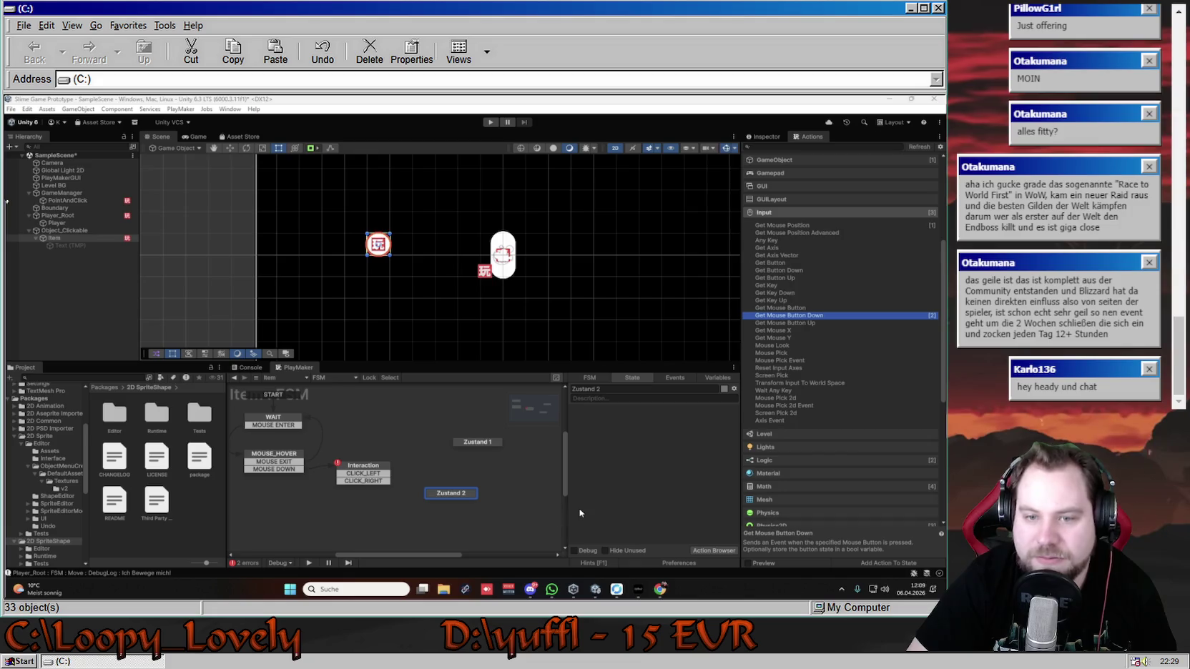
left_click_drag(469, 443, 450, 443)
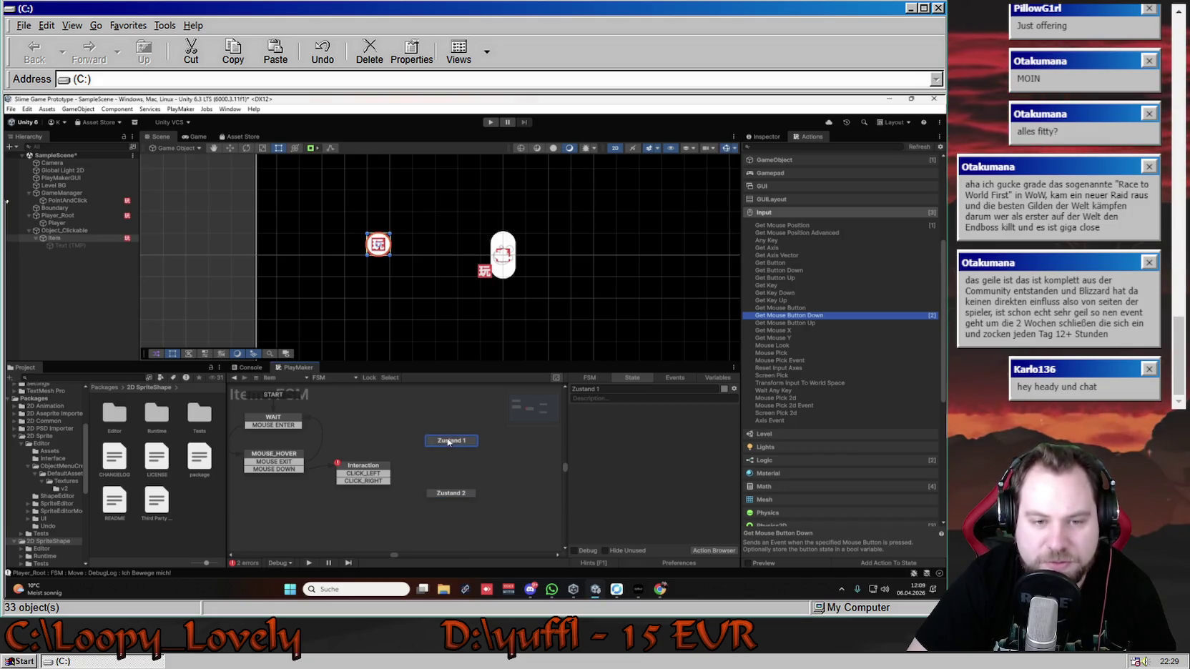
left_click(457, 495)
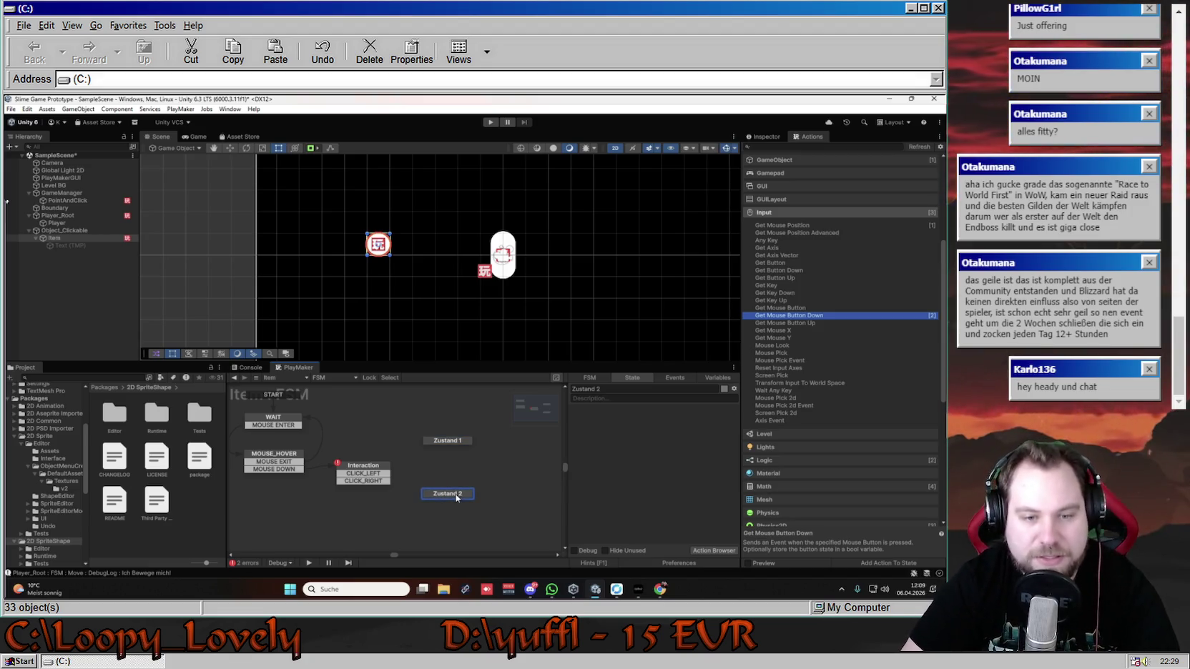
left_click_drag(459, 498, 456, 498)
- Rename the Zustand 1 state to 'Anschauen' in the State tab
left_click(453, 443)
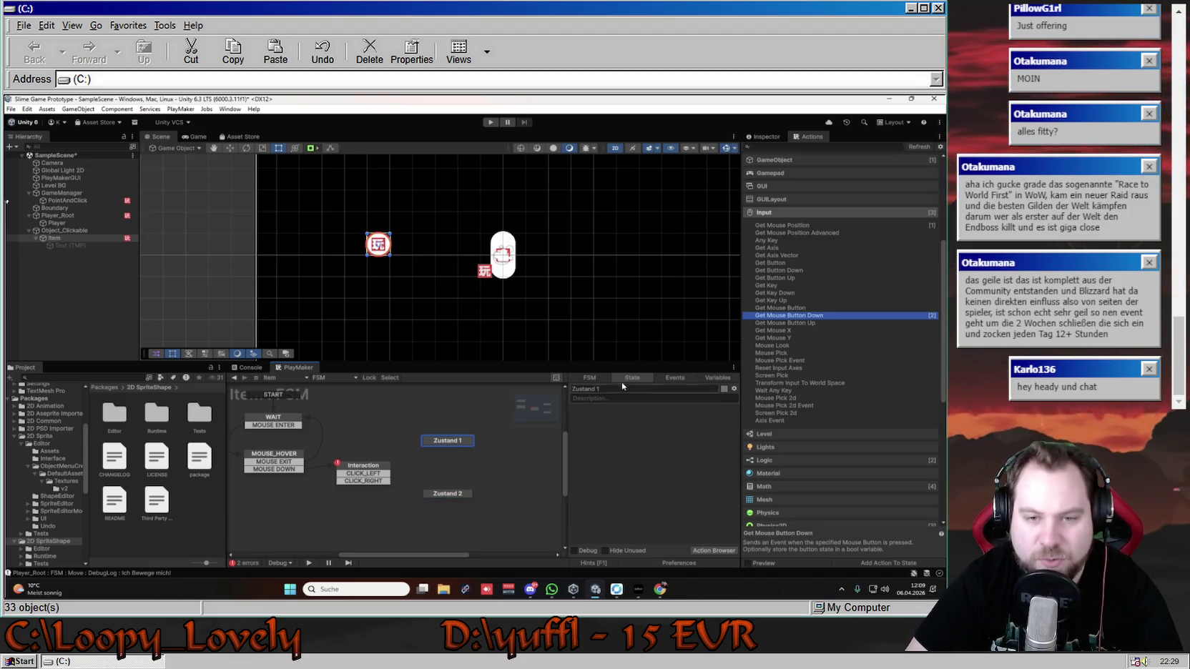
left_click(616, 388)
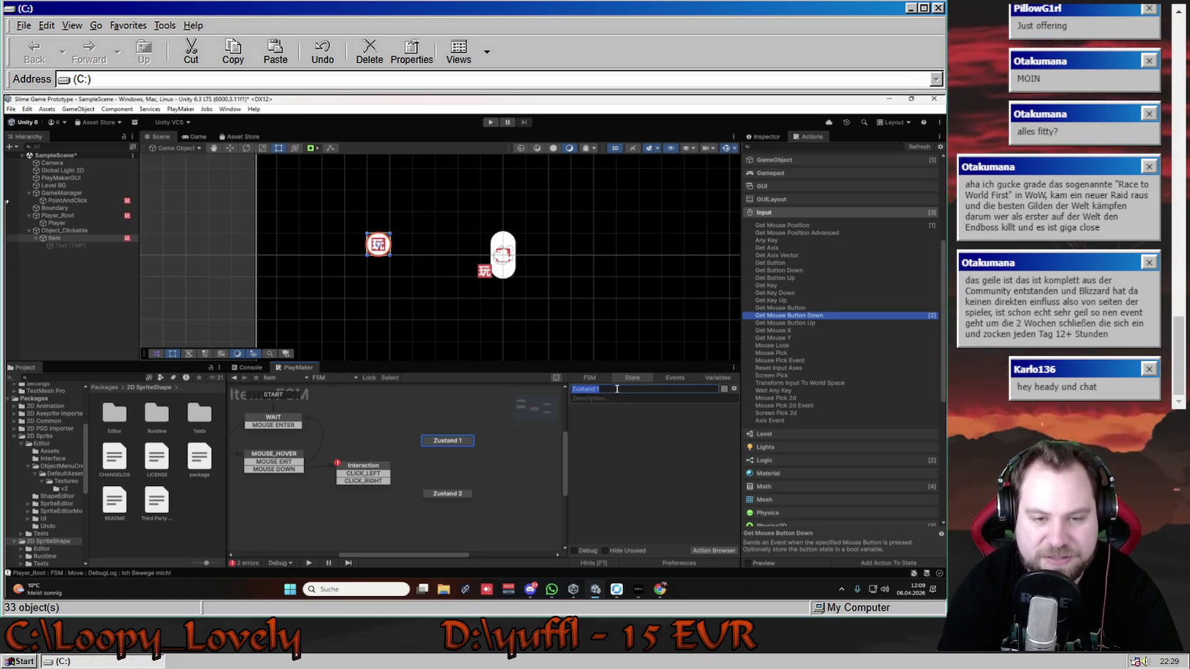
key("BackSpace")
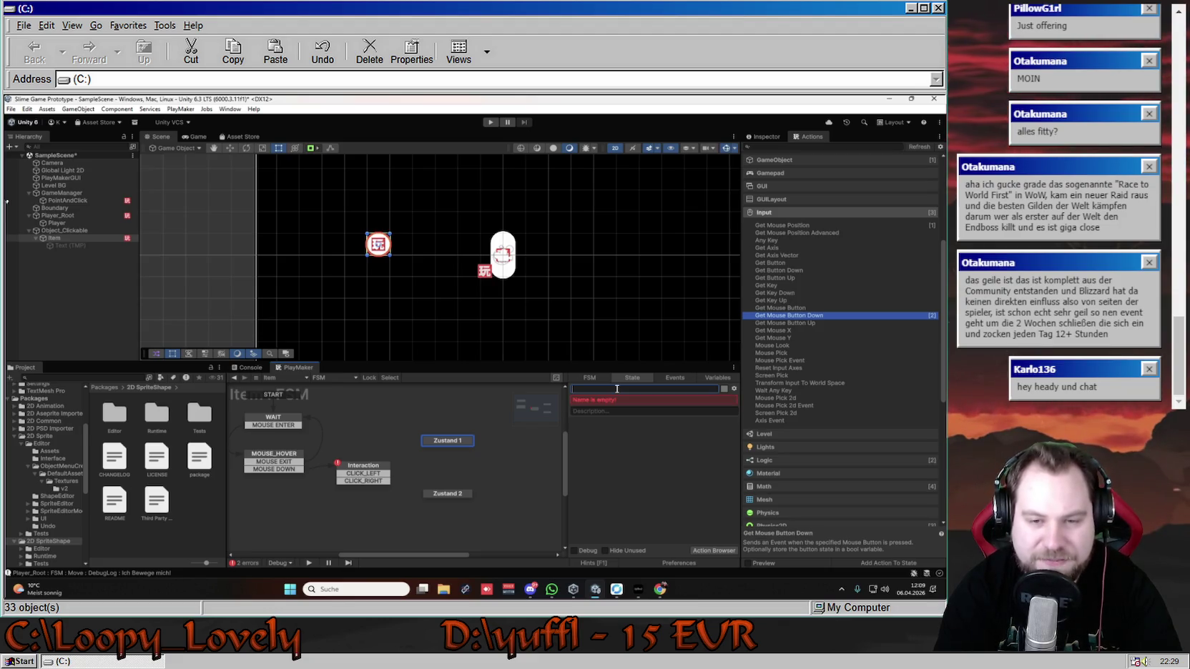
type("Anschauen")
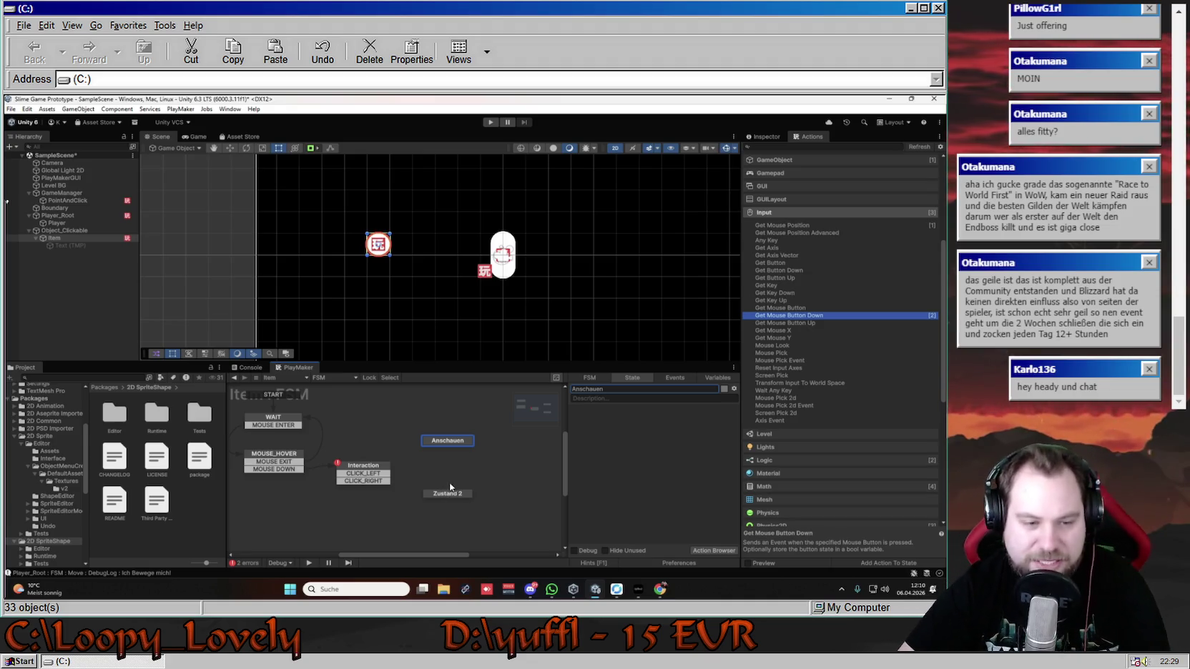
- Rename the Zustand 2 state to 'Interaktion'
left_click(450, 496)
left_click(609, 387)
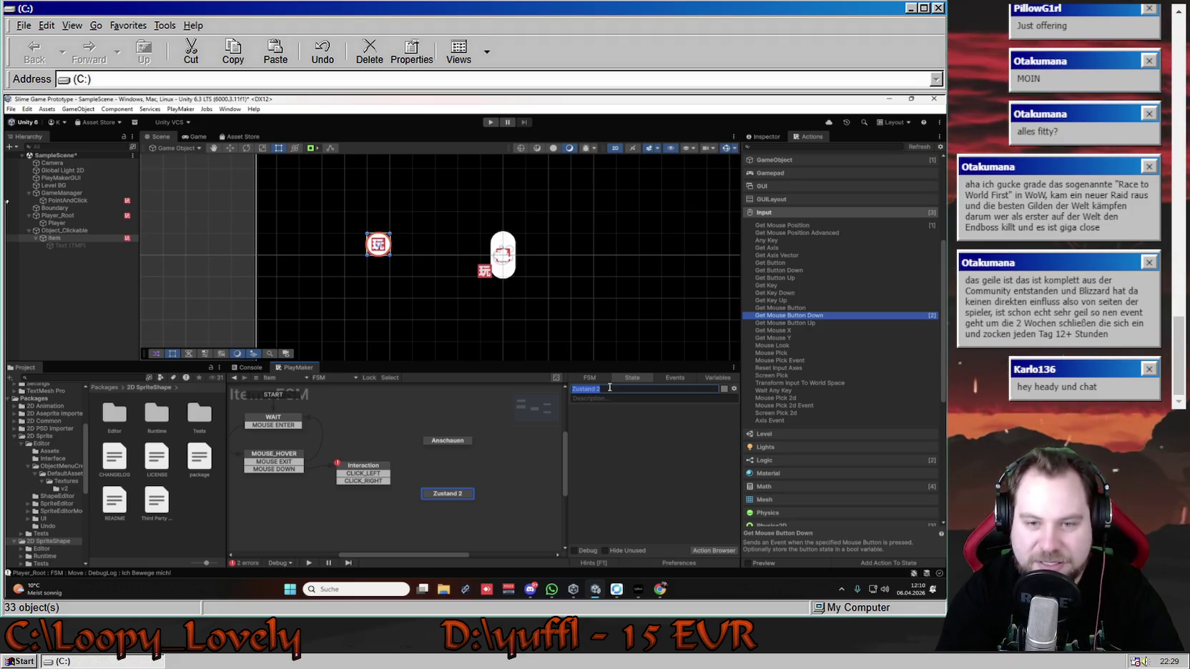
type("Int")
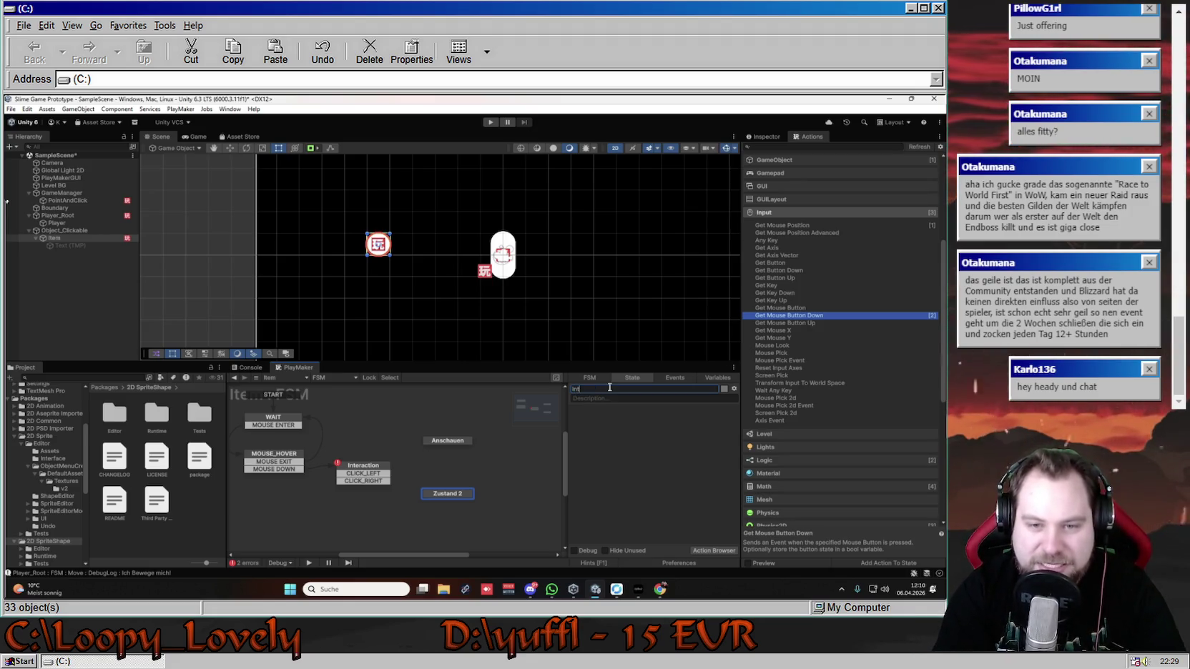
type("eraktion")
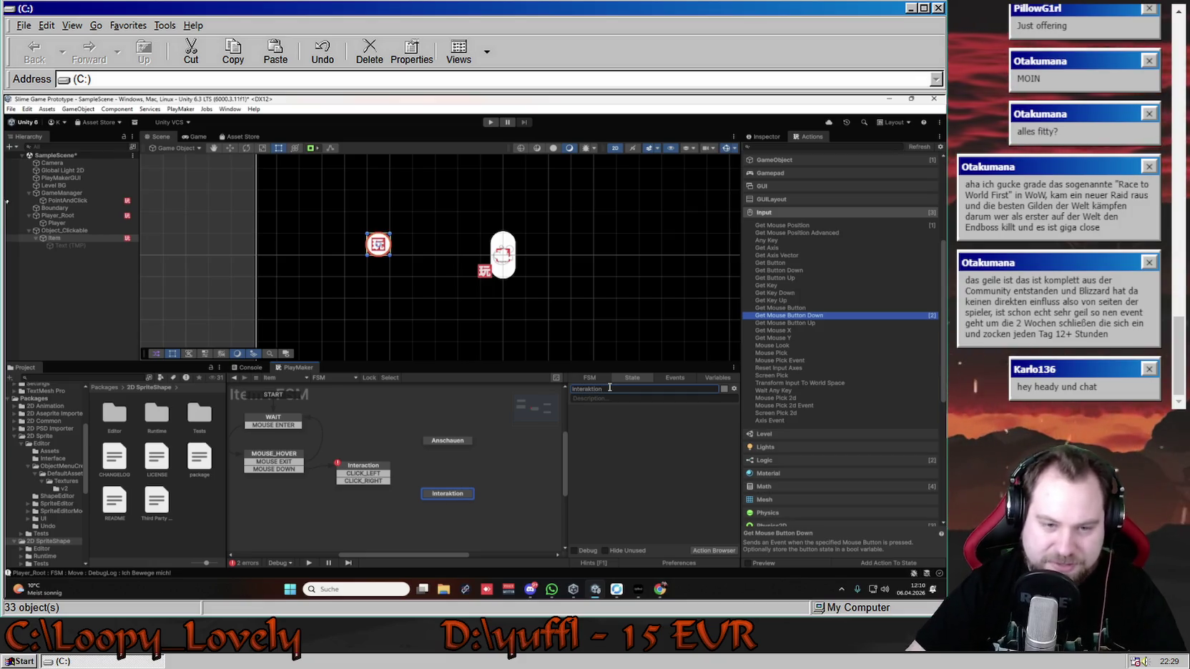
- Link CLICK_LEFT to Anschauen and CLICK_RIGHT to Interaktion, then tidy the graph
left_click_drag(364, 473, 434, 444)
left_click_drag(385, 481, 432, 493)
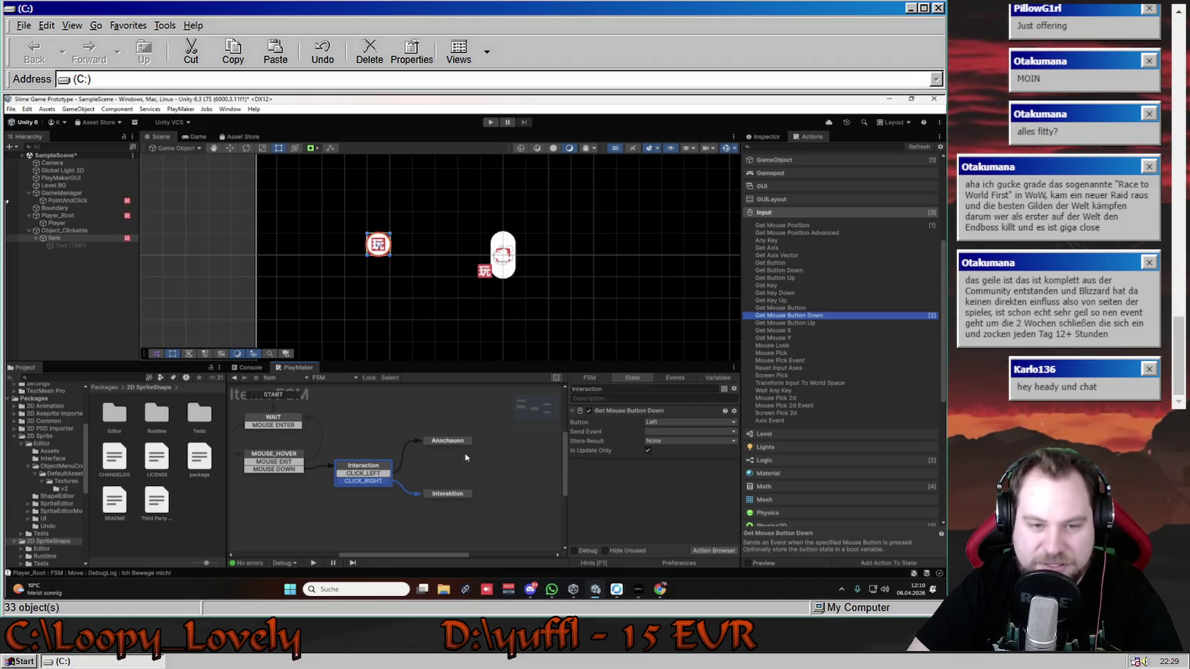
left_click_drag(453, 446, 449, 439)
left_click_drag(461, 493, 457, 496)
left_click_drag(446, 437, 449, 435)
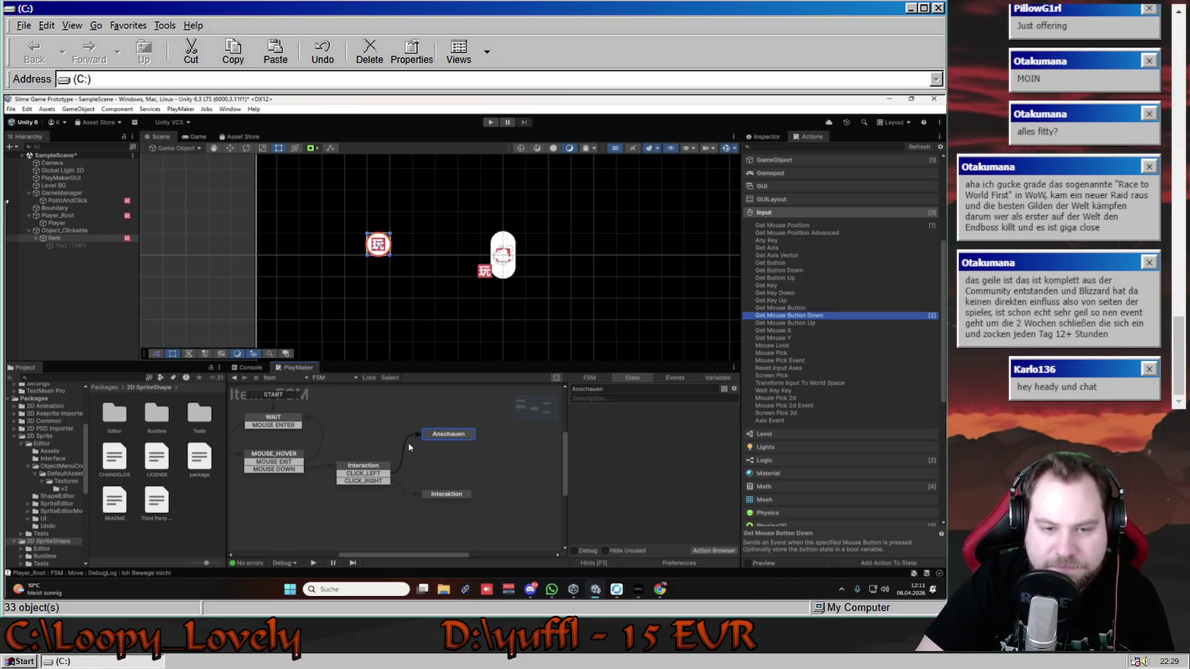
left_click(456, 495)
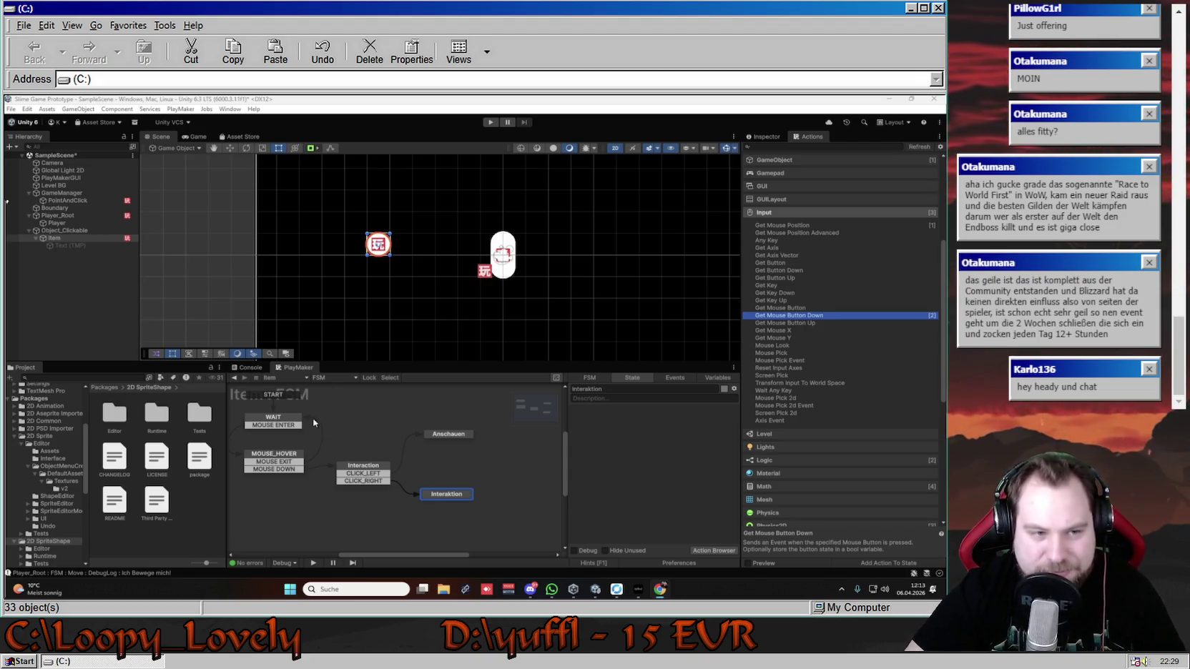
- Rename the Item object to 'Eventpunkt' in the Hierarchy
left_click_drag(381, 557, 372, 556)
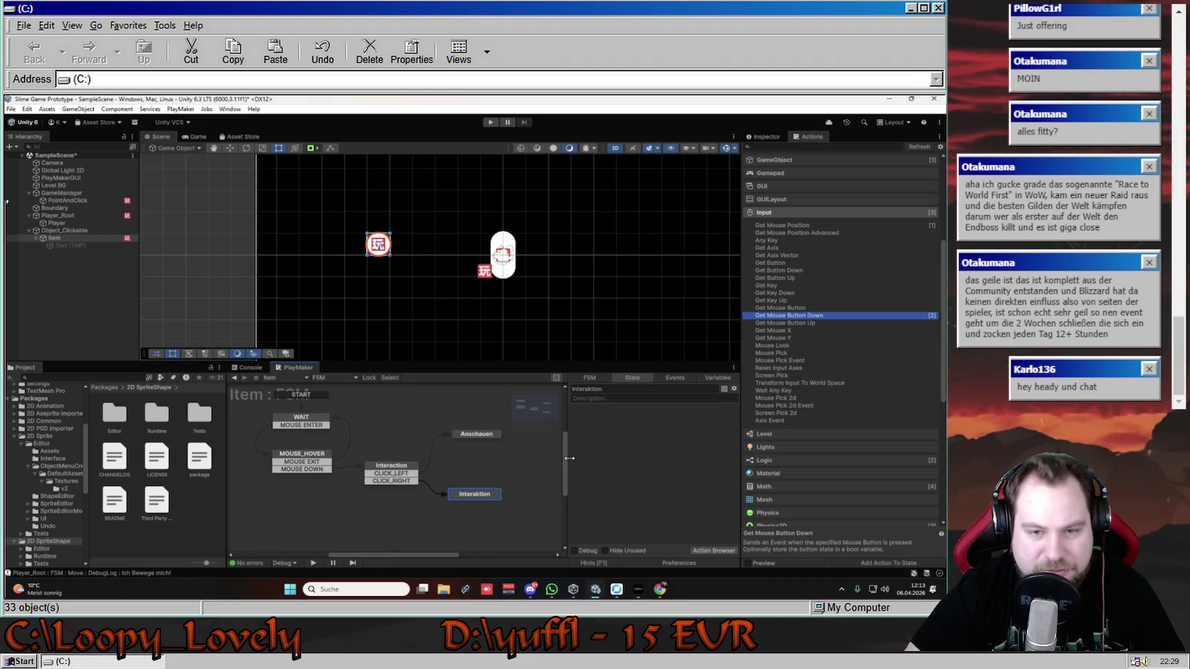
scroll(237, 479, "up", 2)
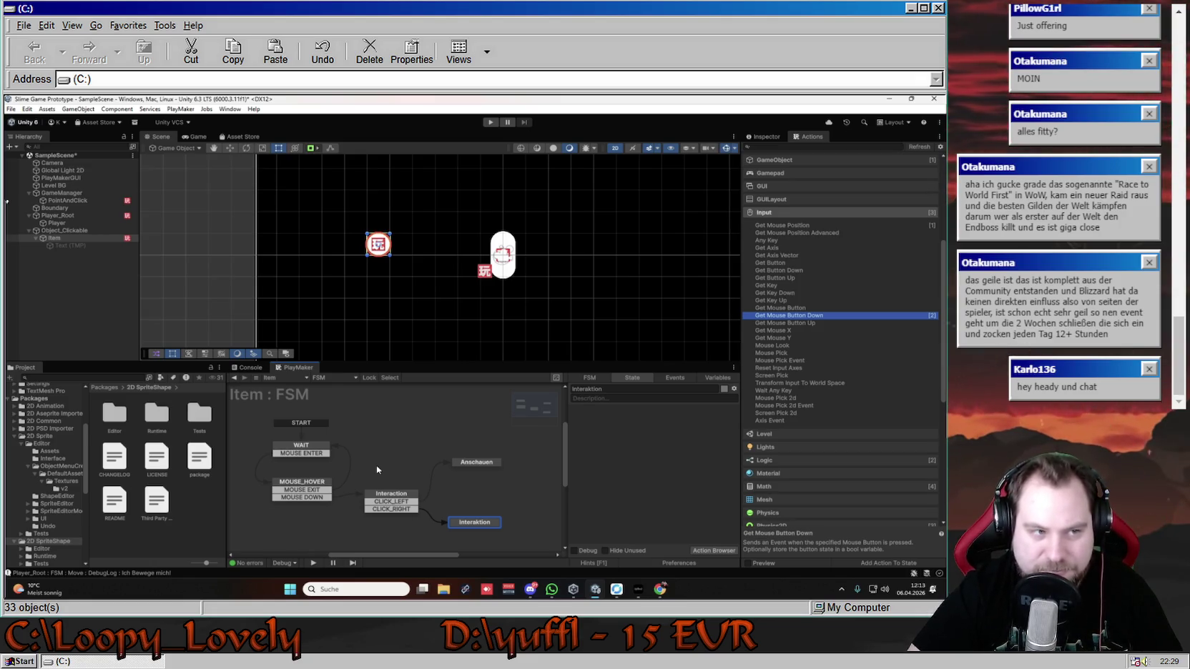
right_click(56, 238)
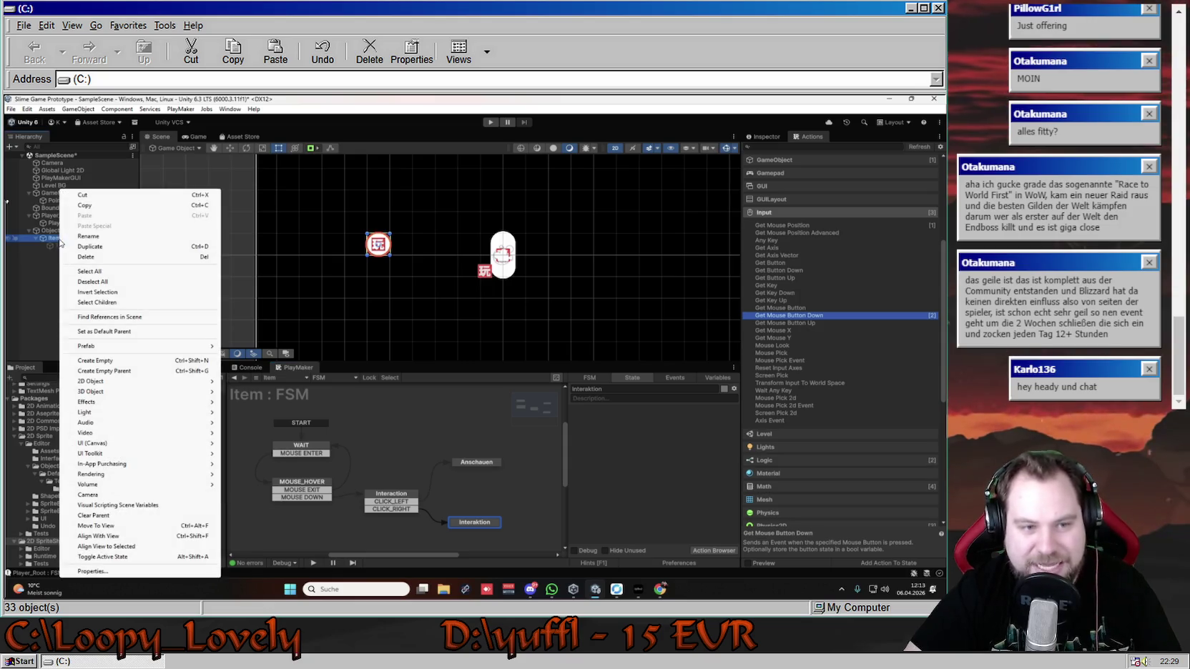
left_click(108, 236)
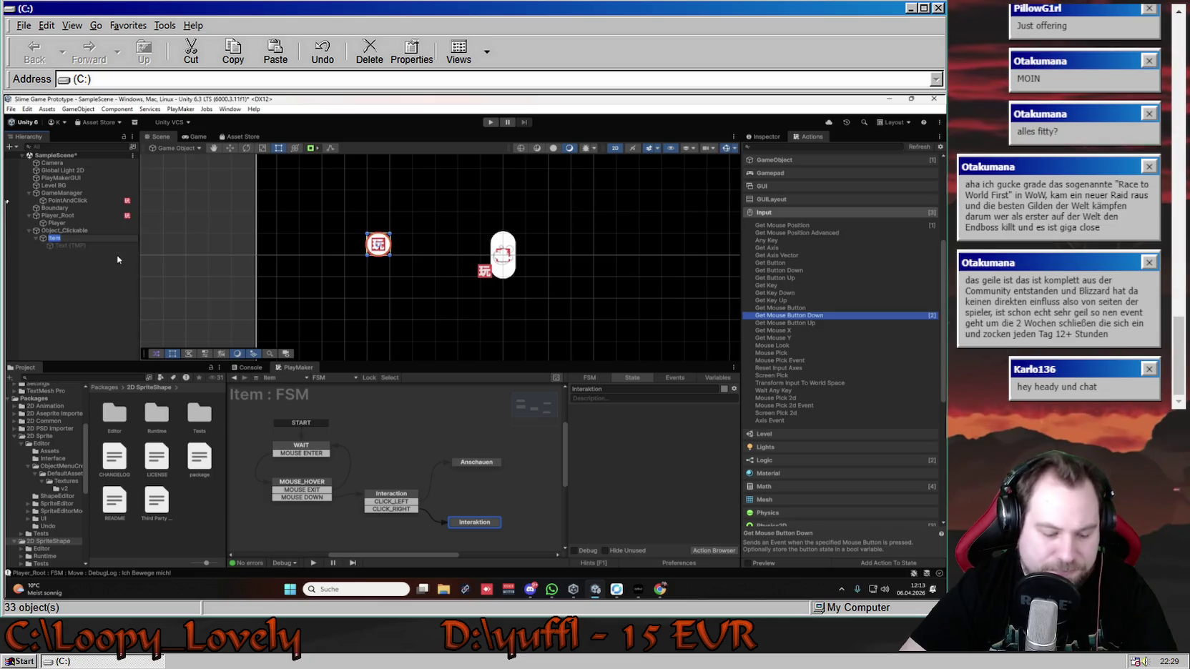
type("Eventpunkt")
key("Return")
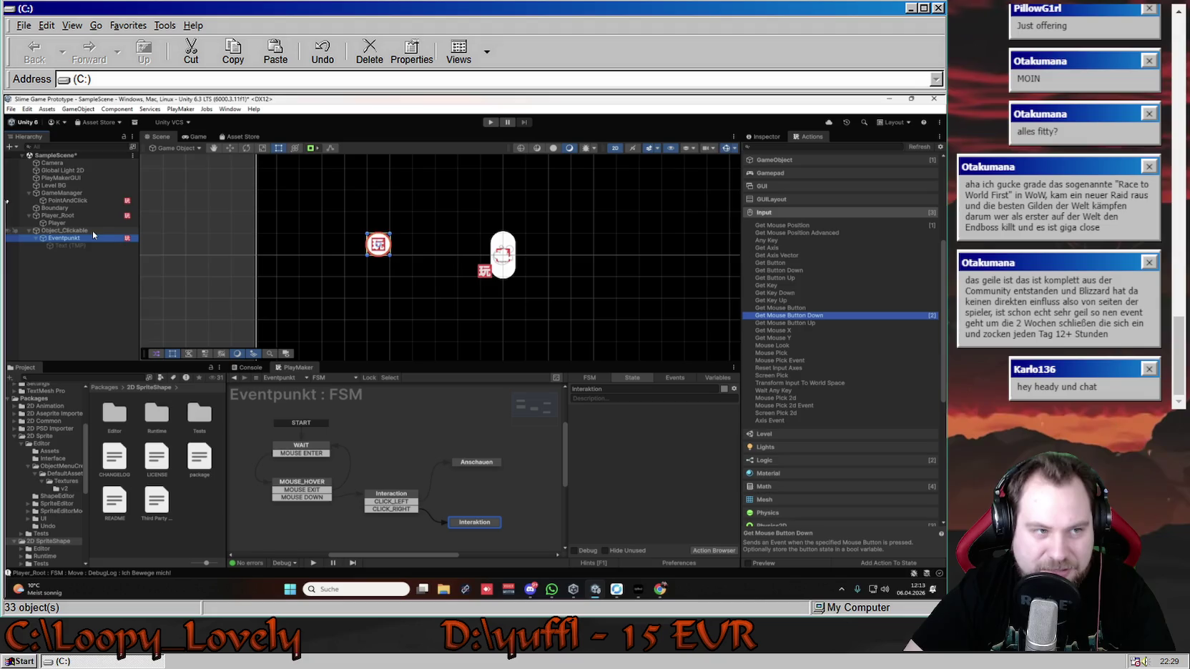
- Move Object_Clickable under GameManager, below PointAndClick
left_click_drag(79, 231, 71, 197)
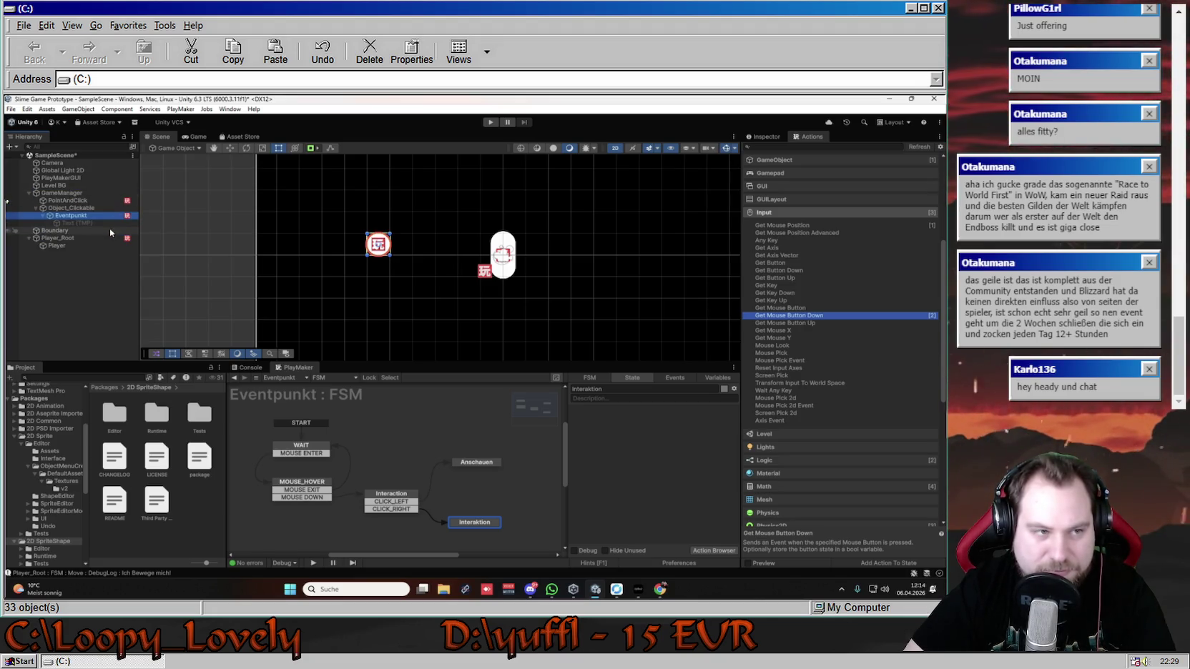
left_click(41, 209)
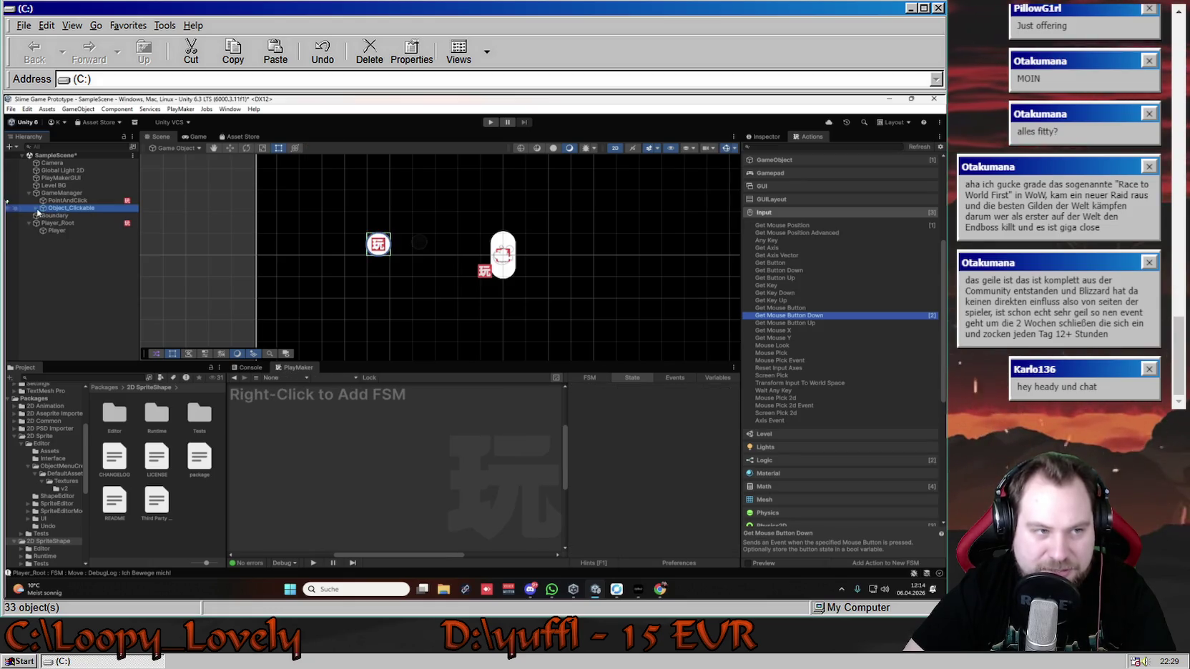
left_click(72, 215)
left_click(79, 221)
left_click(79, 216)
left_click(75, 209)
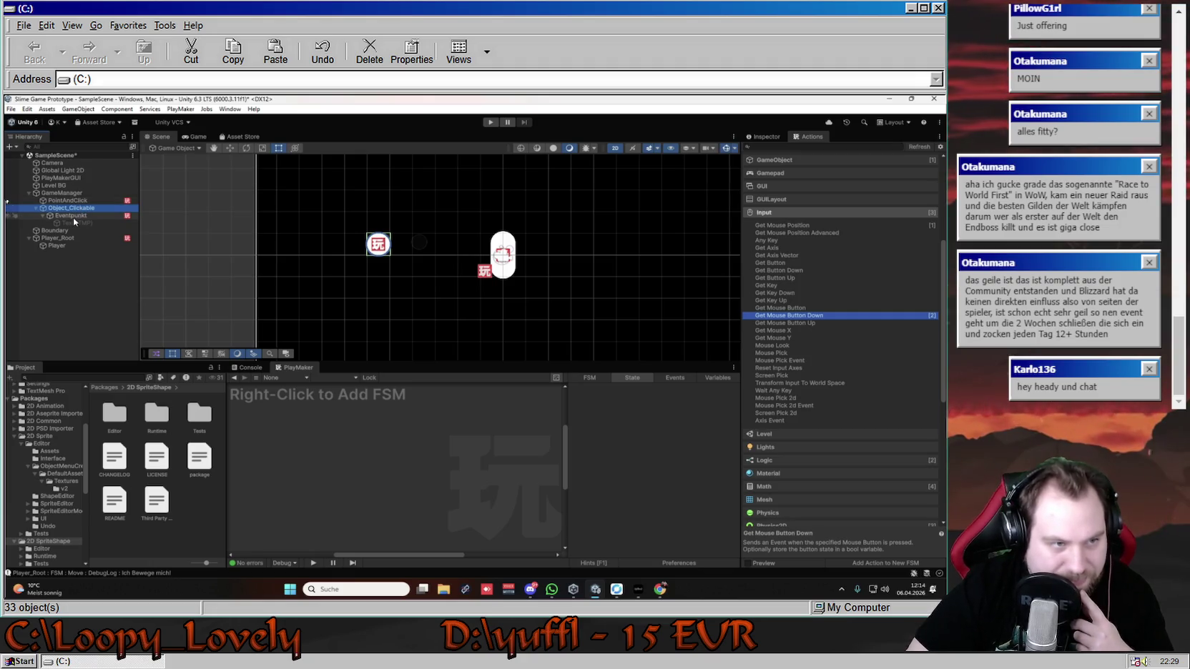
- Inspect Eventpunkt's FSM, checking the WAIT state and the MOUSE_HOVER state's actions
left_click(72, 216)
left_click(299, 453)
left_click(311, 494)
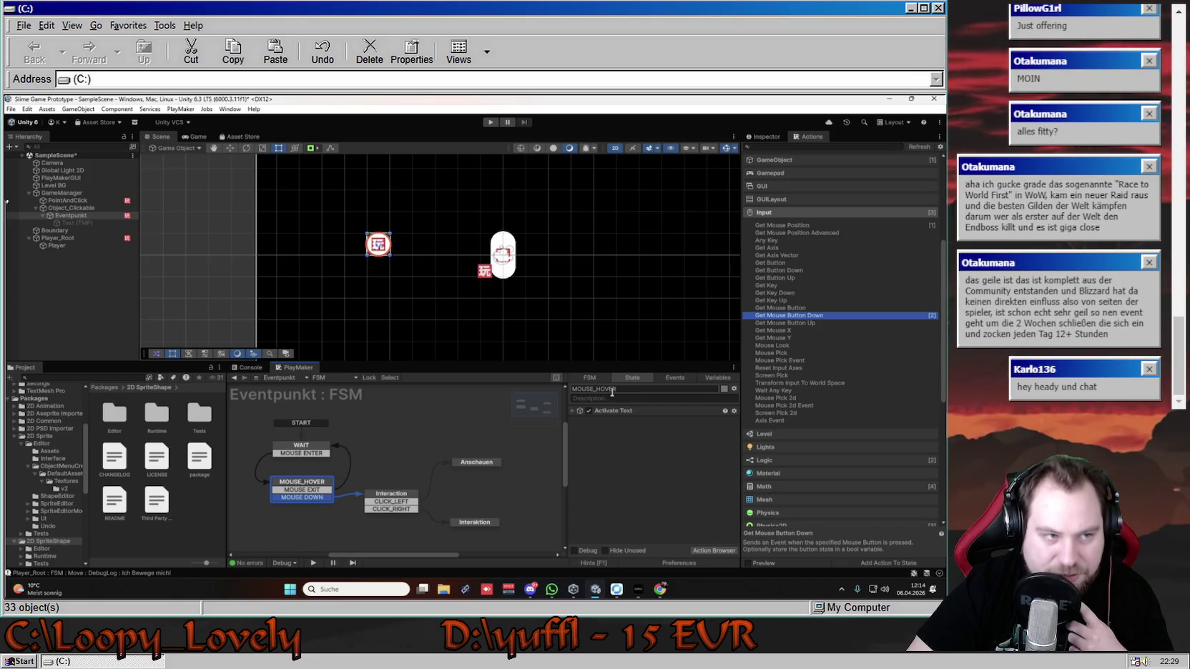
left_click(71, 208)
left_click(71, 215)
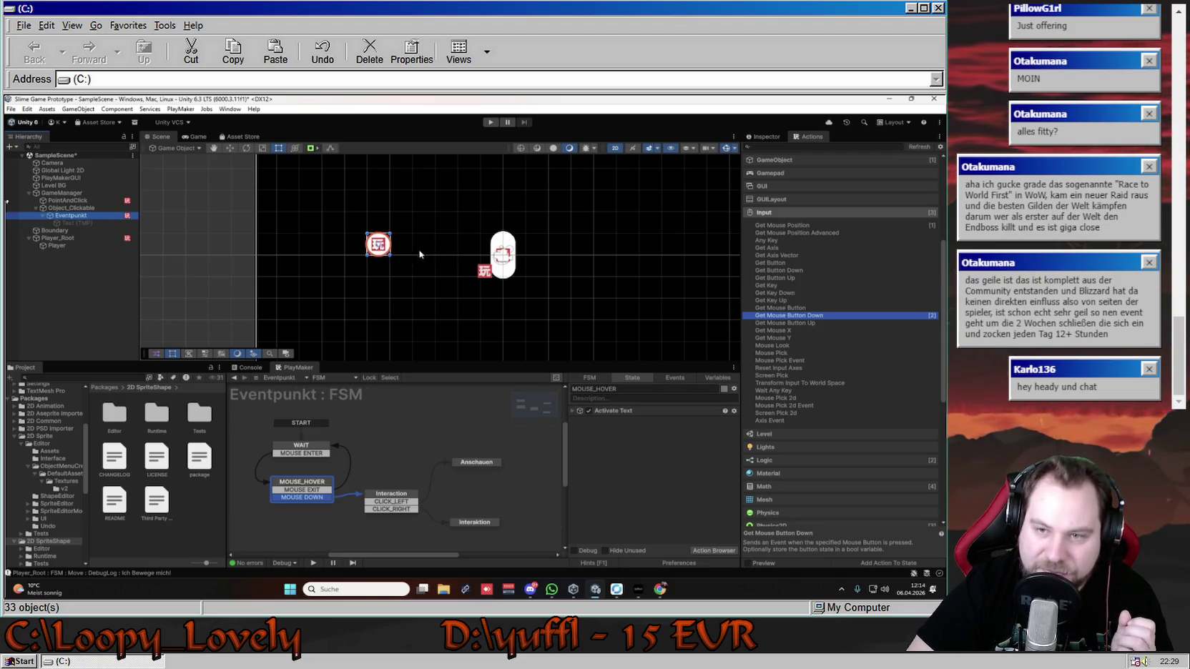
- Remove the Sprite Renderer component from Eventpunkt in the Inspector
scroll(778, 325, "up", 5)
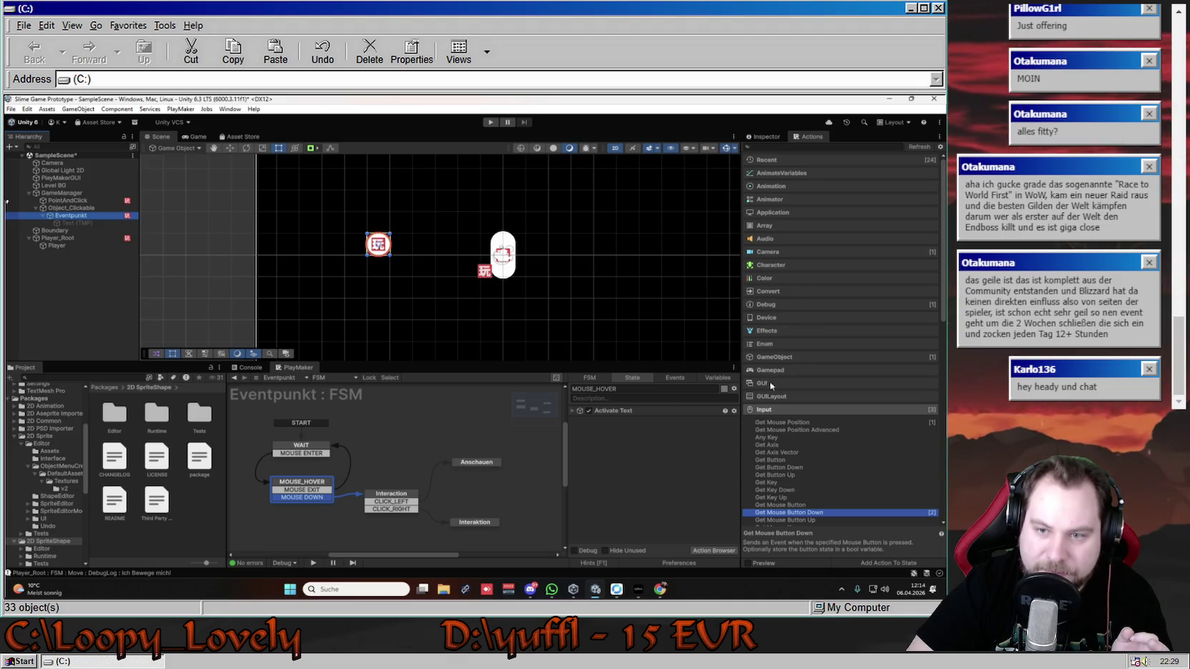
left_click(765, 136)
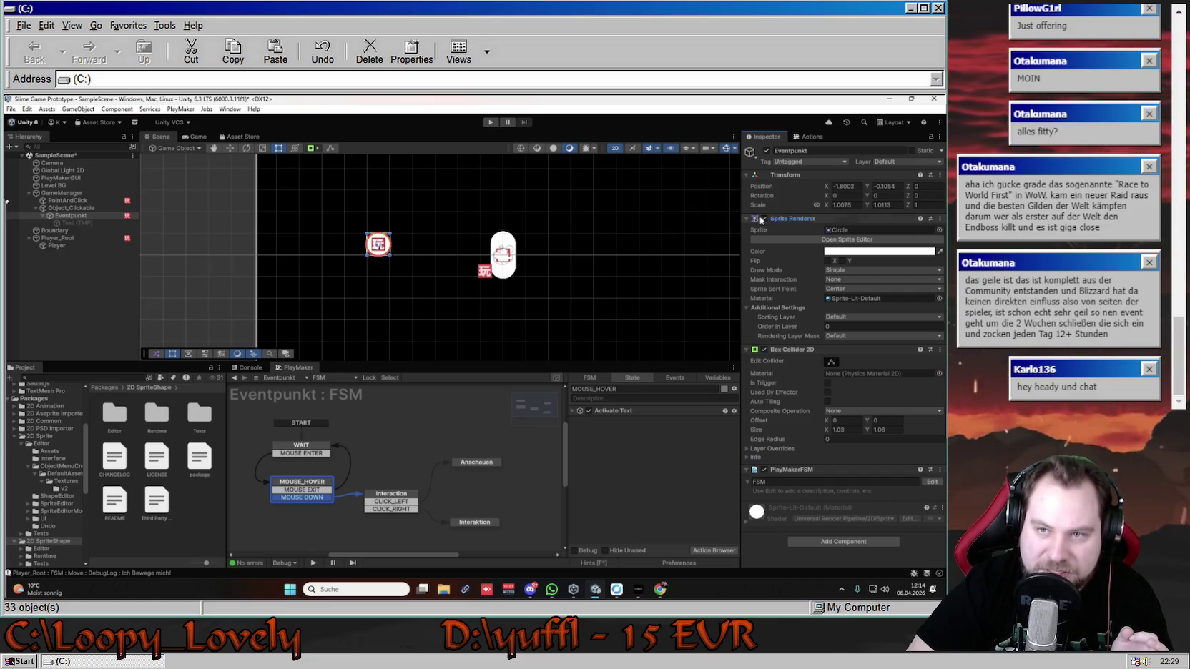
left_click(767, 221)
right_click(810, 219)
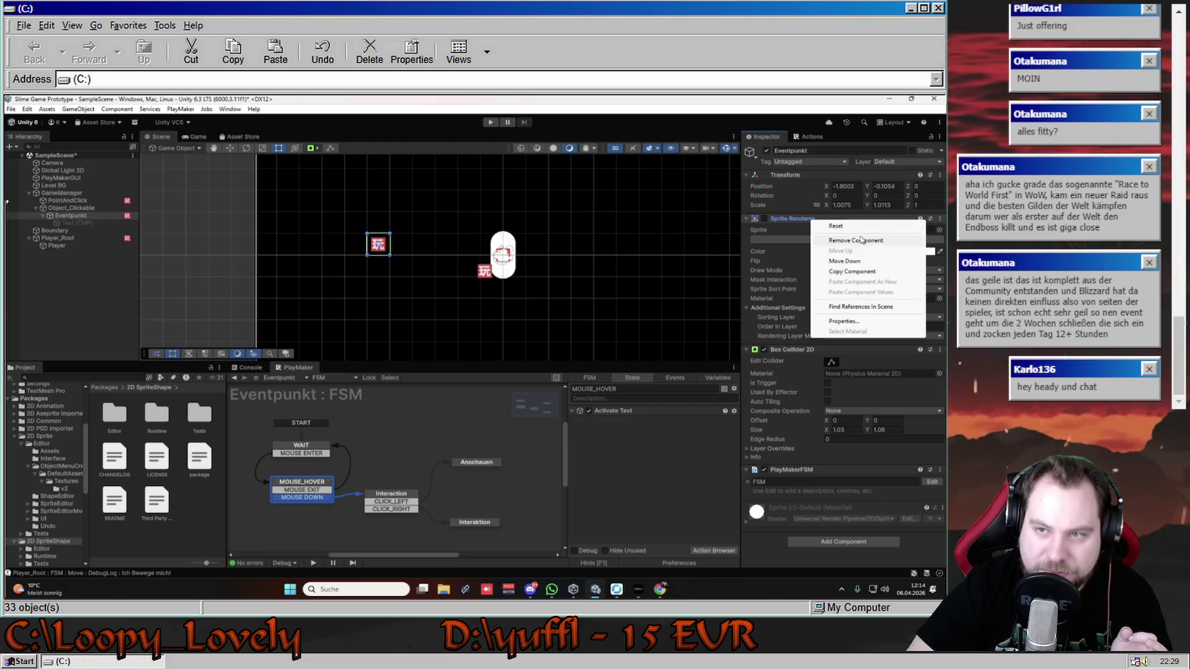
left_click(861, 243)
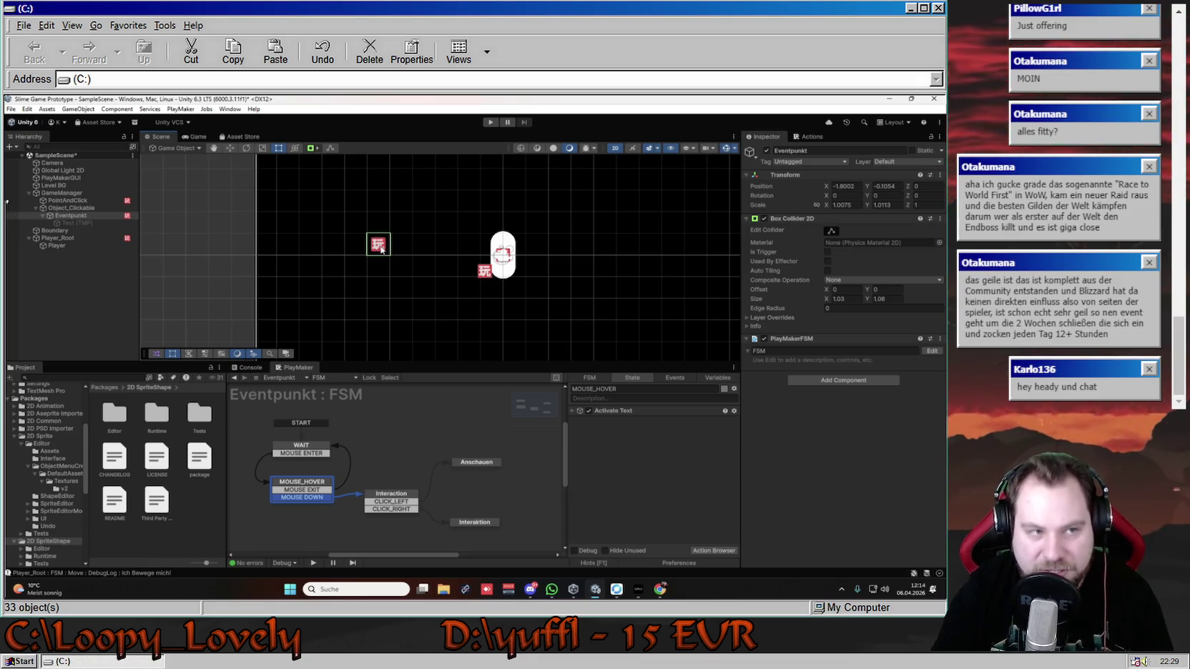
left_click(48, 215)
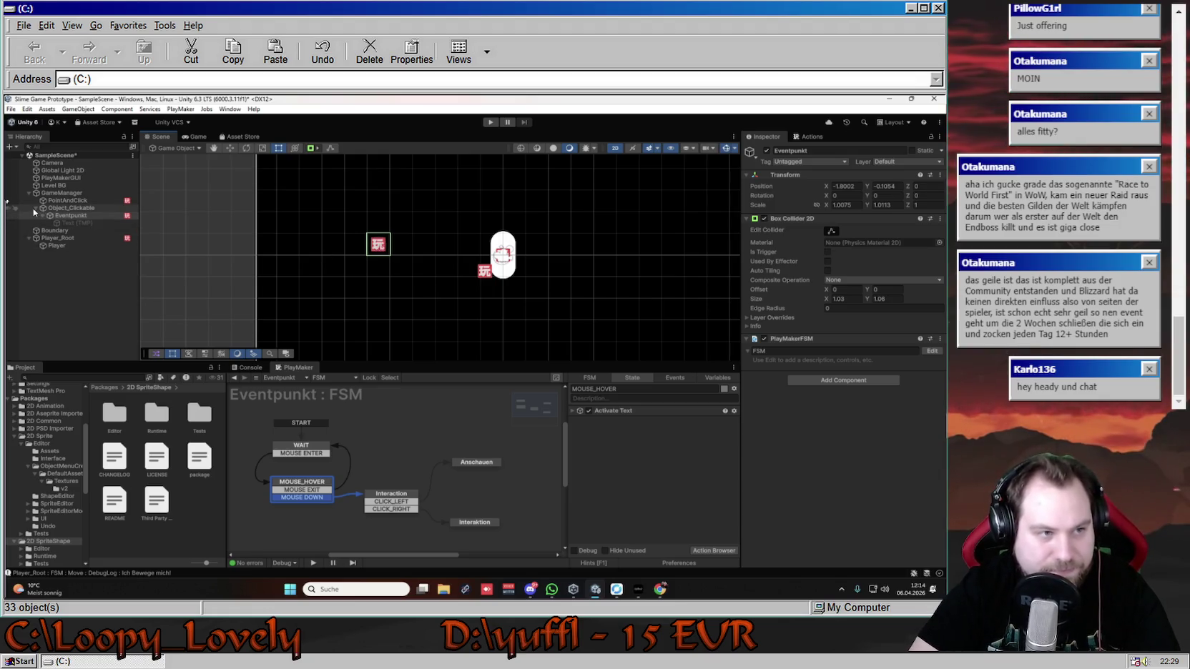
key("Left")
key("Left")
key("Left")
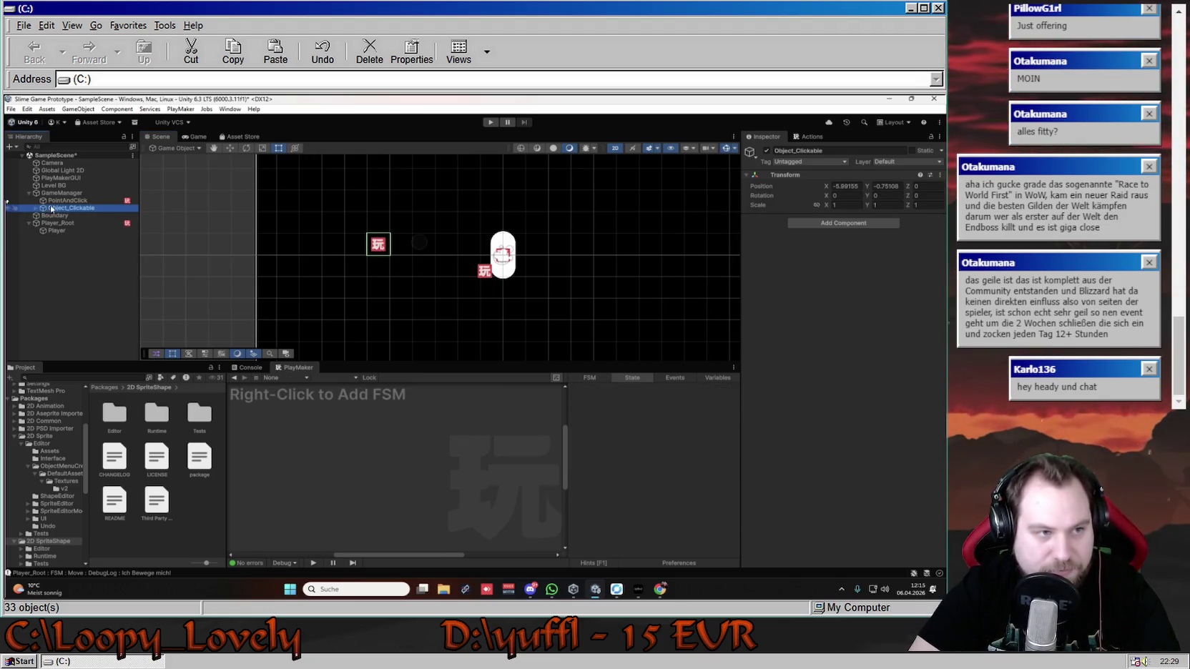
left_click(35, 209)
left_click(72, 215)
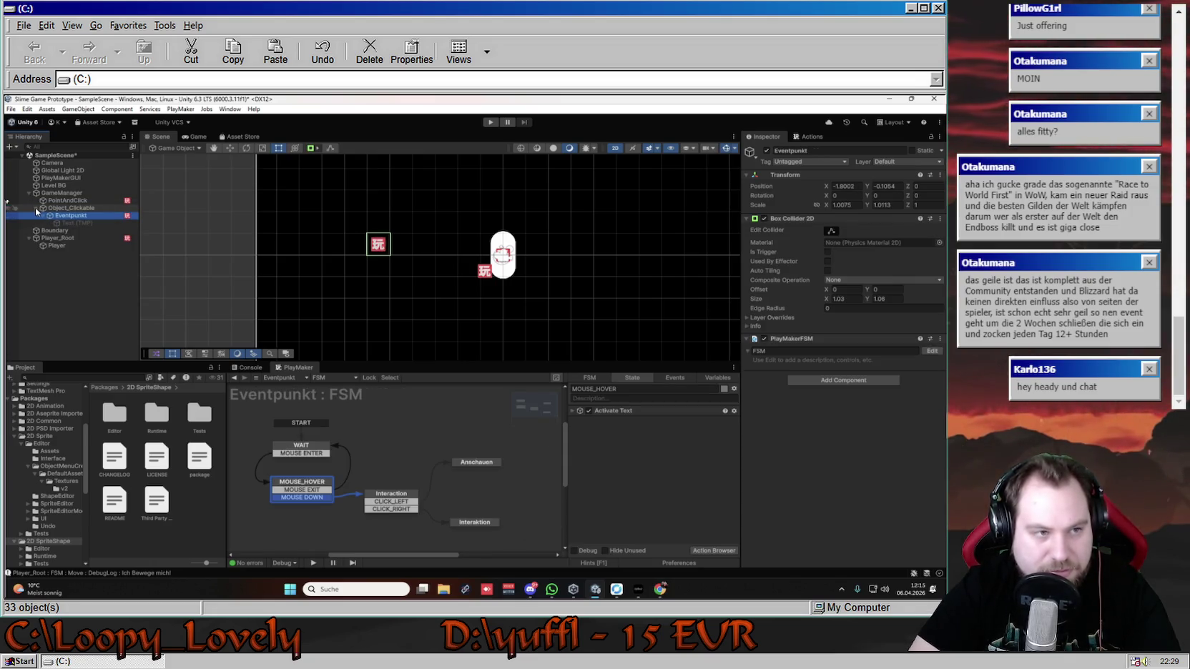
left_click(35, 207)
left_click(63, 208)
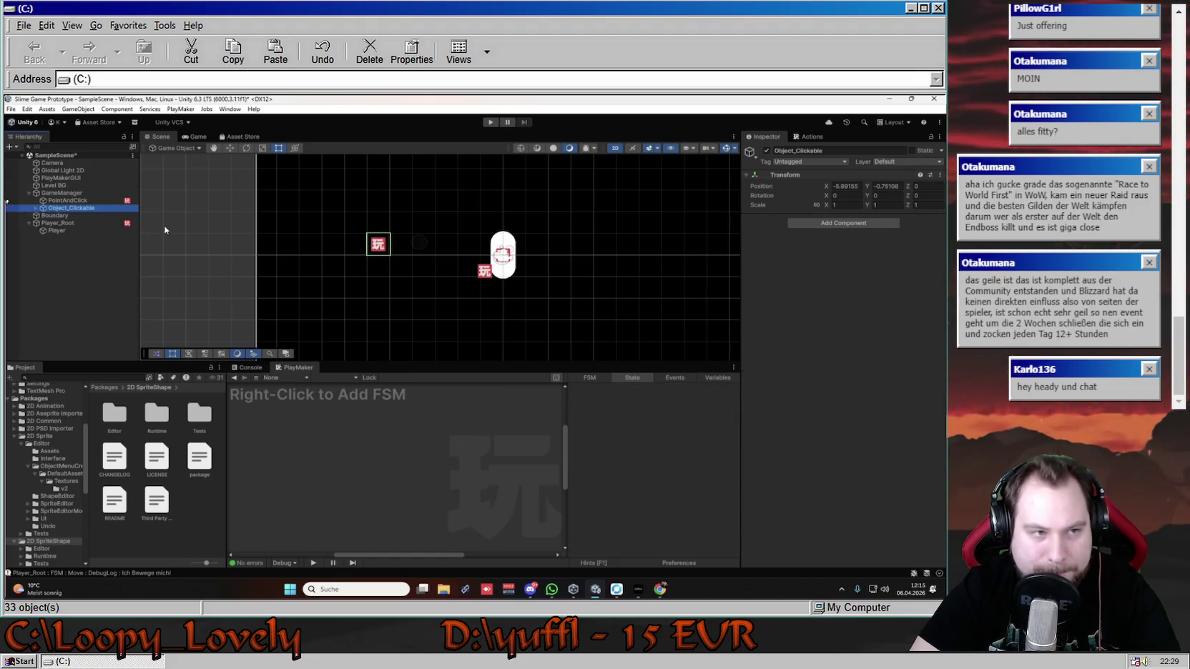
left_click(35, 209)
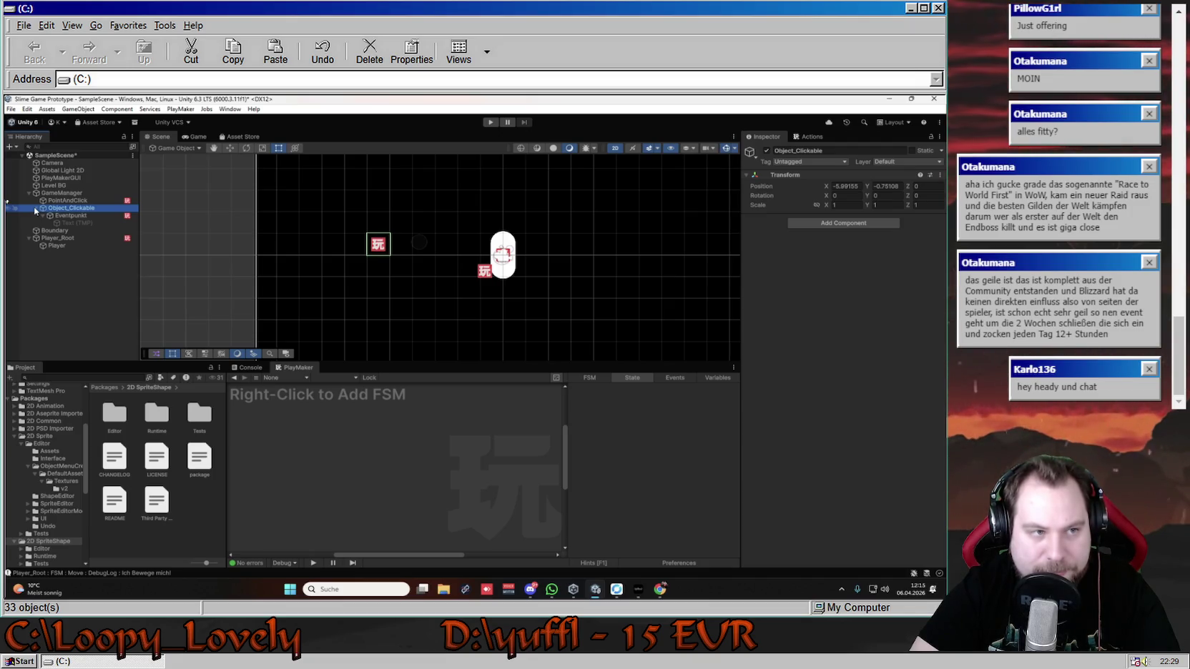
left_click(35, 208)
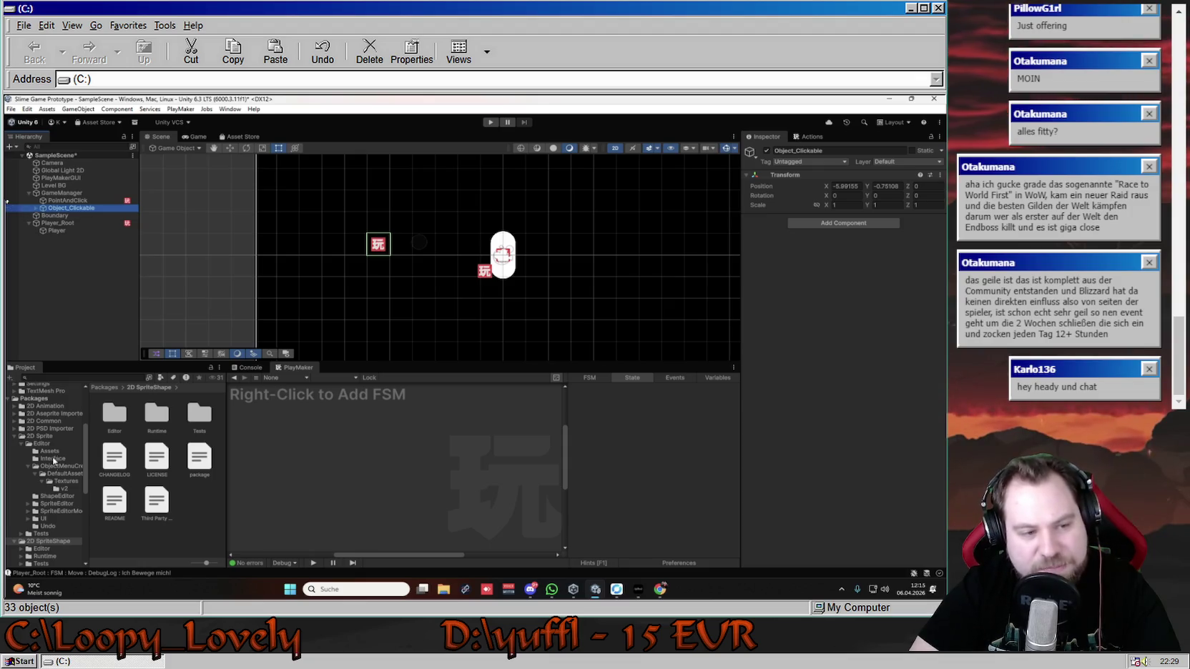
- Collapse the 2D Sprite and Packages folders and show the Assets folder contents
left_click(14, 436)
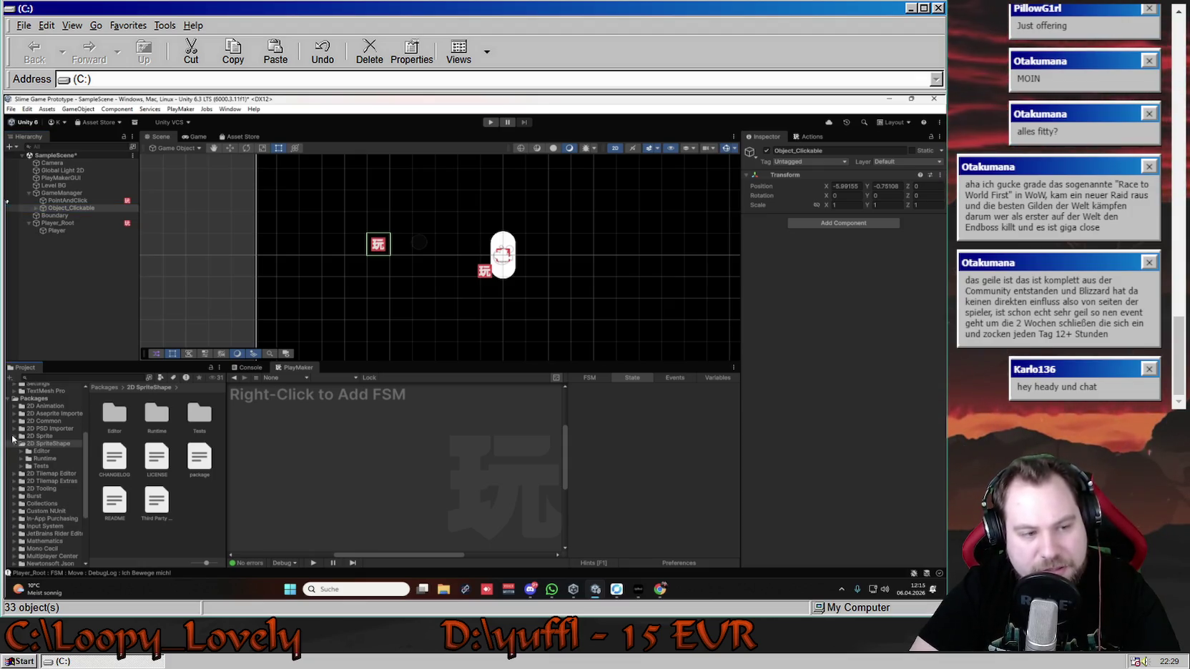
scroll(31, 458, "up", 5)
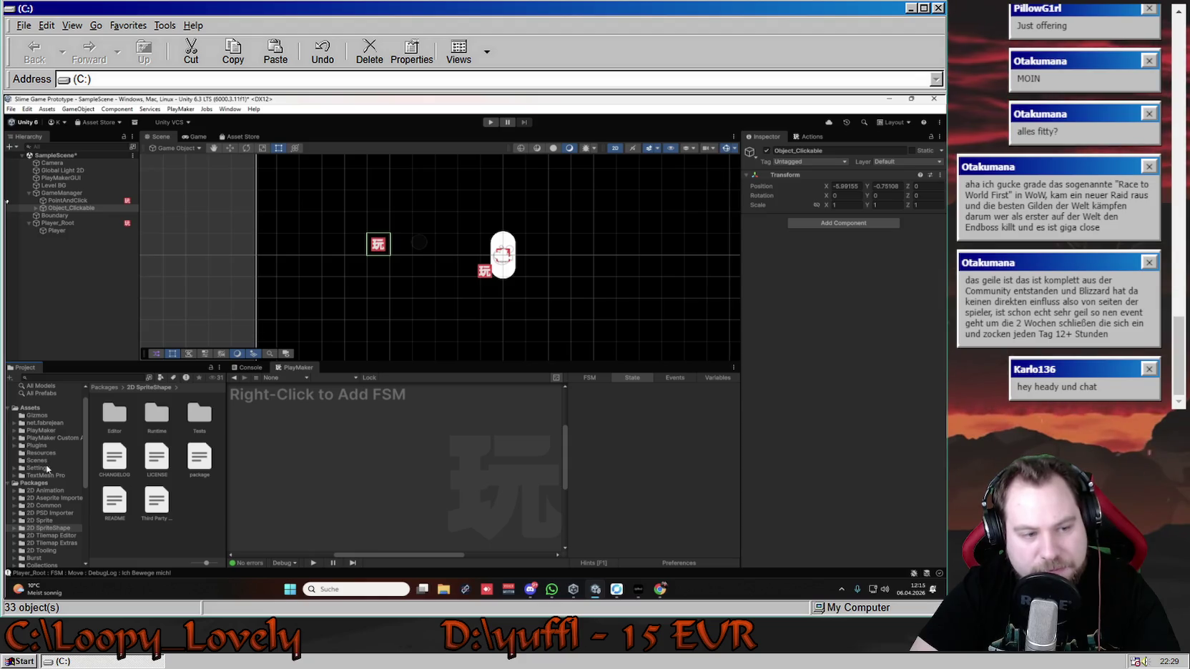
left_click(30, 424)
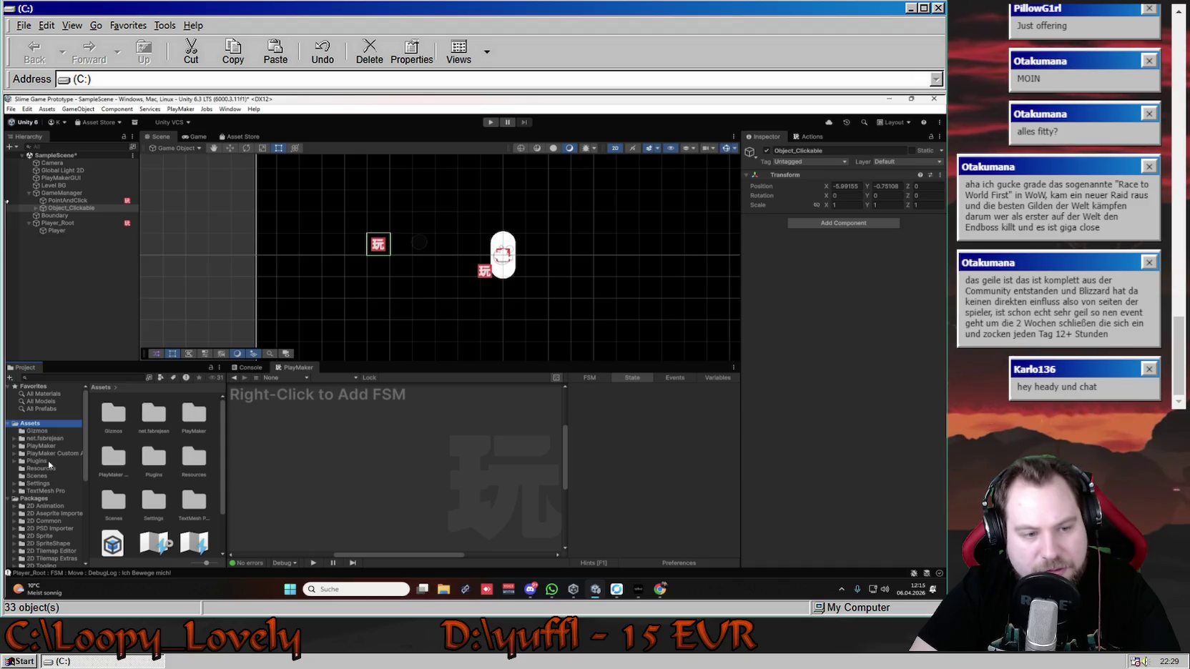
left_click(14, 498)
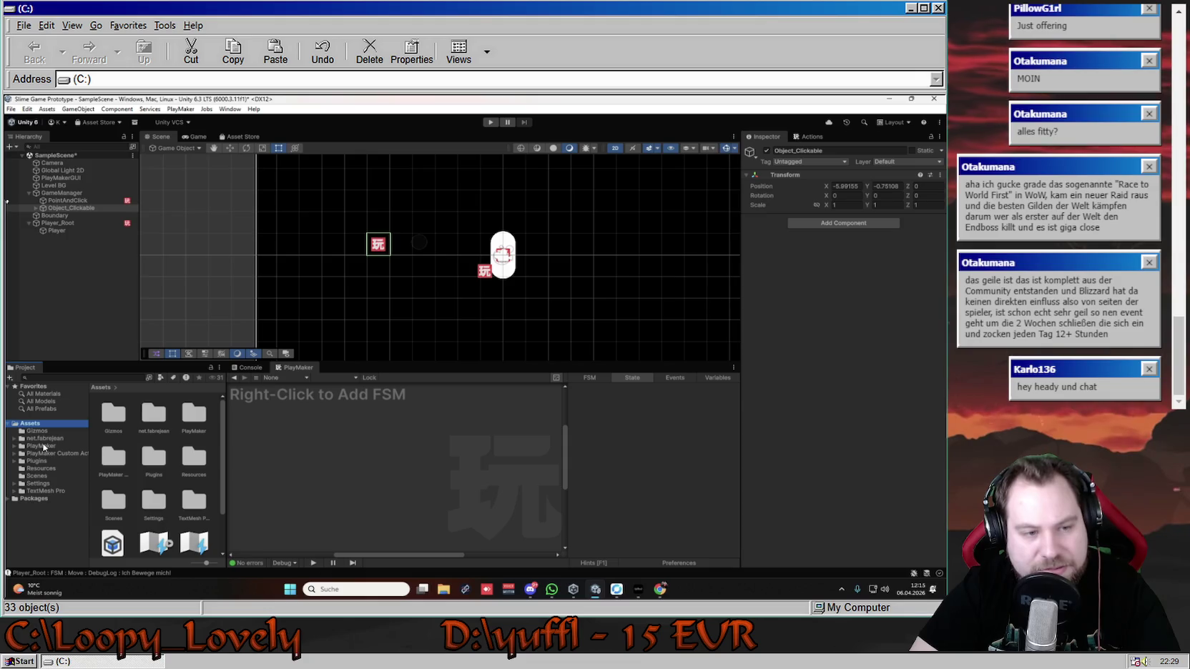
- Browse the PlayMaker and Scenes folders, then bring up the Assets folder's options
double_click(194, 413)
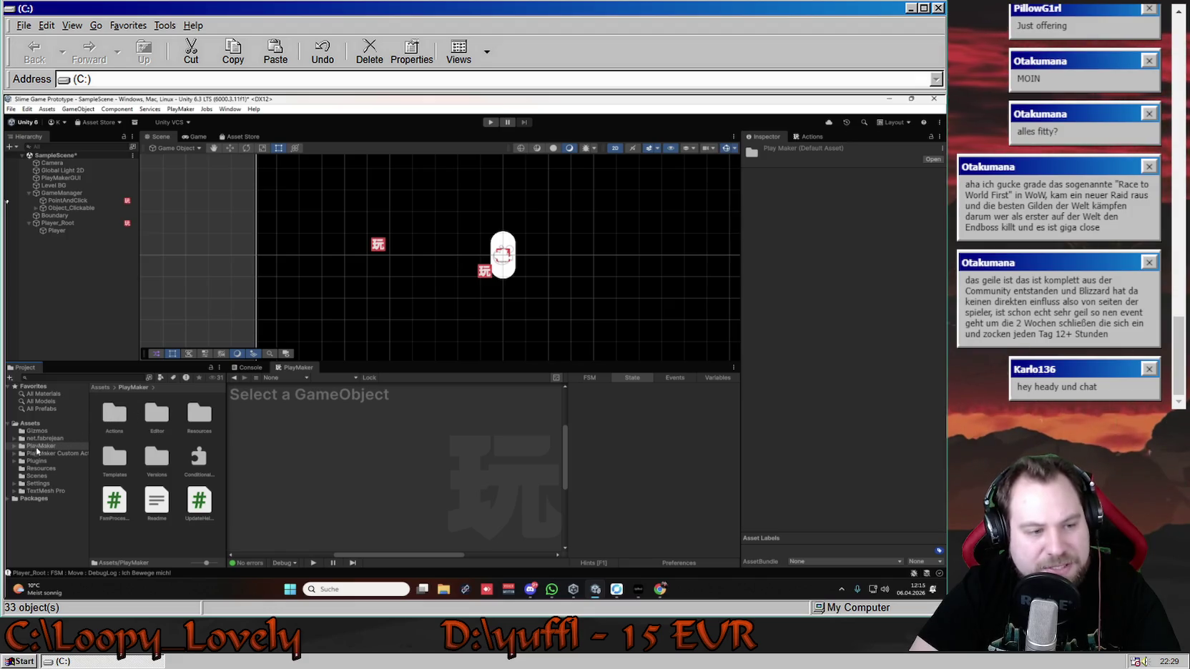
left_click(30, 423)
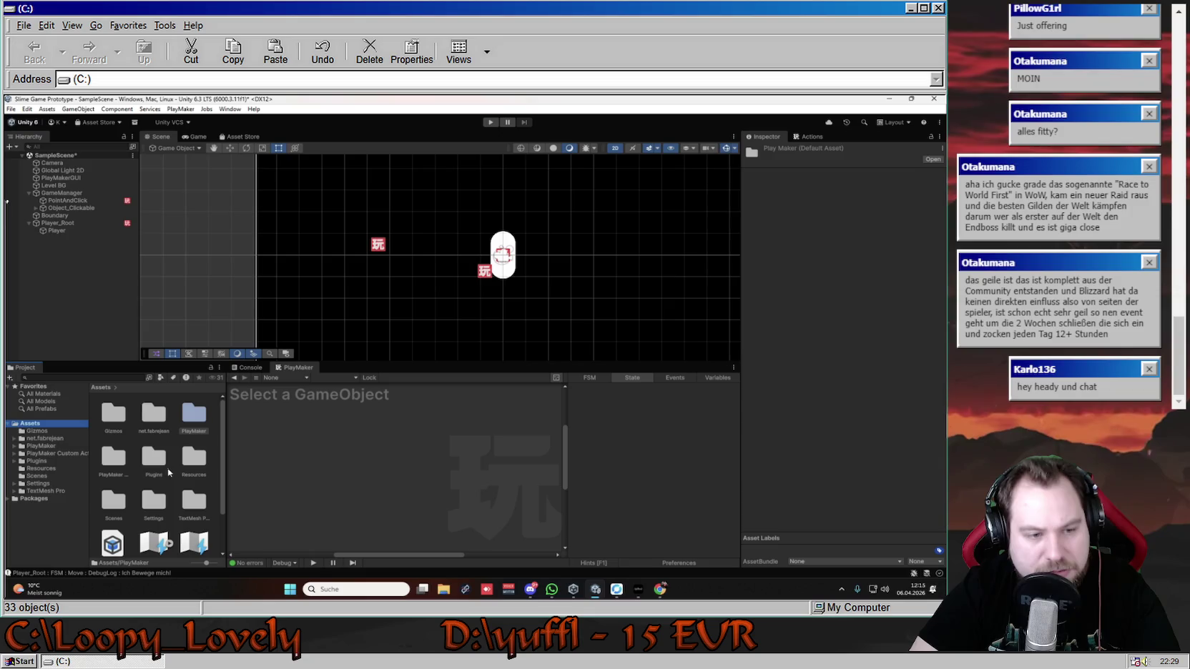
double_click(116, 502)
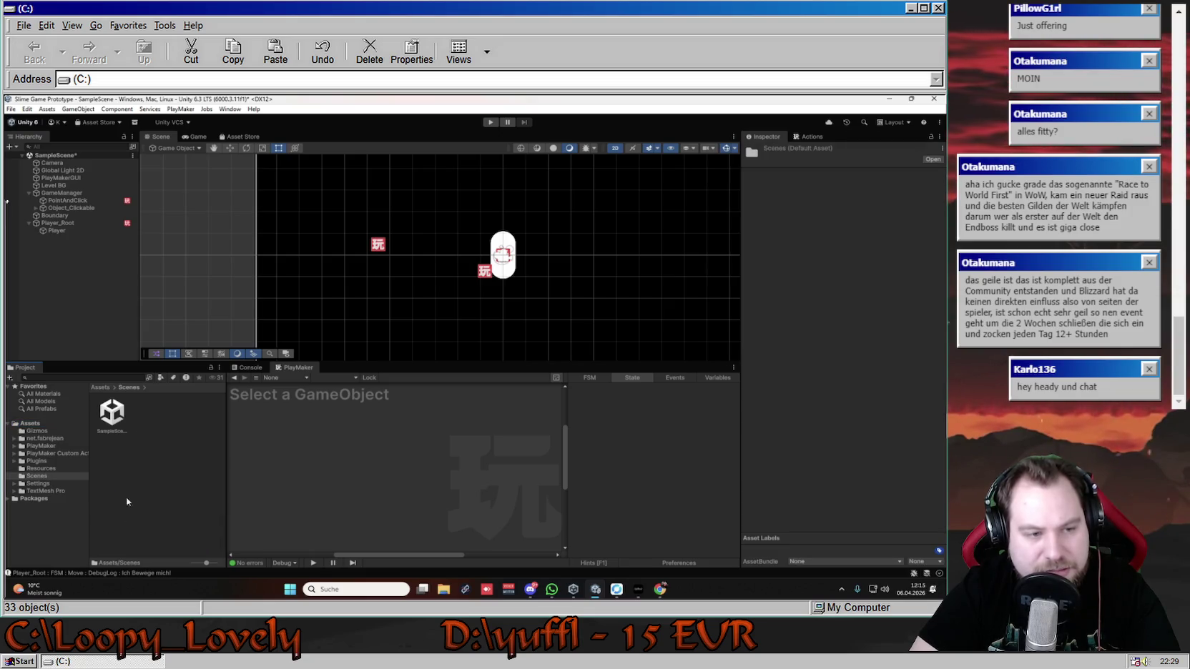
left_click(30, 424)
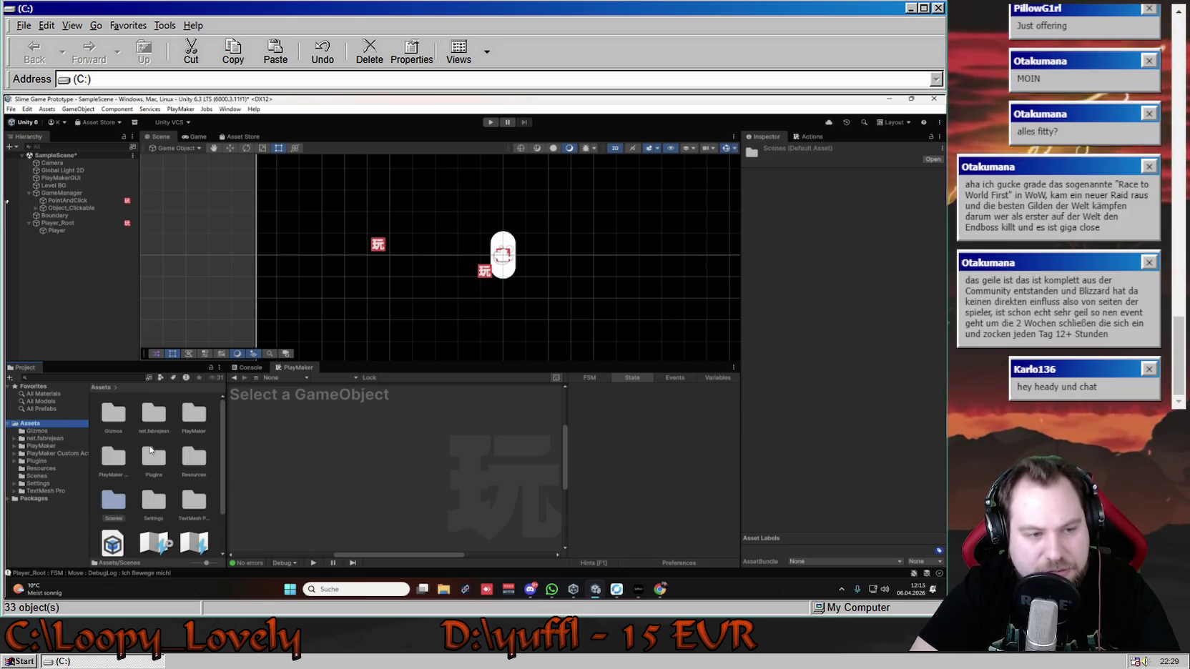
right_click(39, 425)
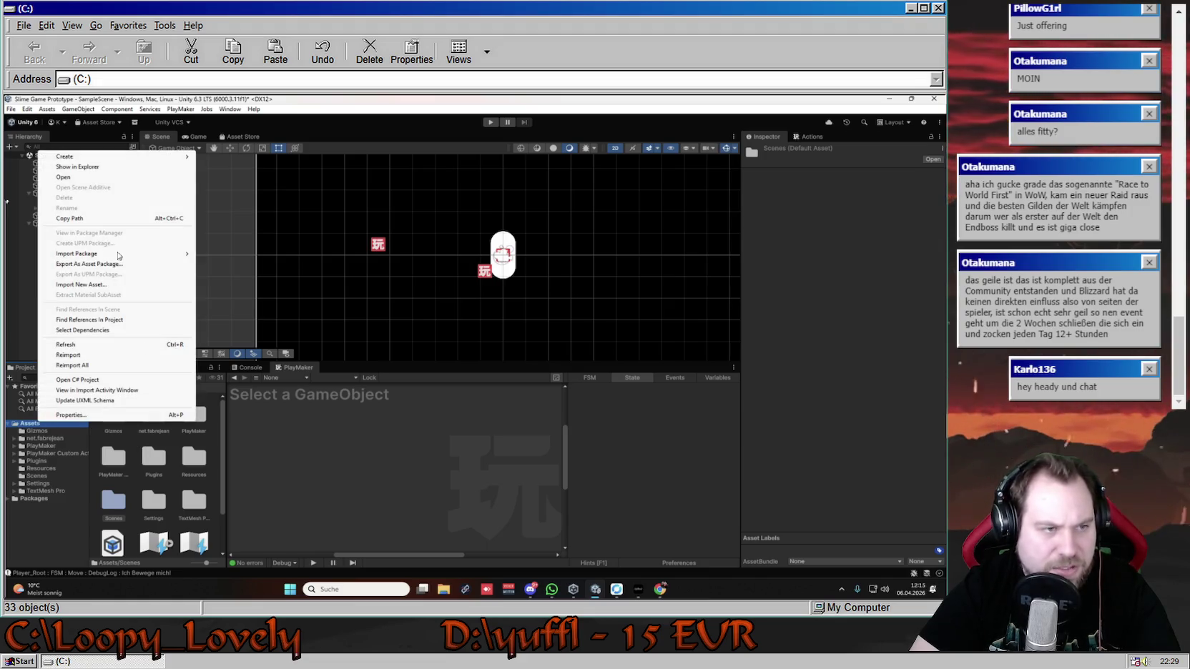
- Reveal the project in File Explorer and browse the My project (1) and My project folders
left_click(77, 166)
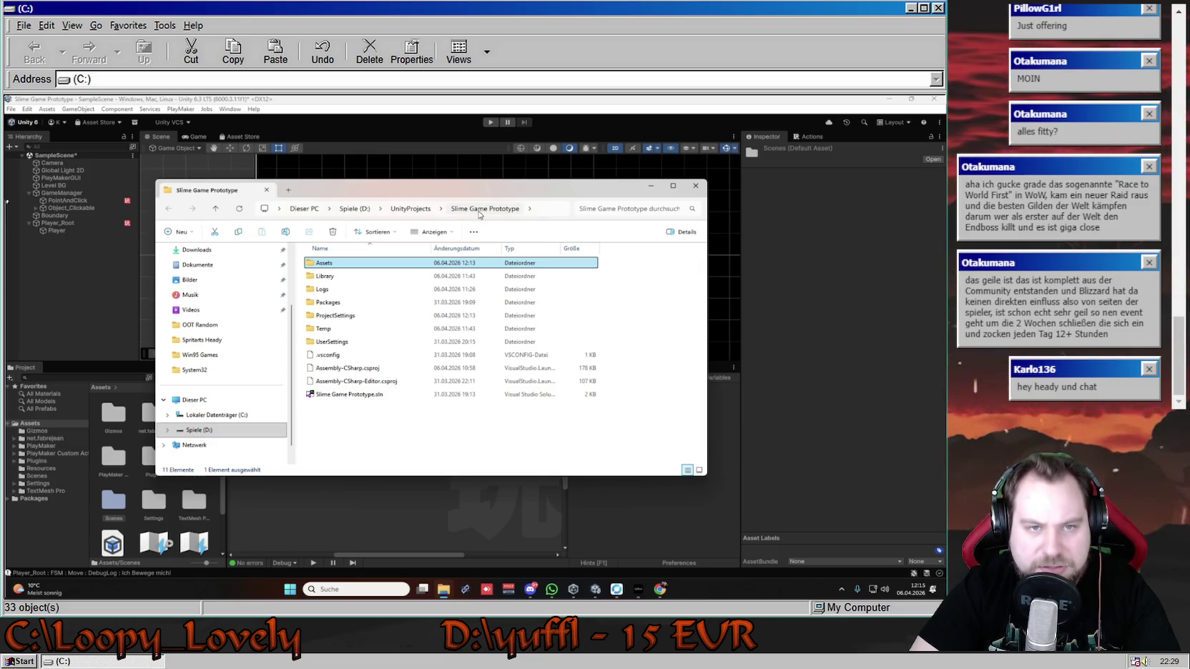
left_click(411, 209)
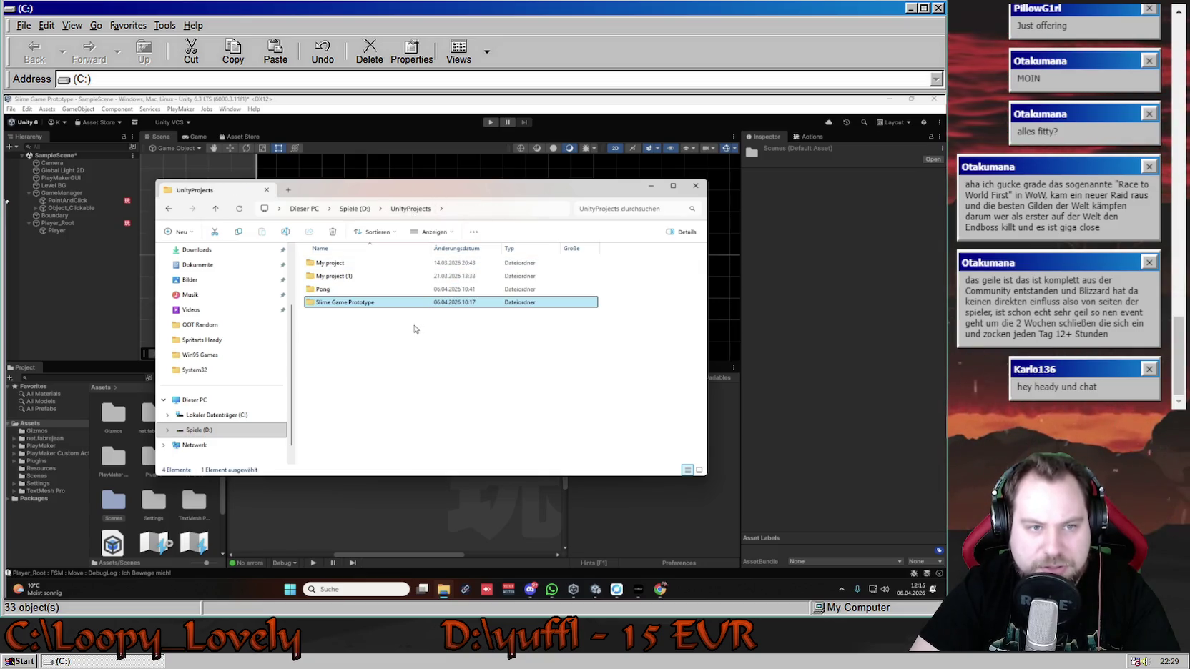
left_click(356, 280, "ctrl")
double_click(363, 281)
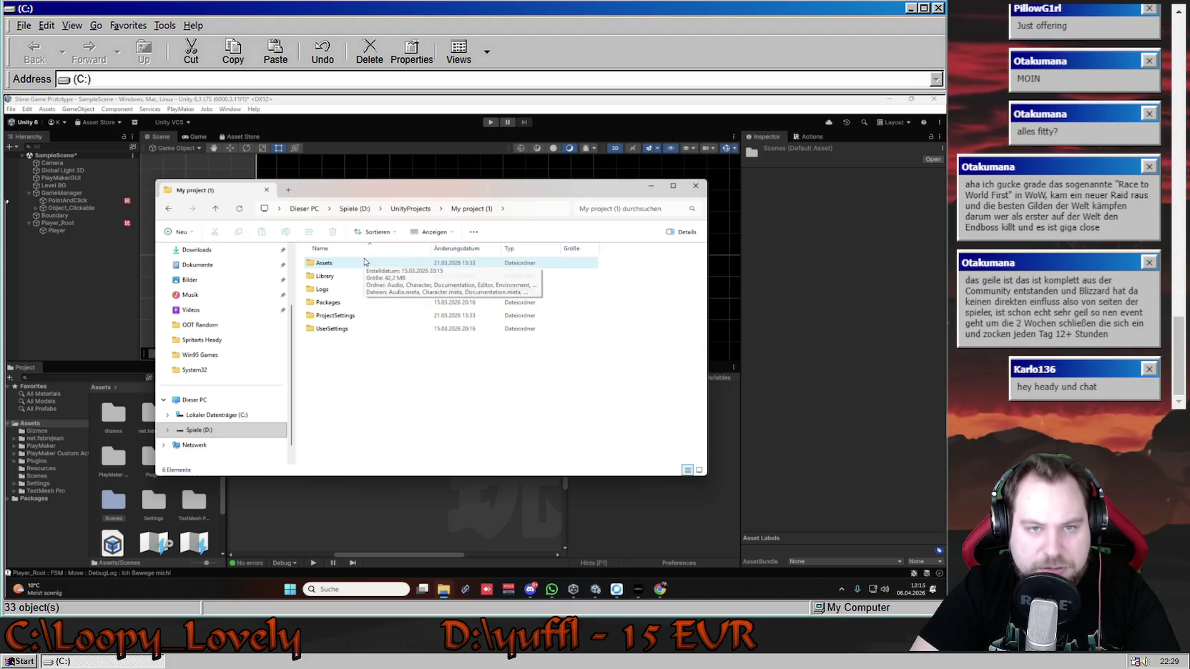
key("alt+Left")
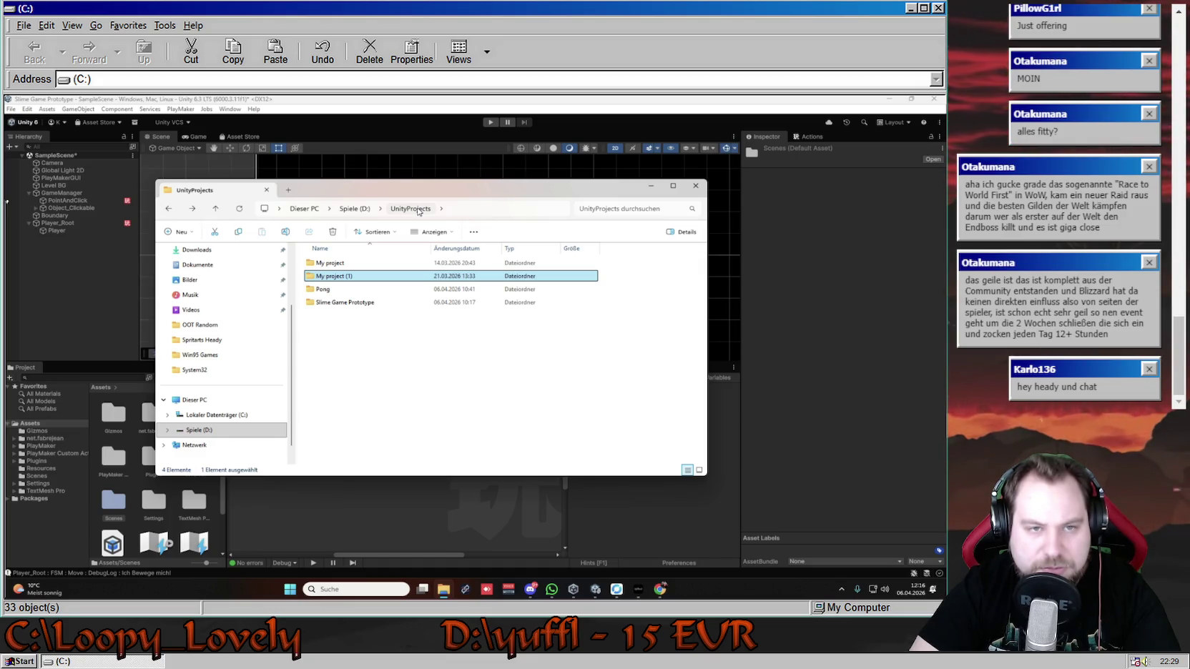
double_click(336, 263)
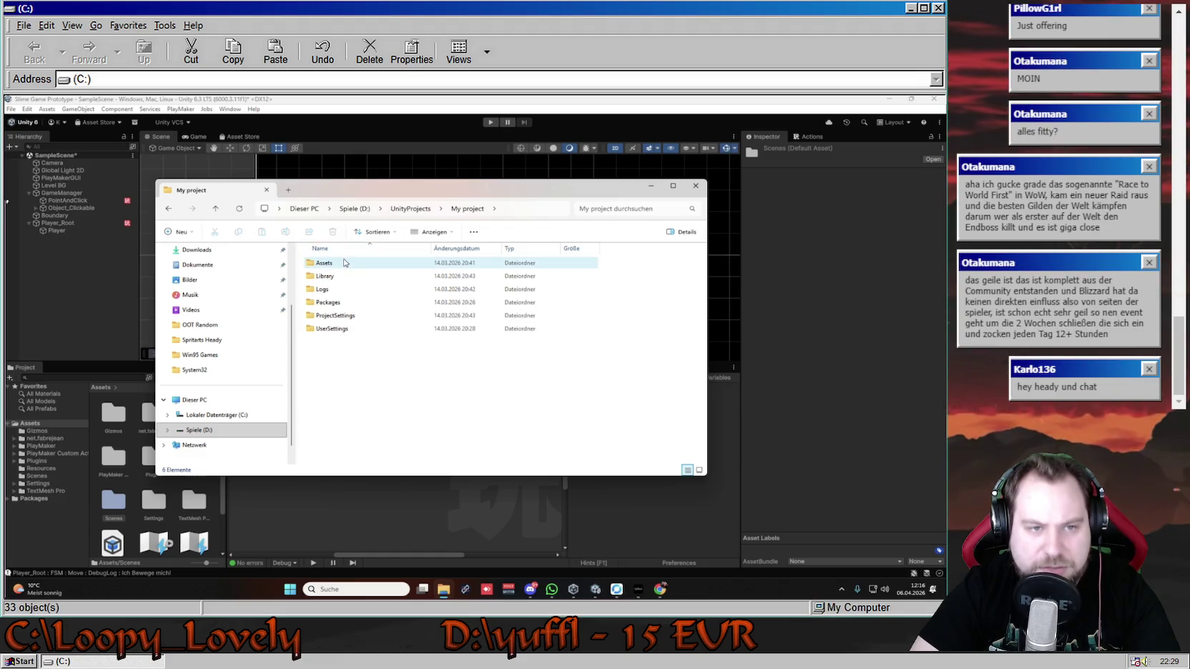
key("alt+Left")
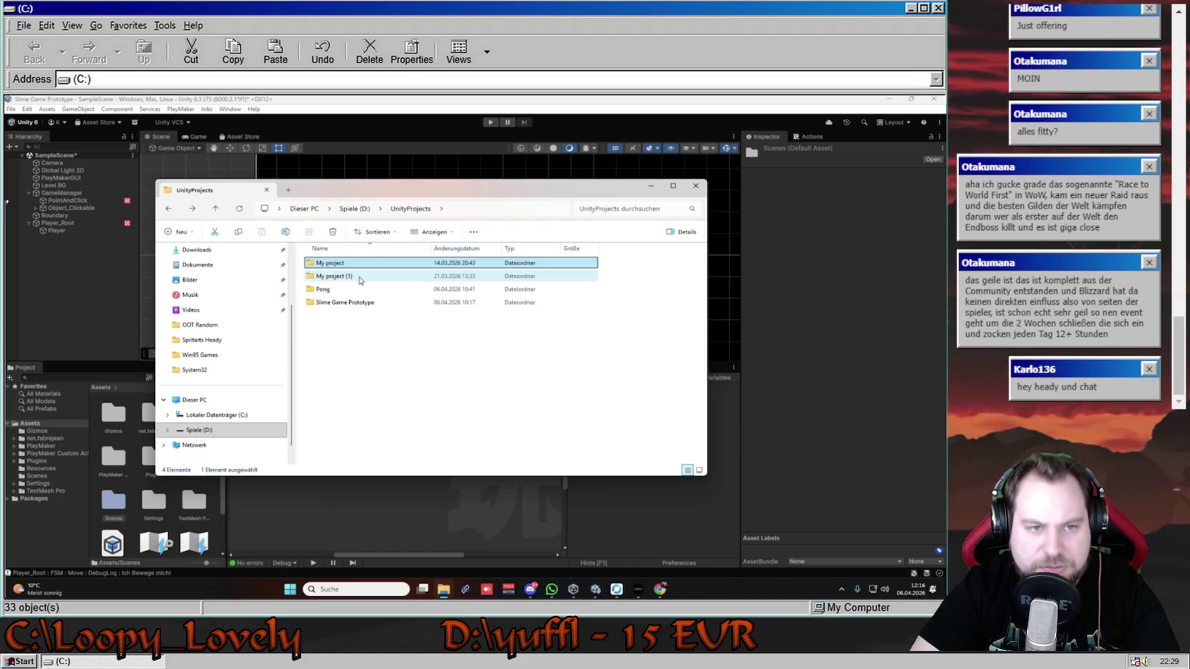
- Look inside the Pong project's Assets folder and return to UnityProjects
double_click(382, 289)
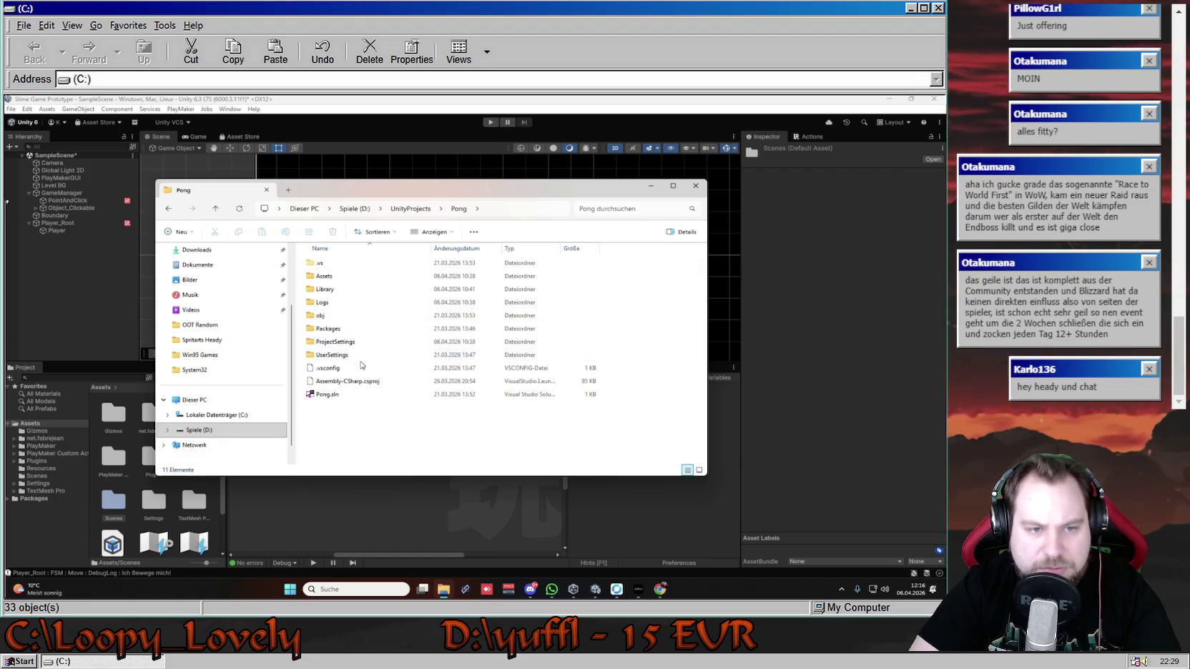
double_click(333, 276)
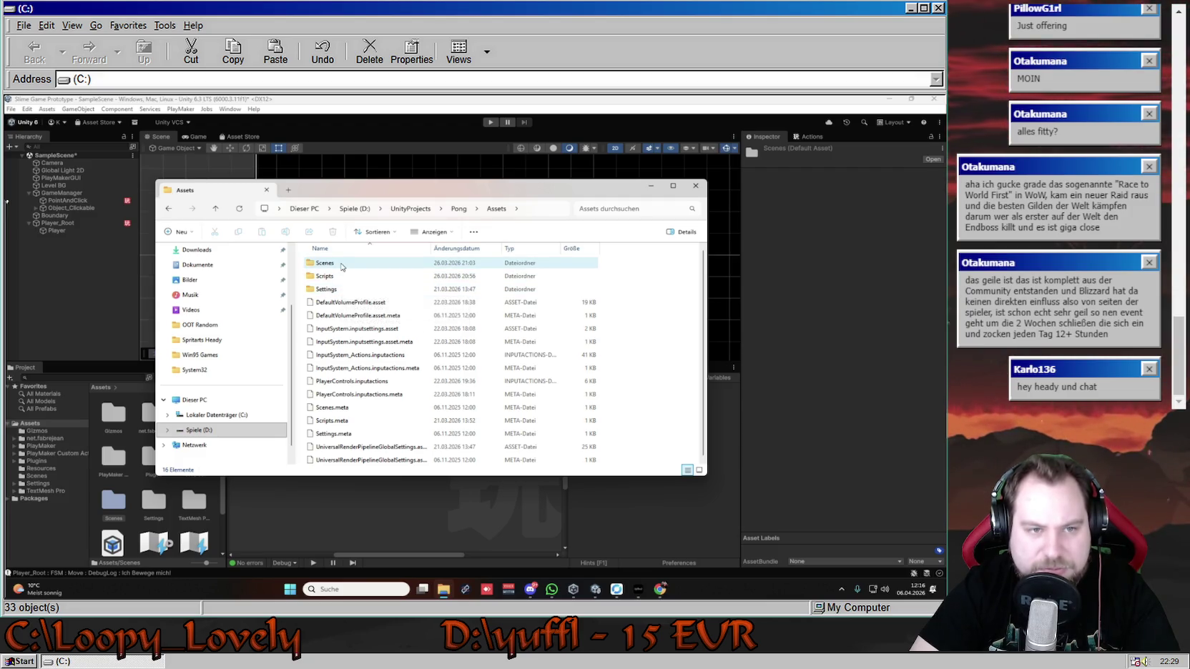
key("BackSpace")
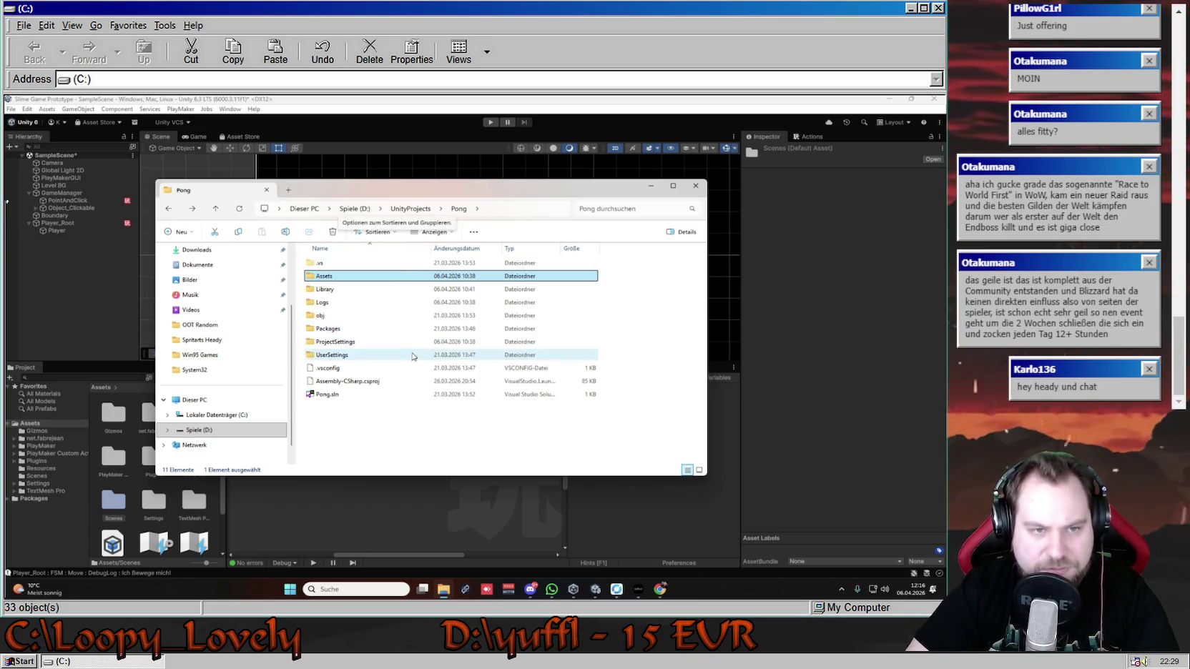
key("BackSpace")
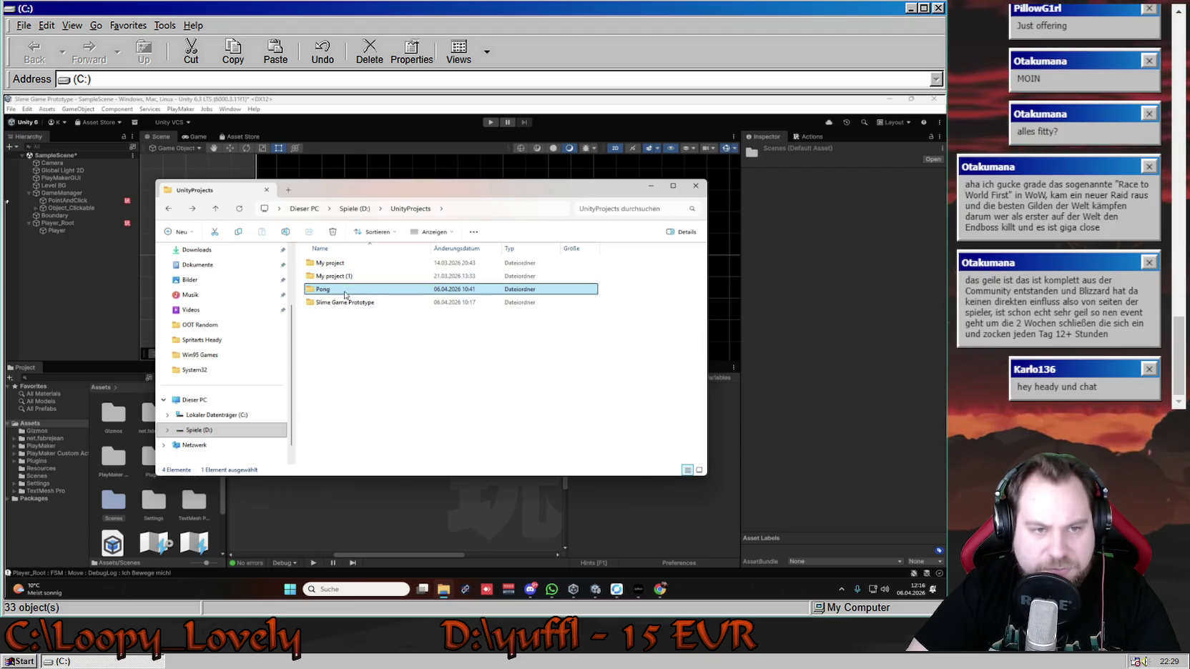
- Browse Pong's Assets, Scenes and Scripts folders, return to UnityProjects, then switch back to Unity
double_click(371, 290)
left_click(339, 280)
double_click(339, 280)
double_click(325, 263)
key("alt+Left")
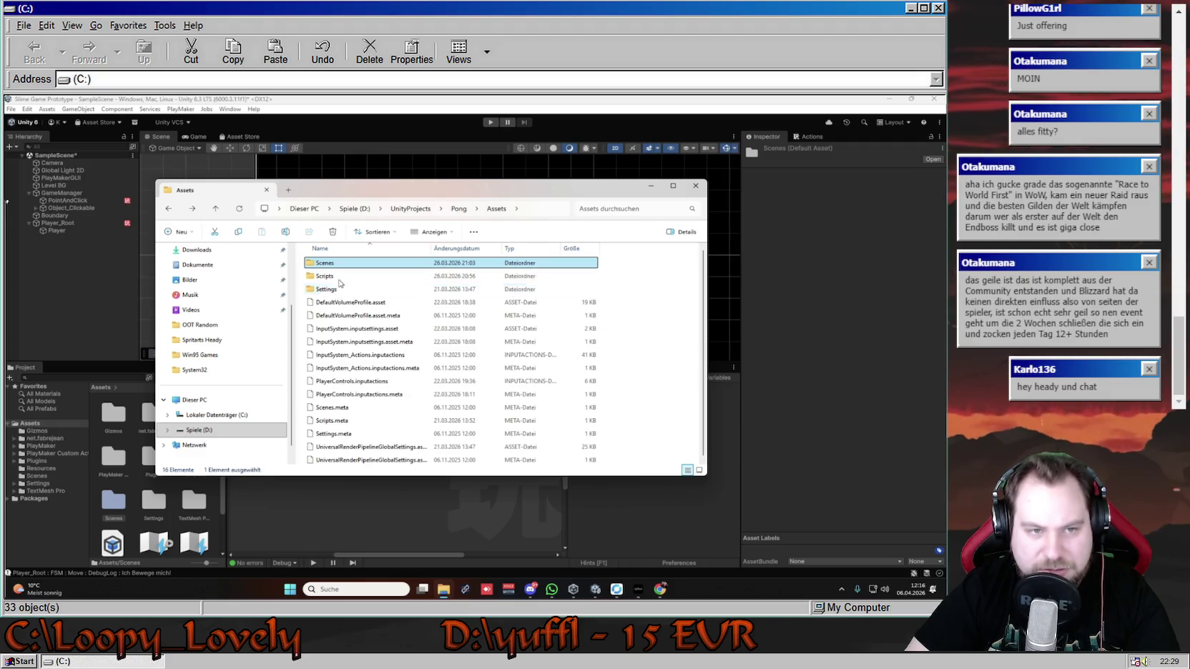
double_click(337, 279)
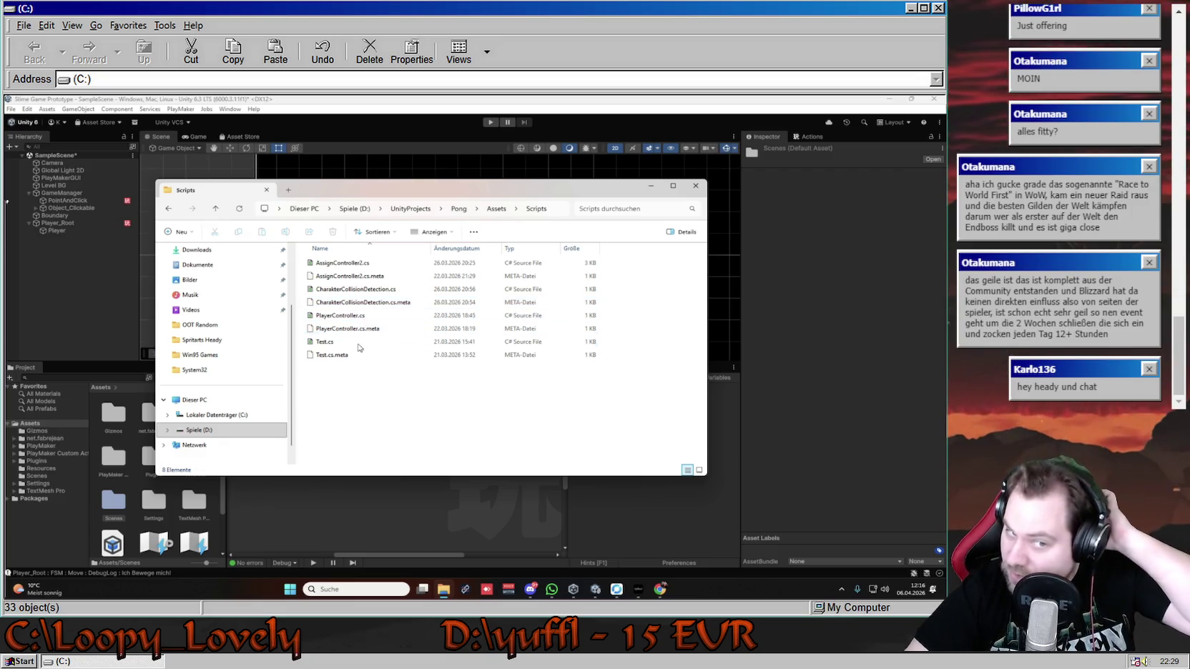
key("alt+Left")
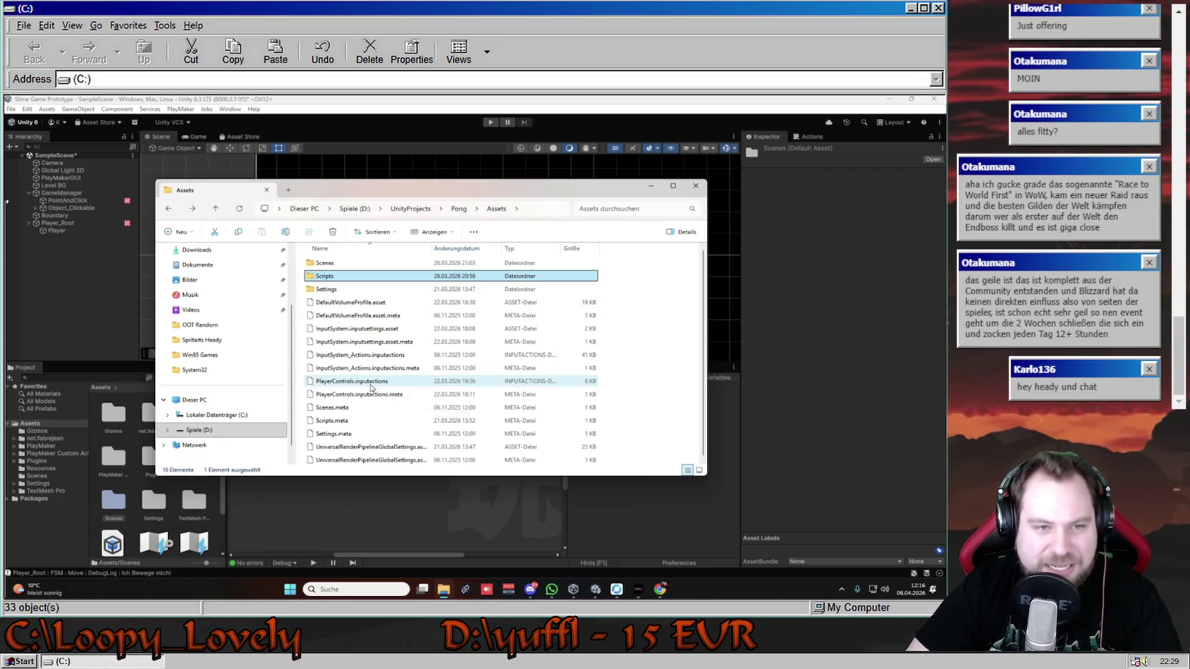
key("alt+Left")
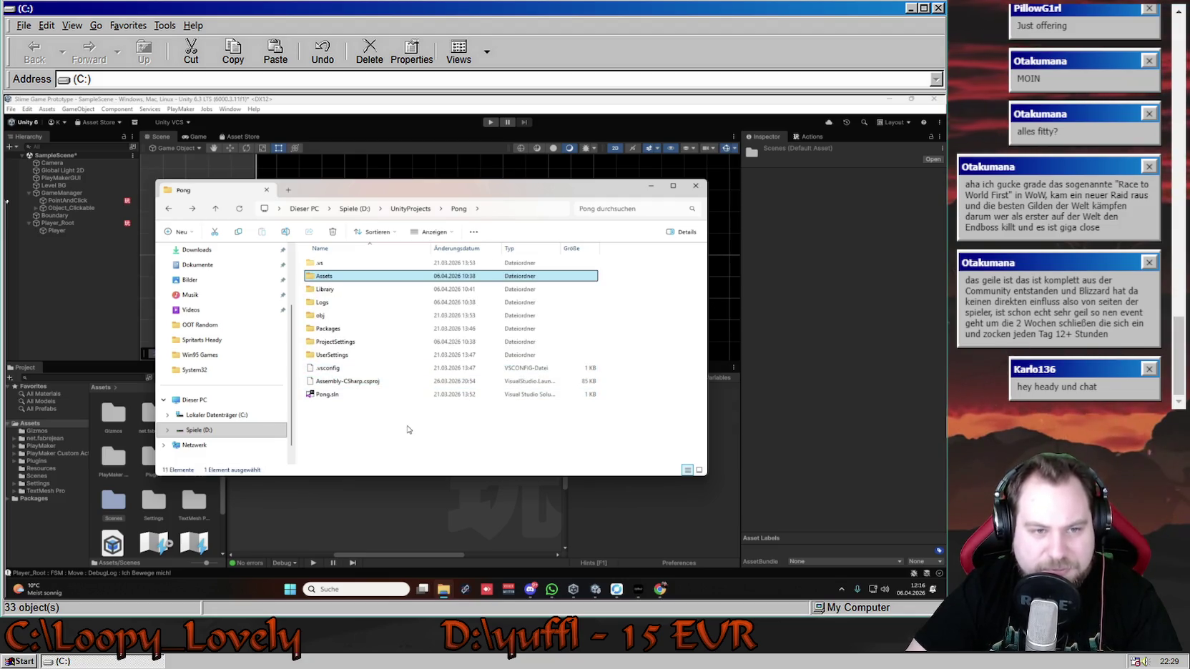
key("alt+Left")
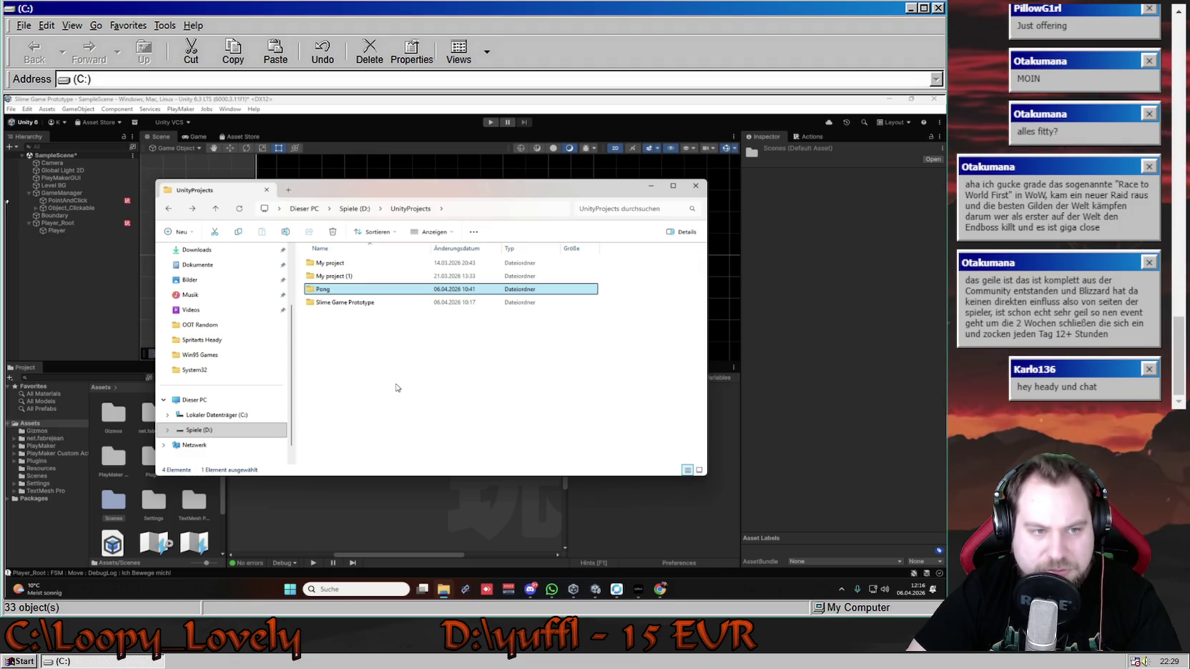
left_click(30, 422)
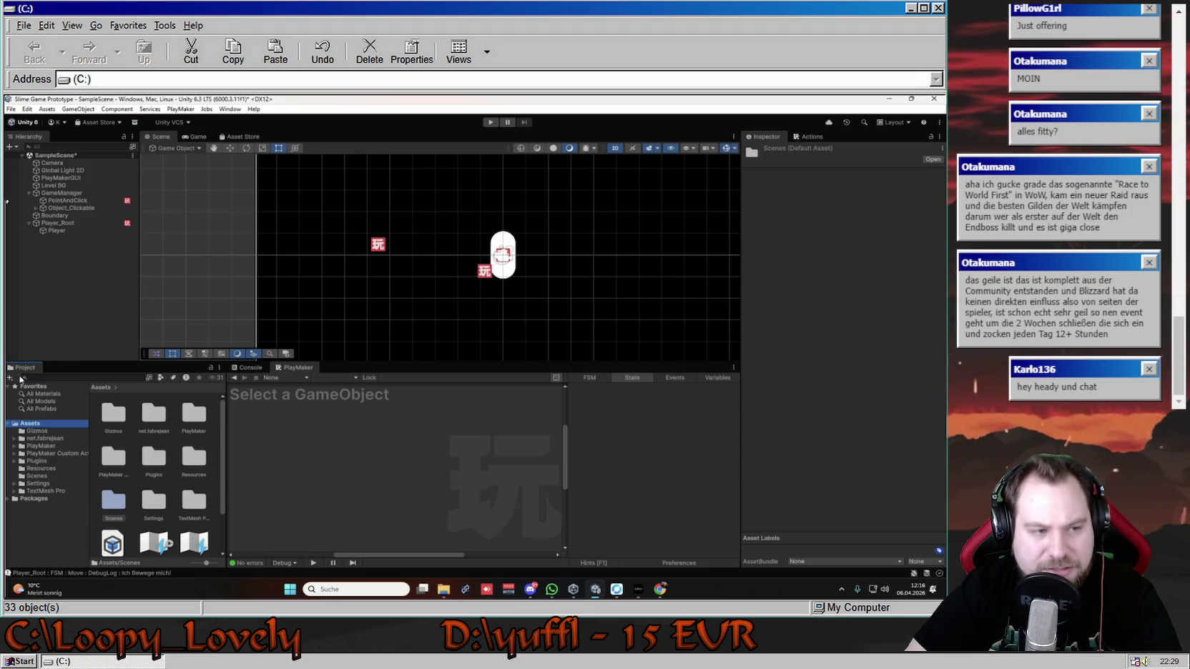
right_click(25, 369)
key("Escape")
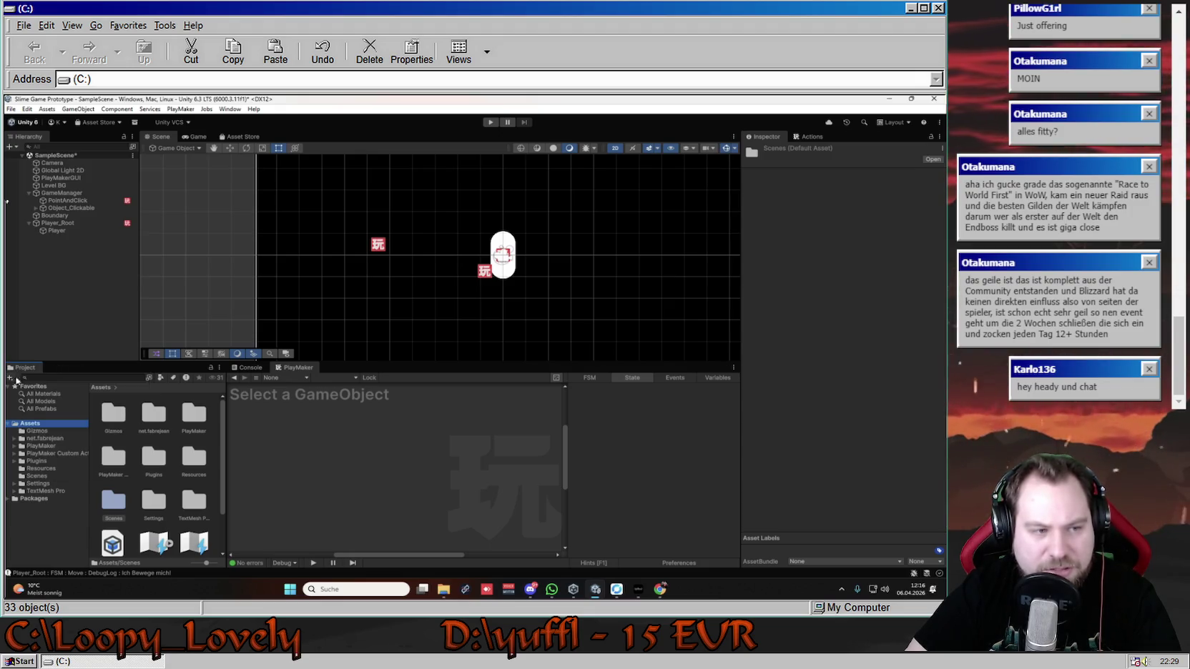
left_click(10, 378)
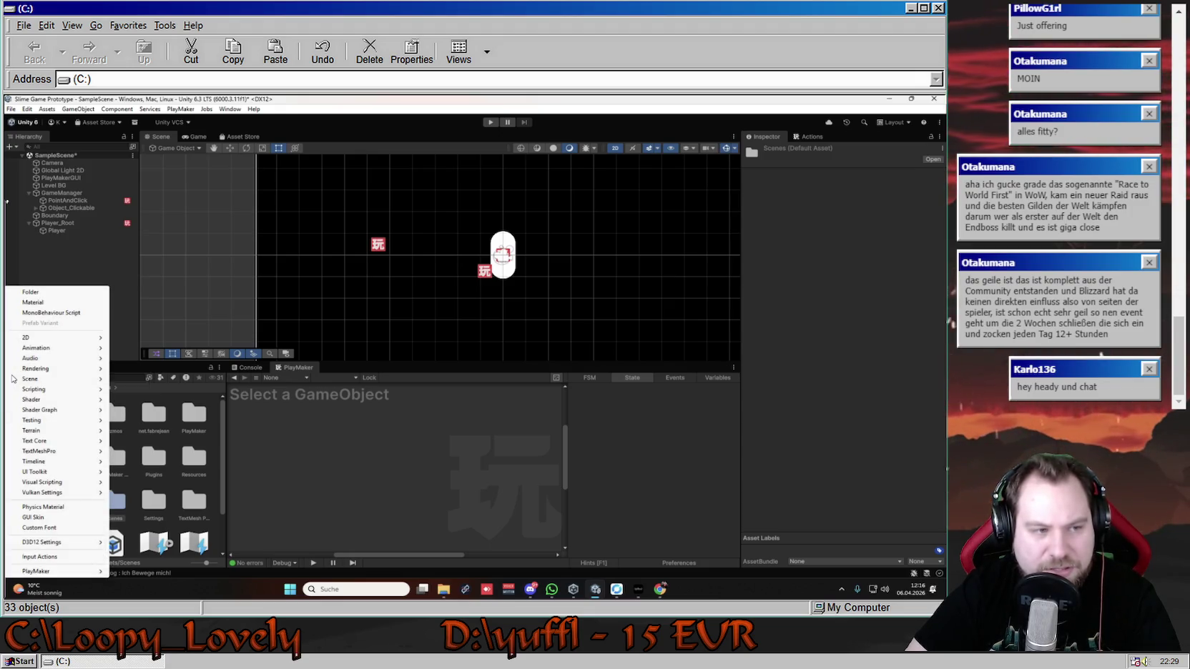
left_click(57, 294)
key("Return")
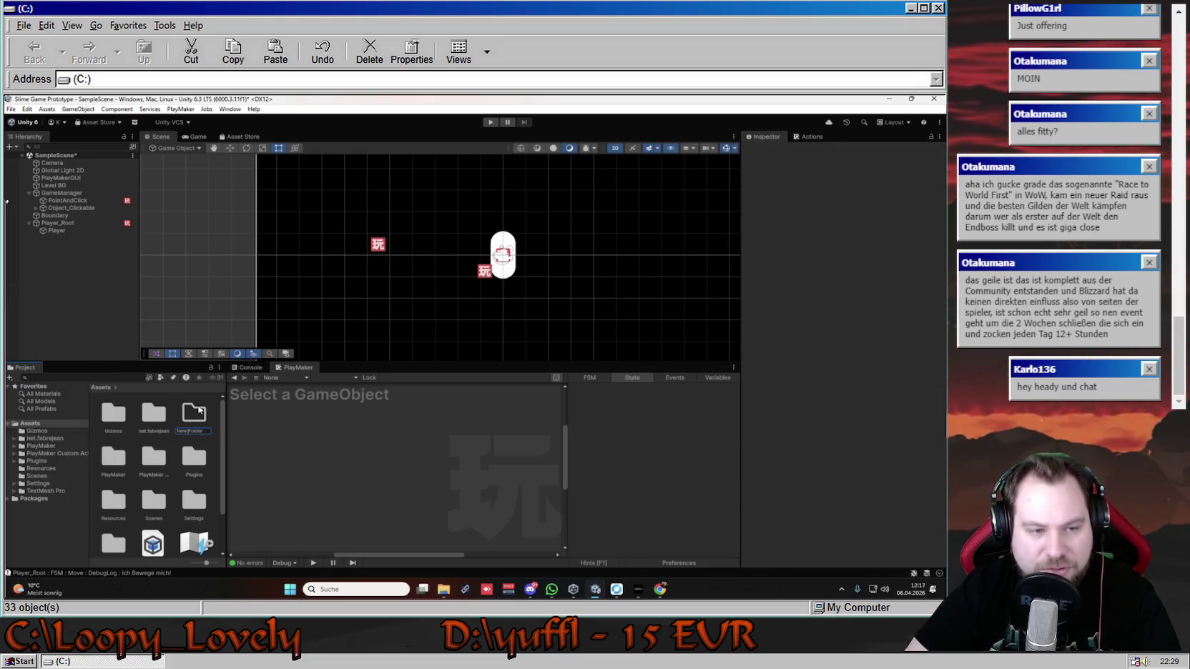
key("Delete")
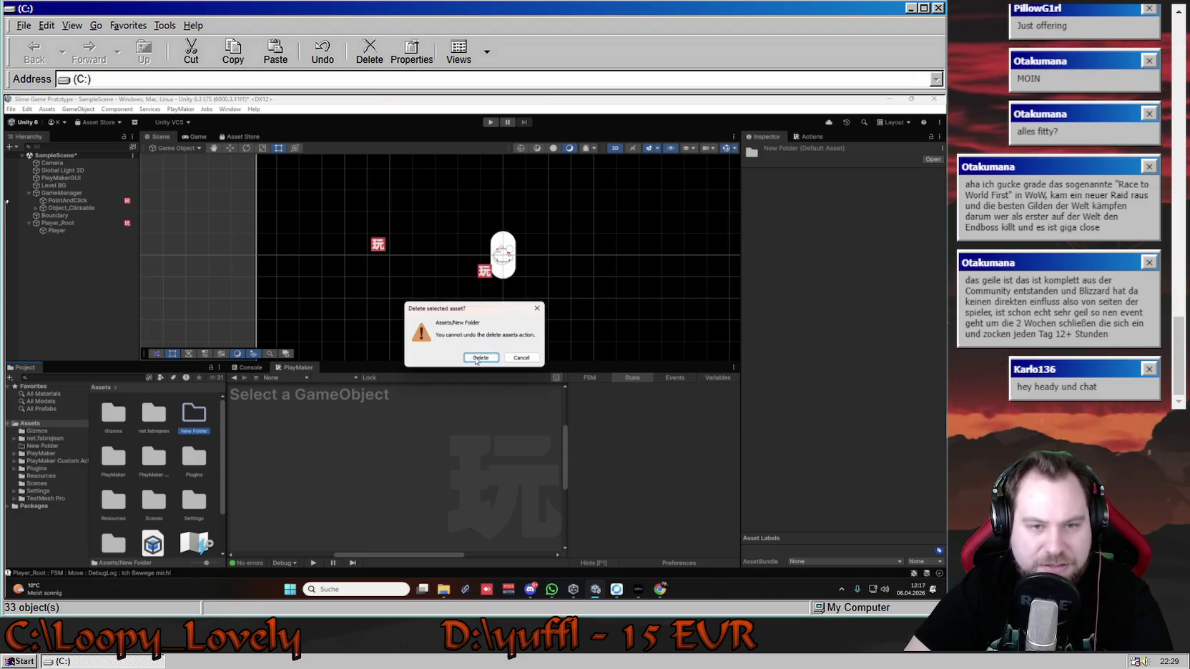
key("Return")
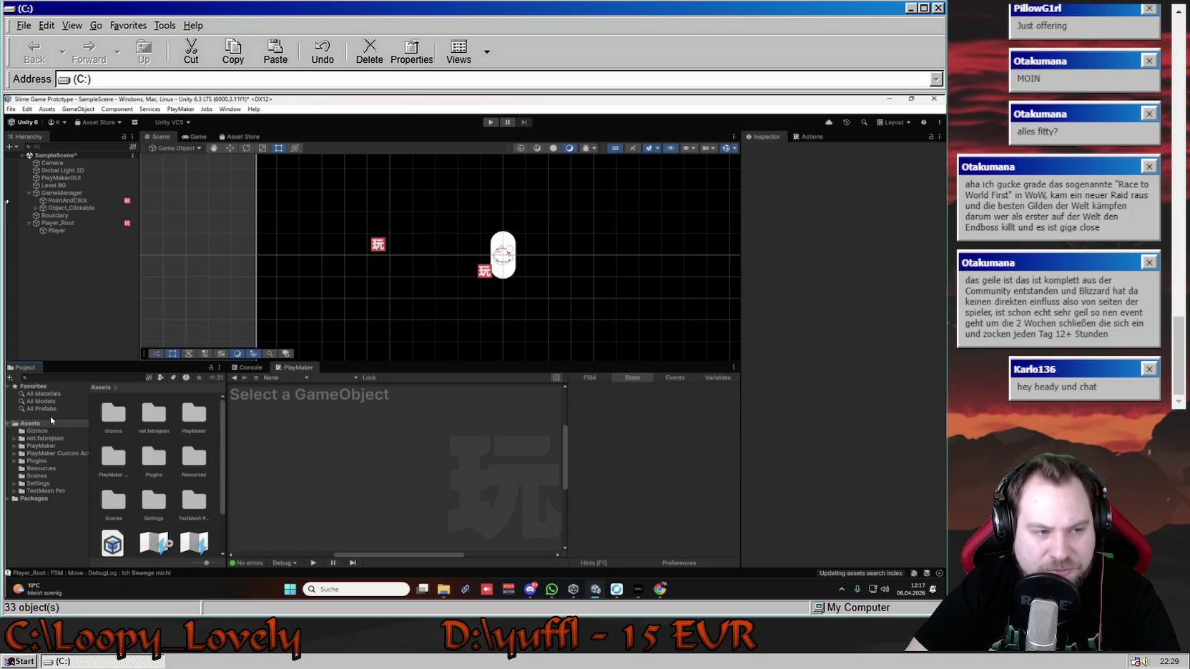
left_click(9, 377)
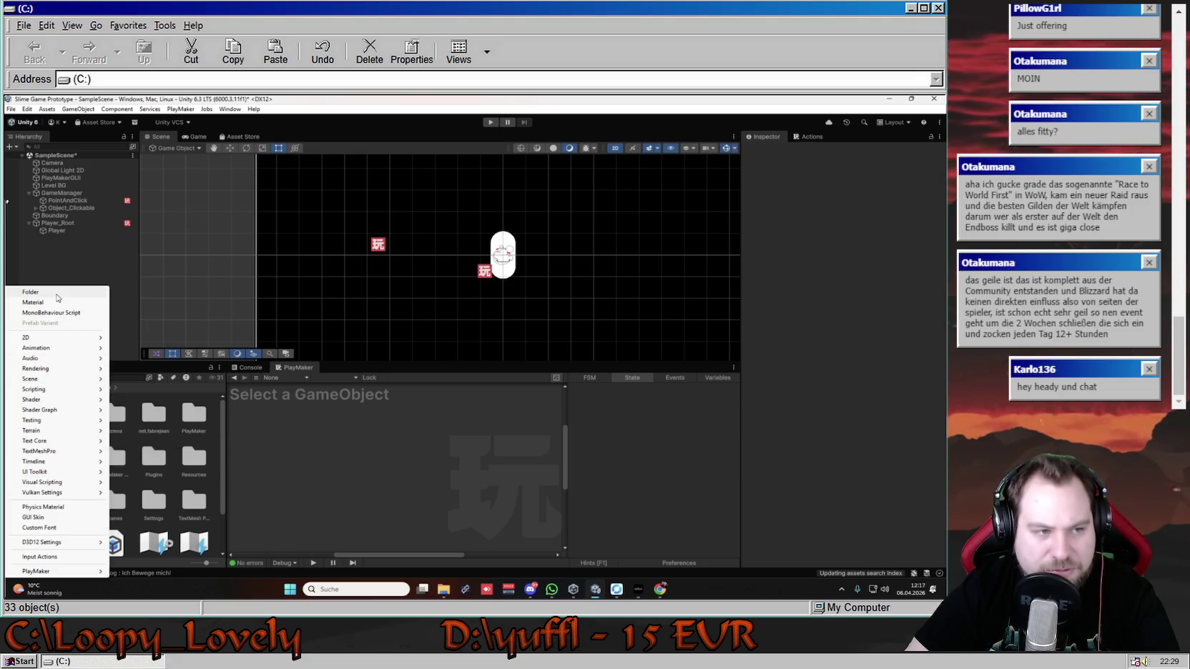
left_click(355, 472)
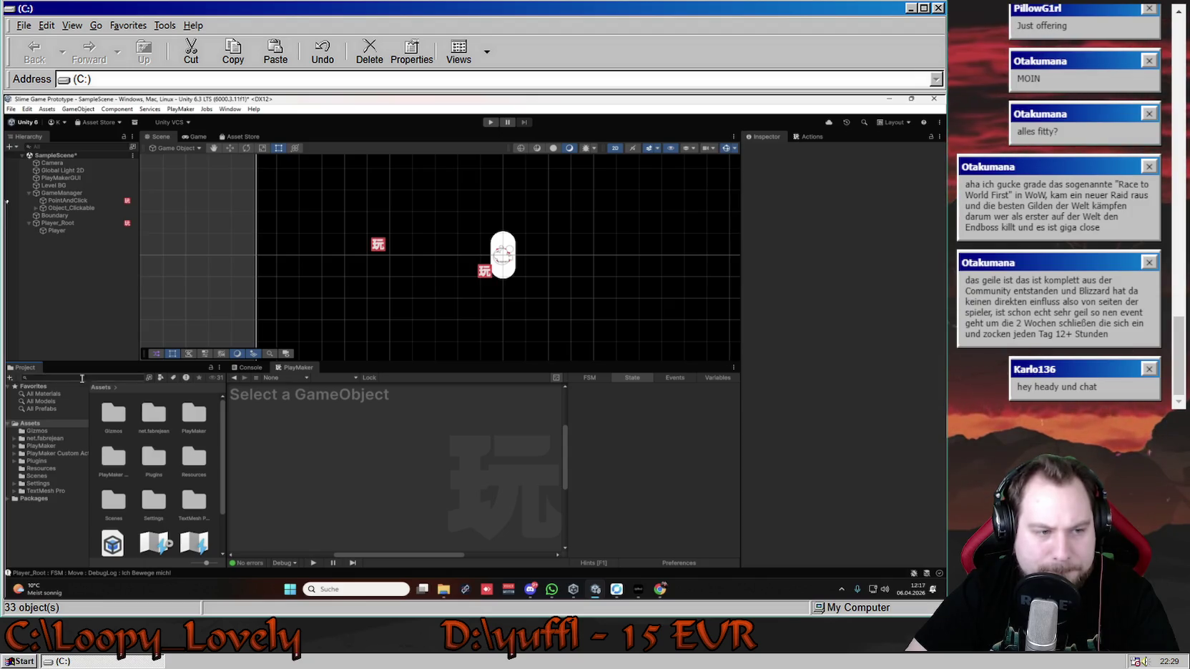
double_click(28, 424)
left_click(26, 426)
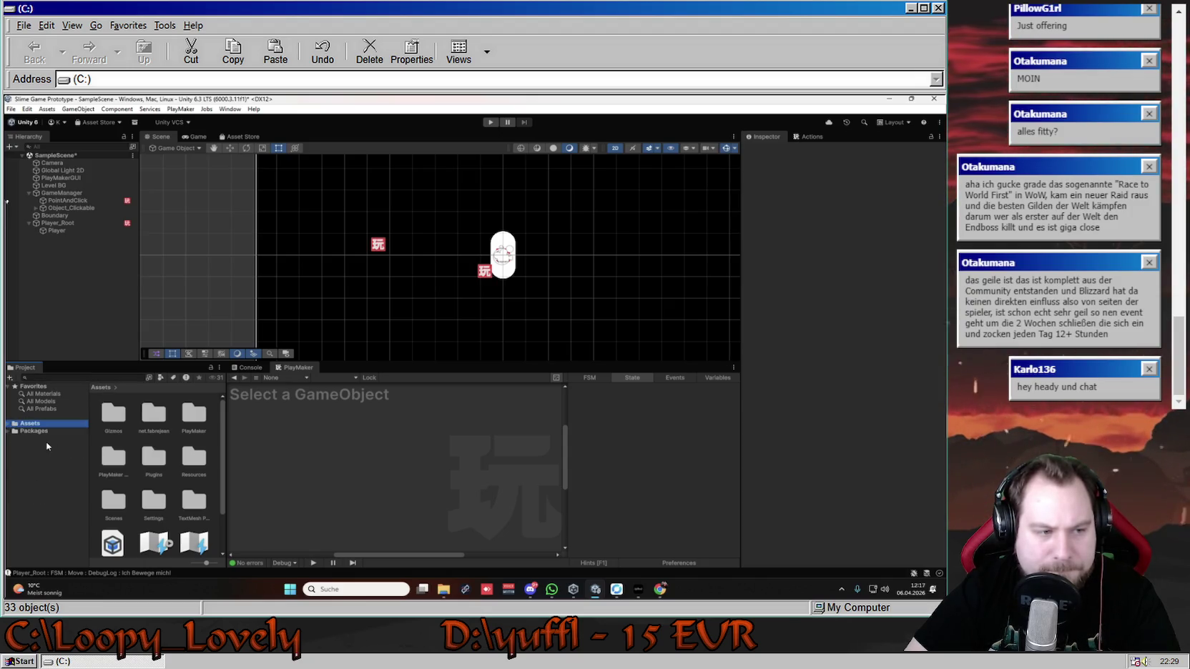
left_click(8, 431)
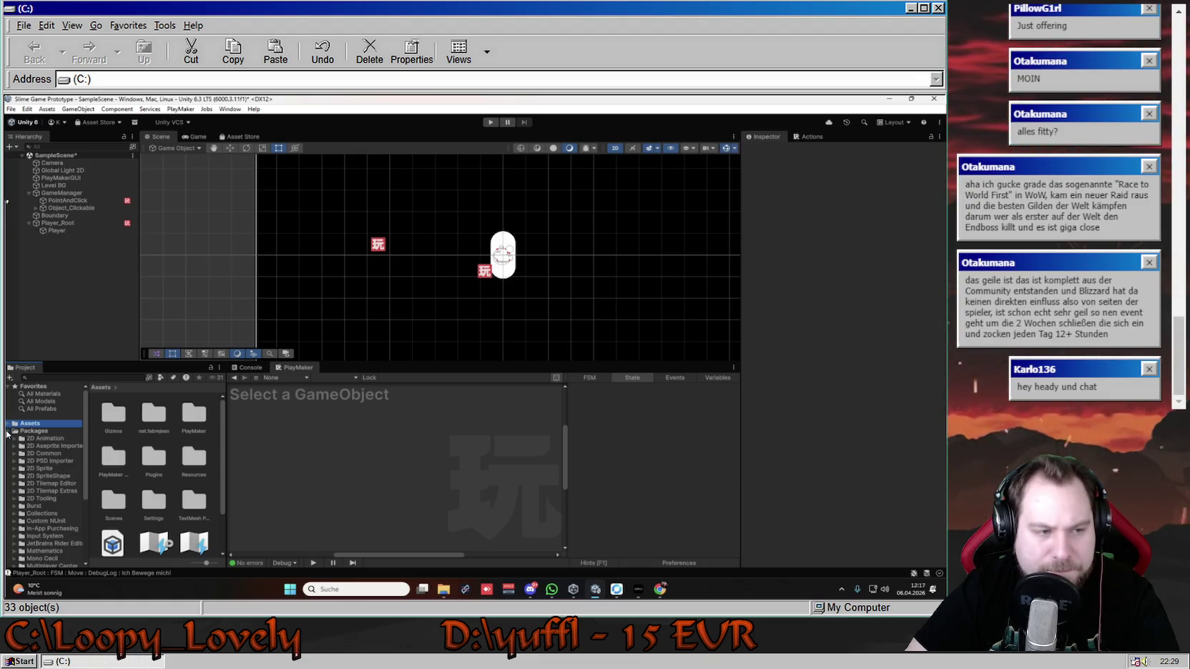
scroll(60, 464, "down", 5)
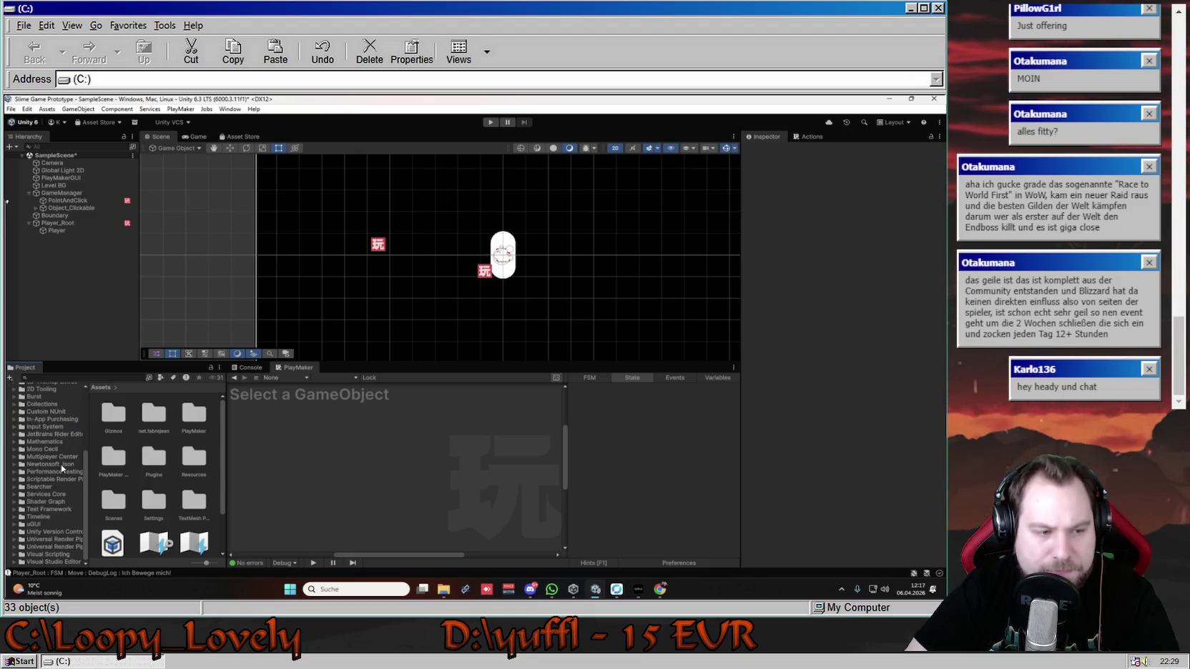
scroll(60, 464, "up", 5)
left_click(8, 432)
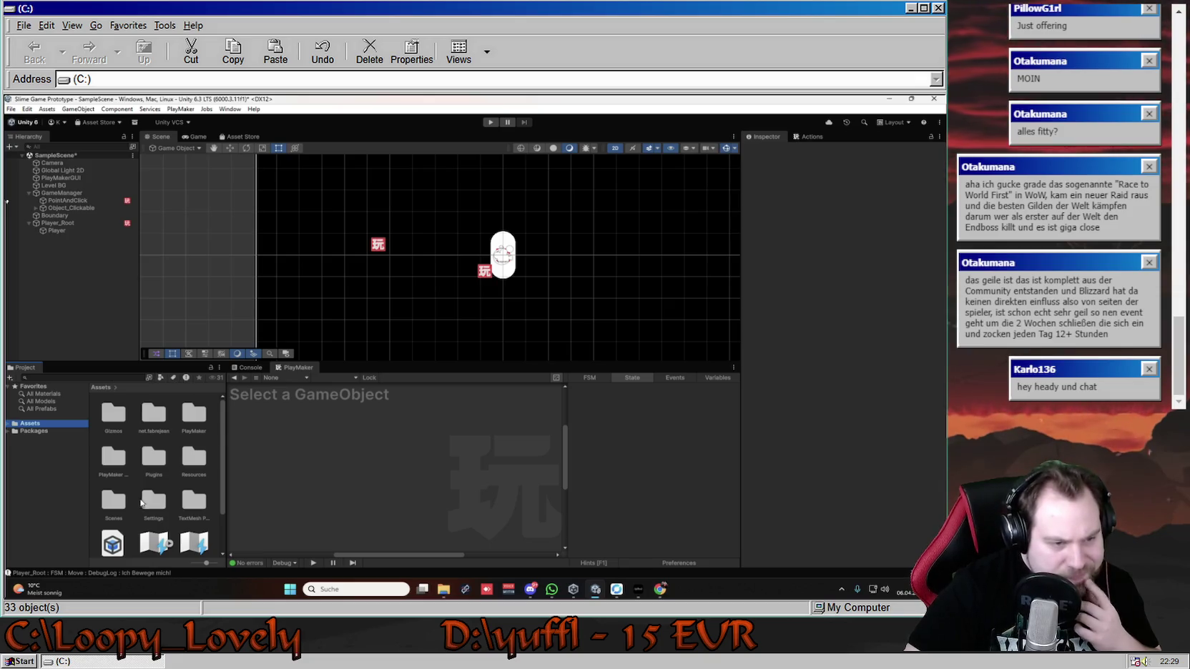
scroll(141, 505, "down", 2)
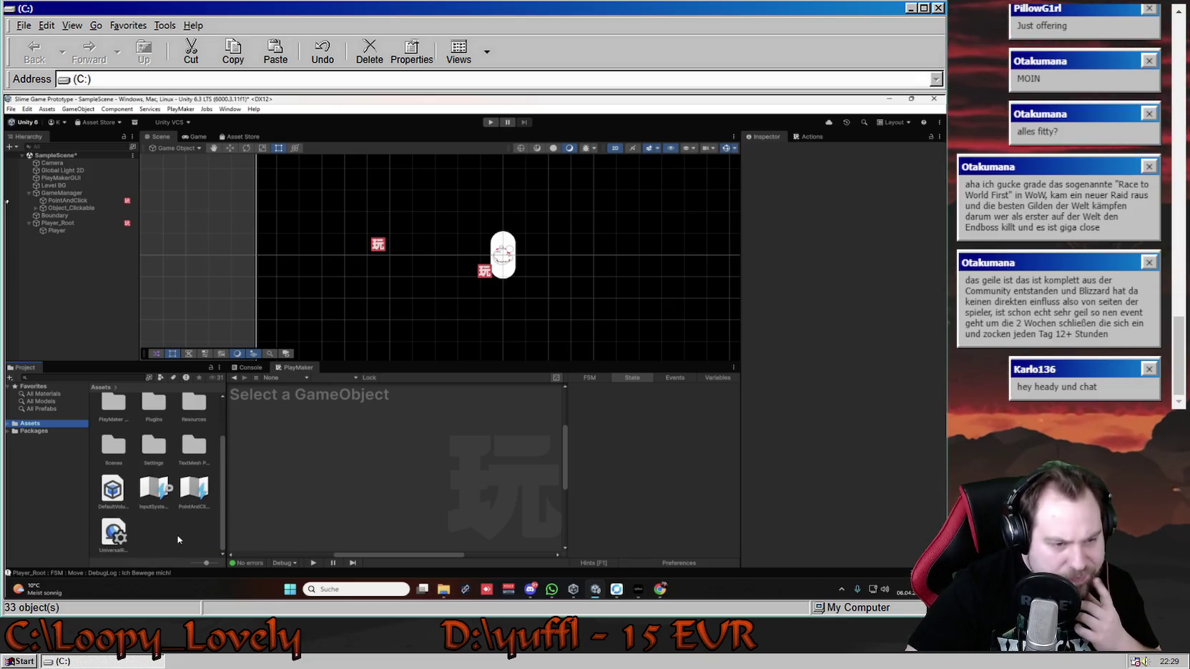
scroll(179, 538, "up", 2)
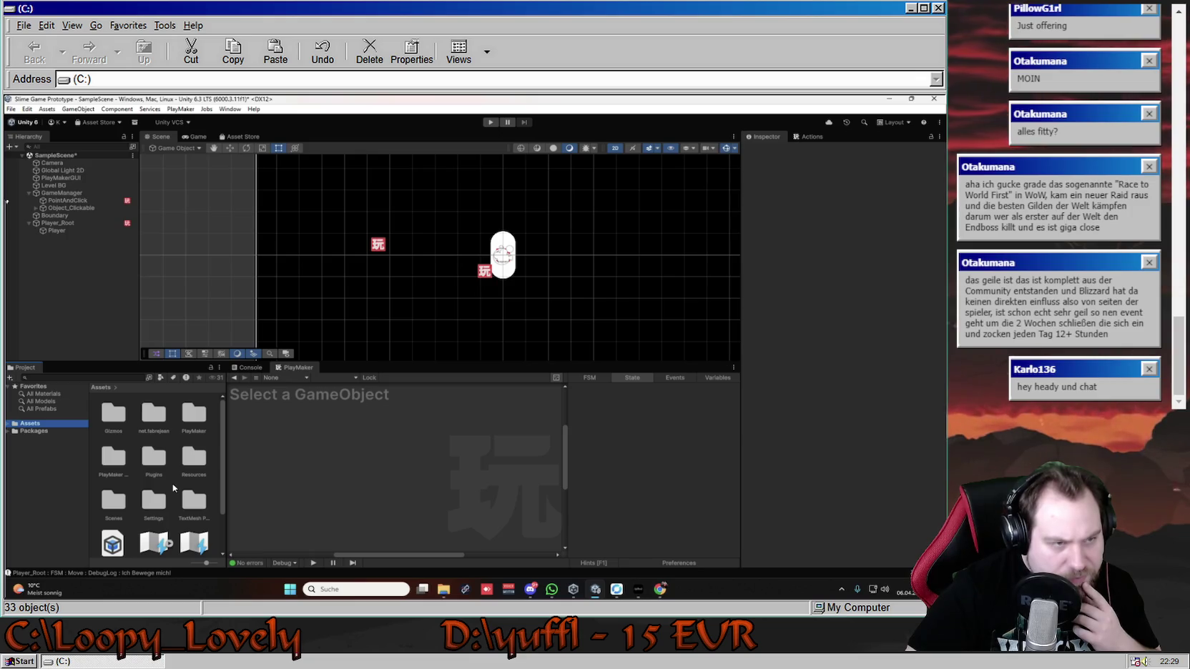
scroll(172, 483, "down", 2)
left_click(195, 502)
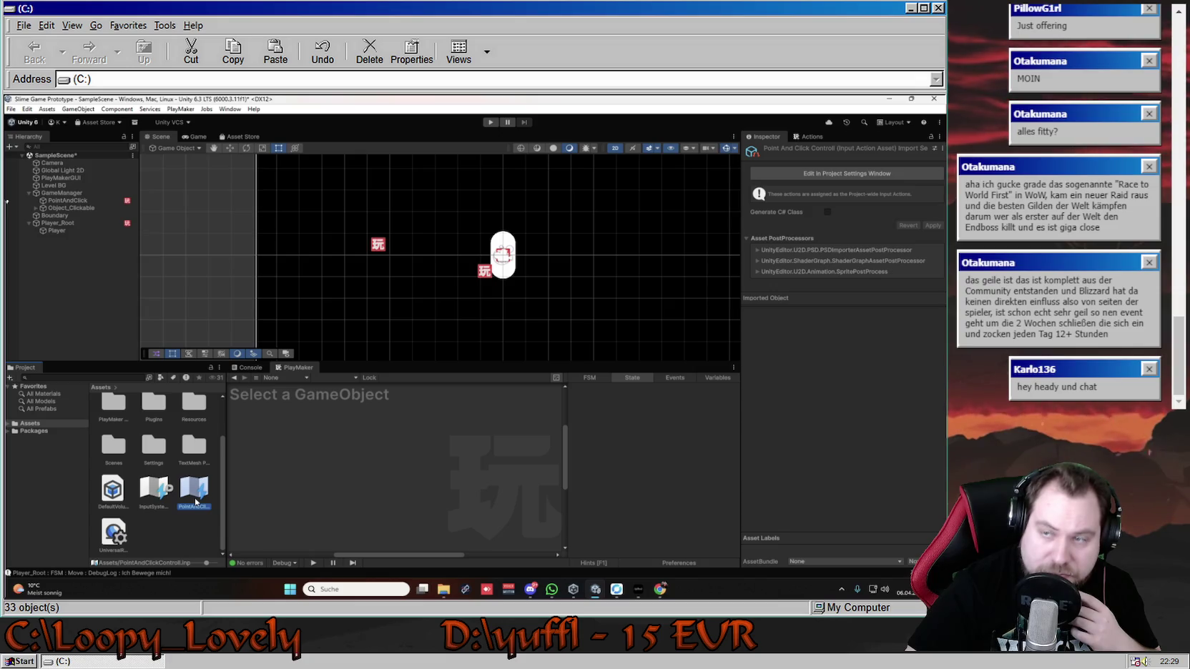
left_click(173, 531)
scroll(172, 533, "up", 2)
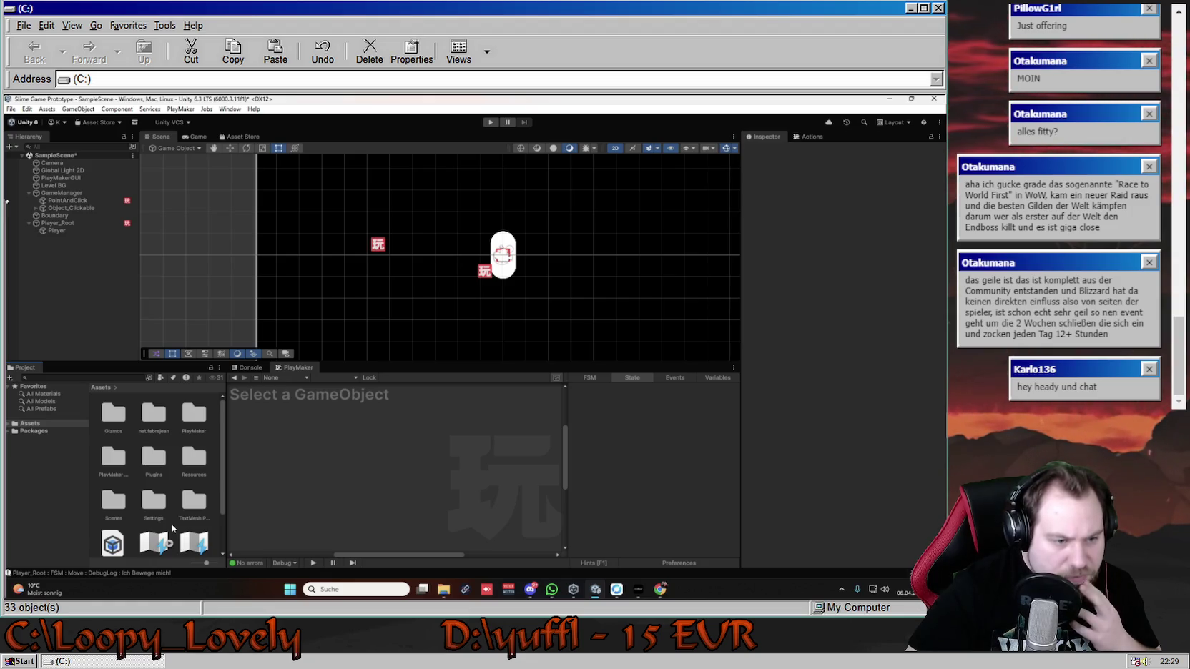
- Collapse Player_Root, then create a folder named 'PreFeb' in Assets and open it
left_click(37, 224)
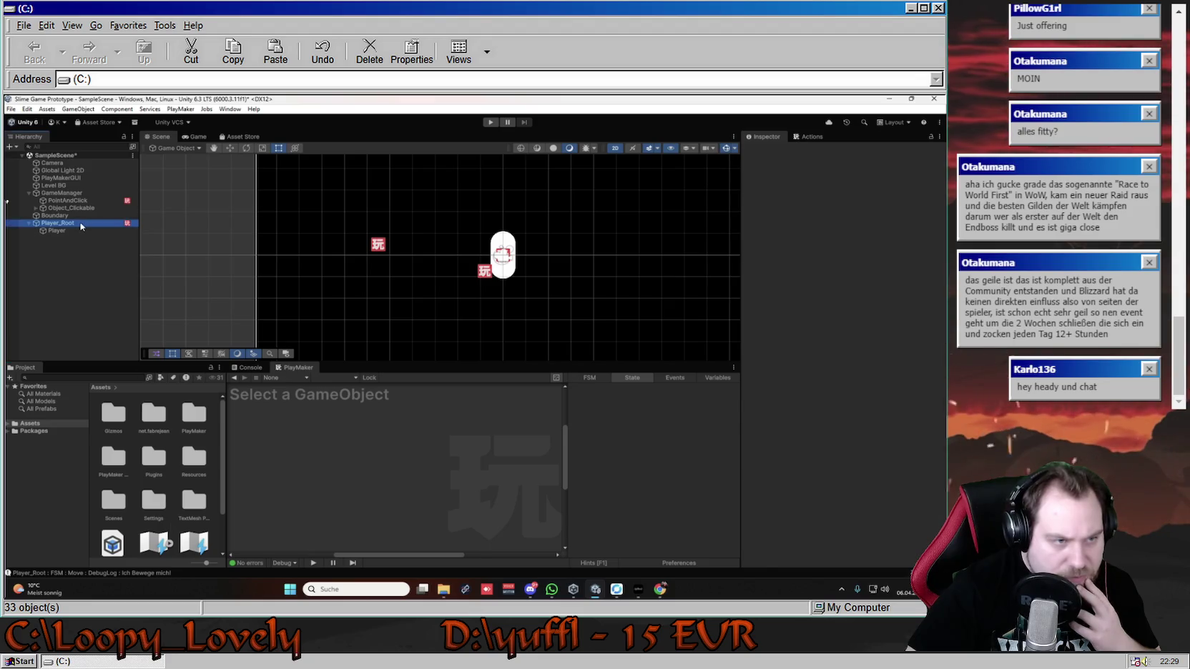
left_click(28, 225)
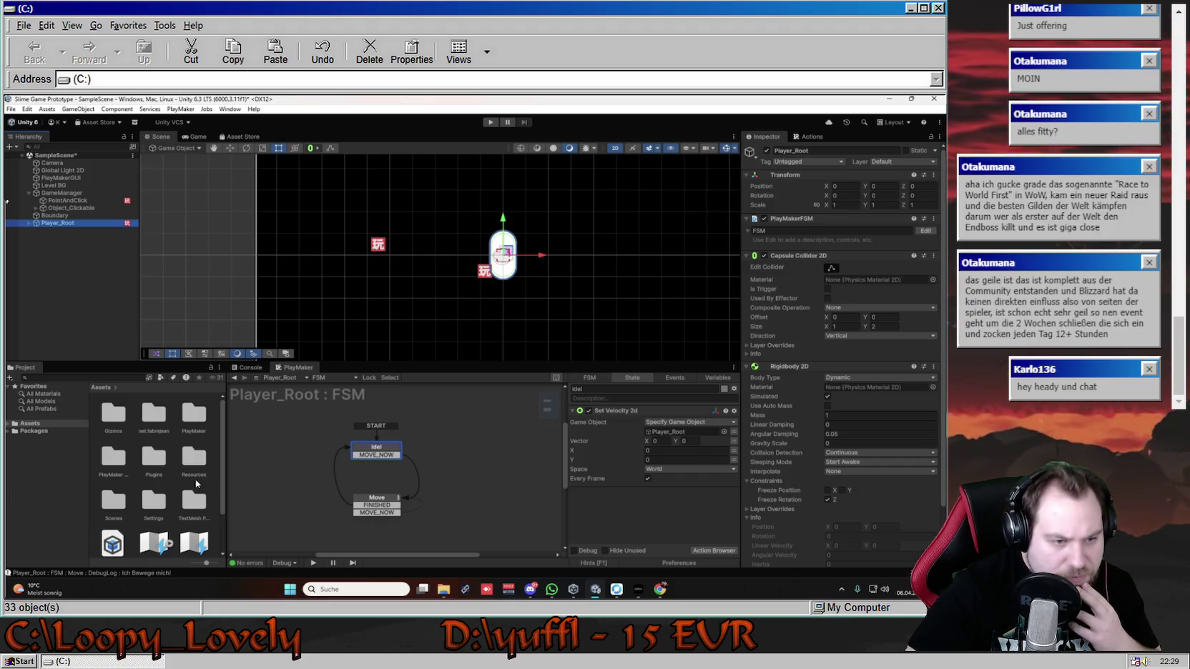
right_click(174, 442)
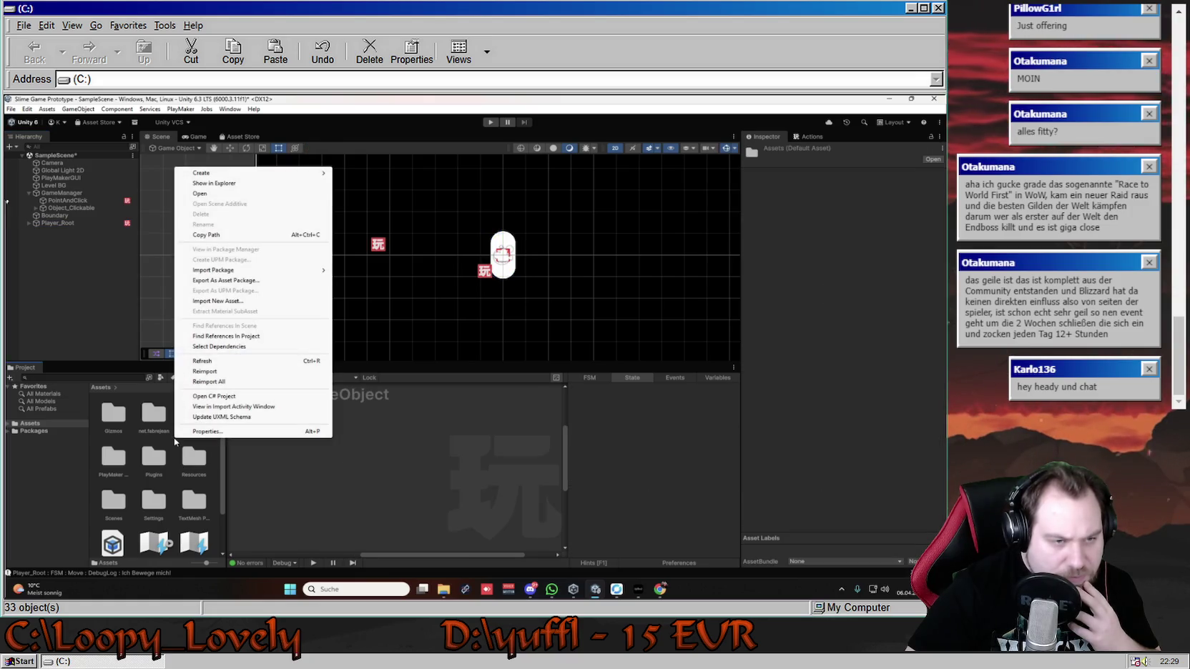
mouse_move(251, 173)
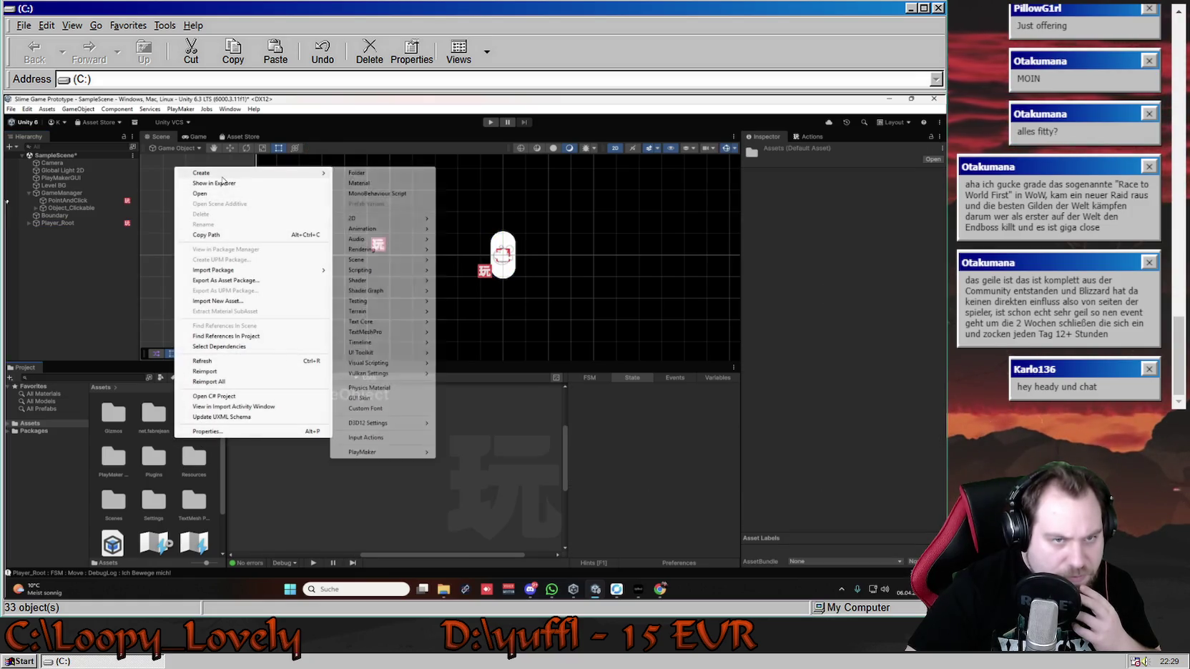
left_click(382, 174)
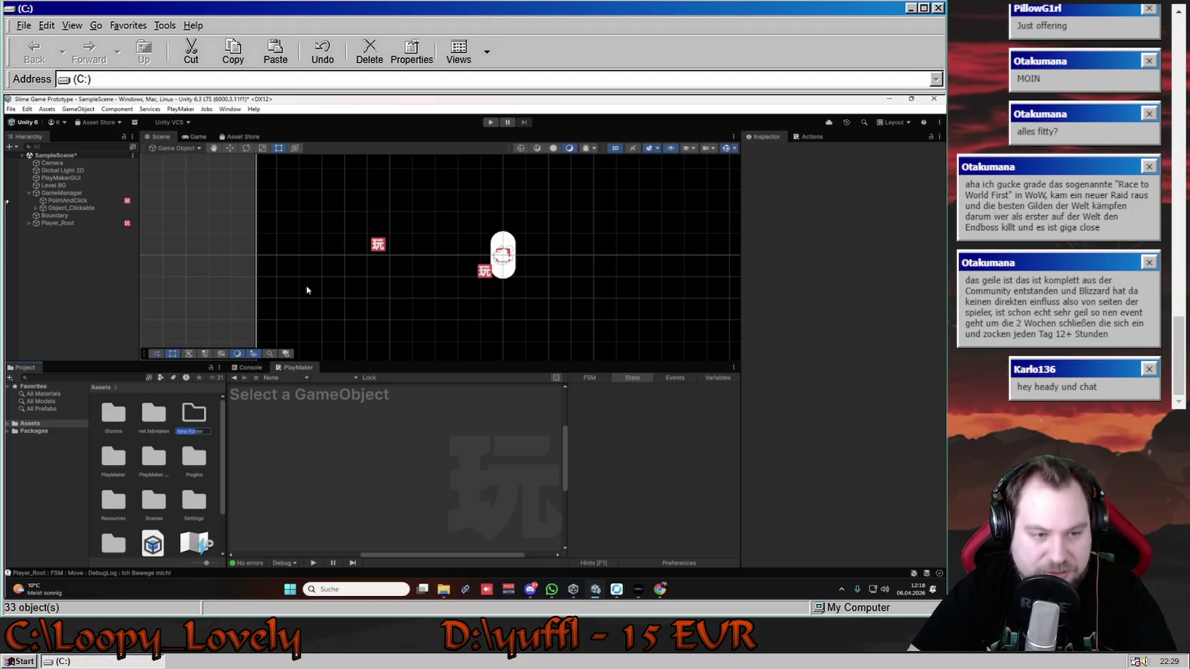
type("S")
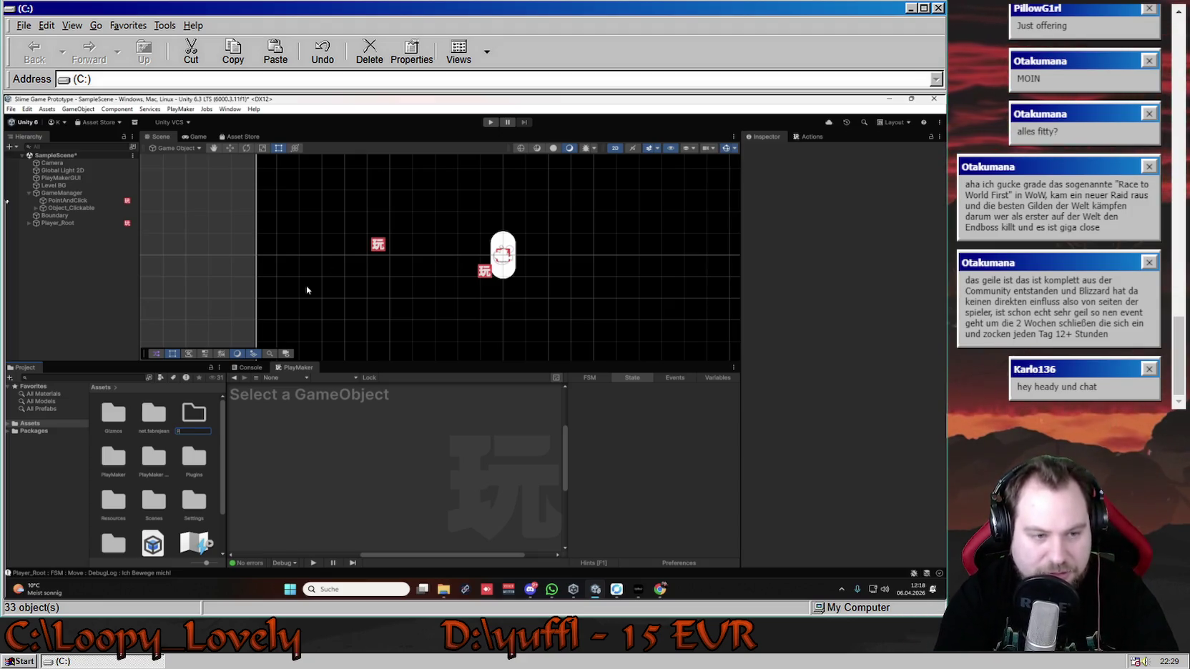
key("Return")
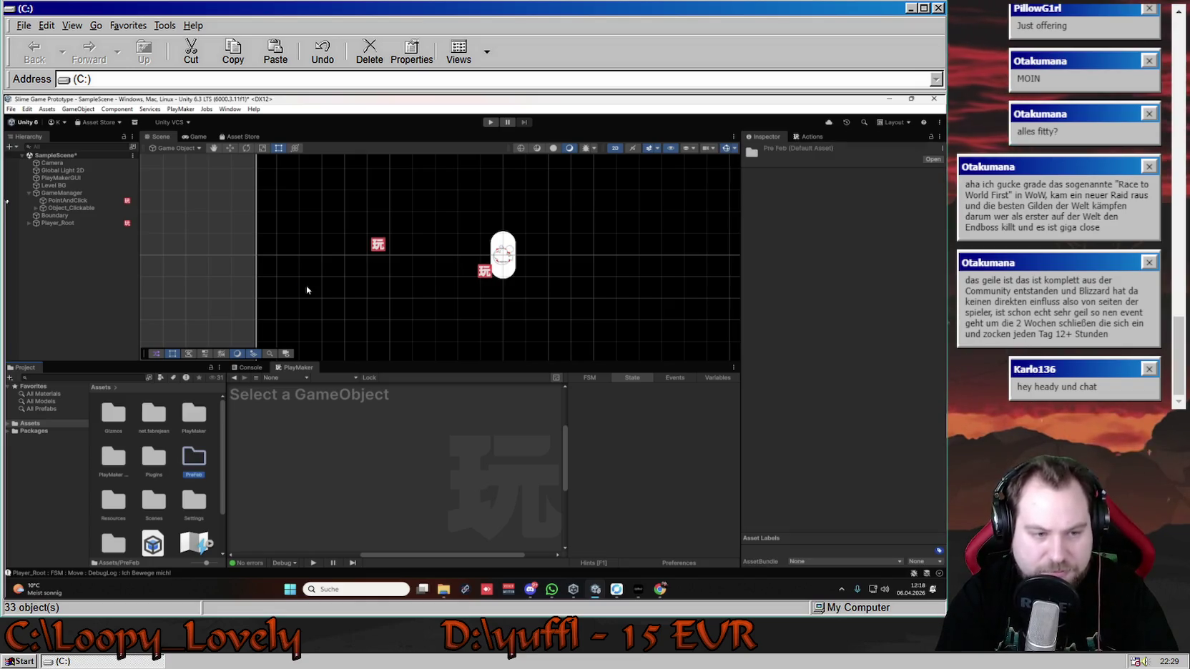
key("Return")
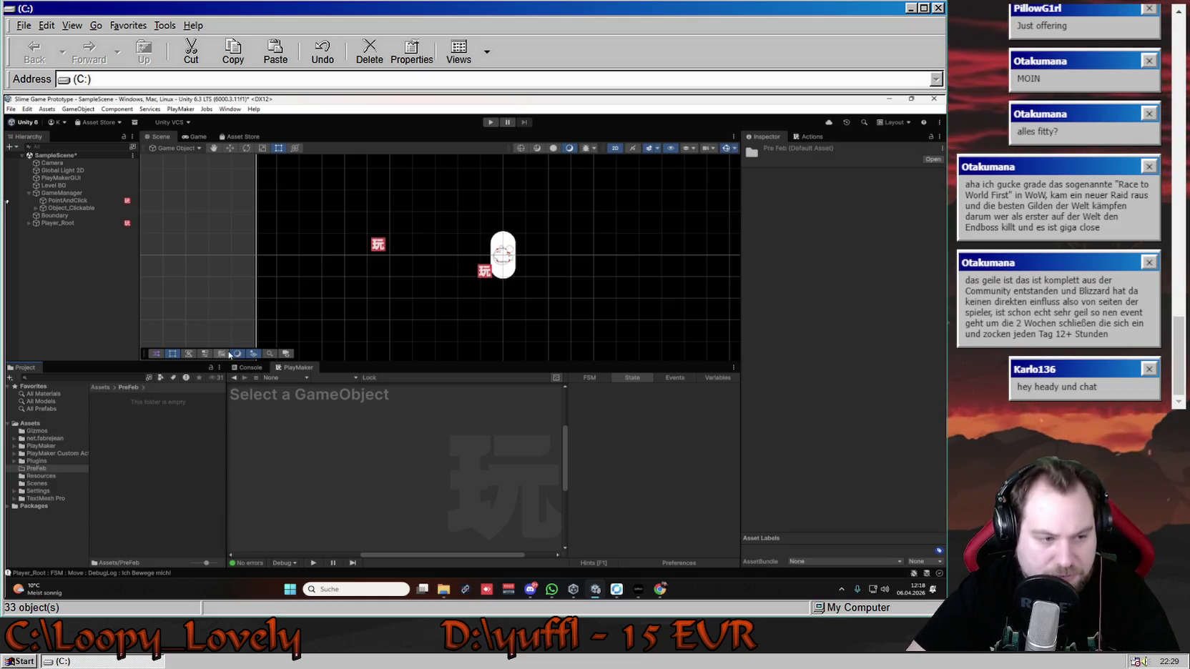
- Drag Player_Root, PointAndClick and Object_Clickable into the PreFeb folder as prefabs, then inspect them
left_click(65, 223)
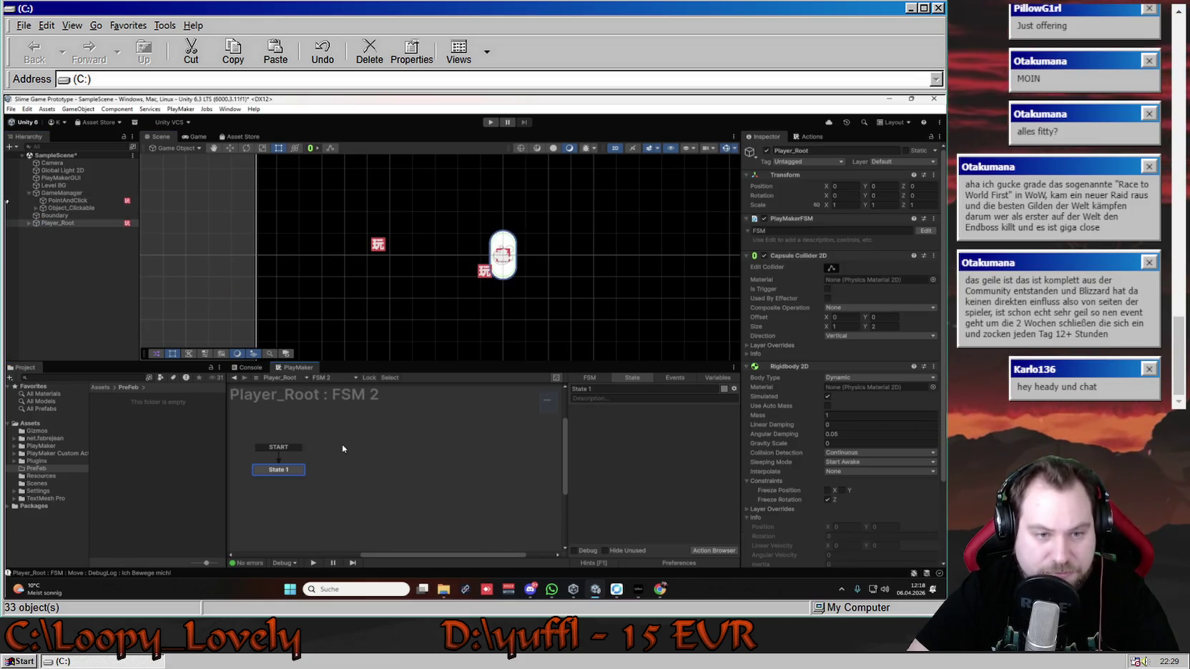
left_click(100, 387)
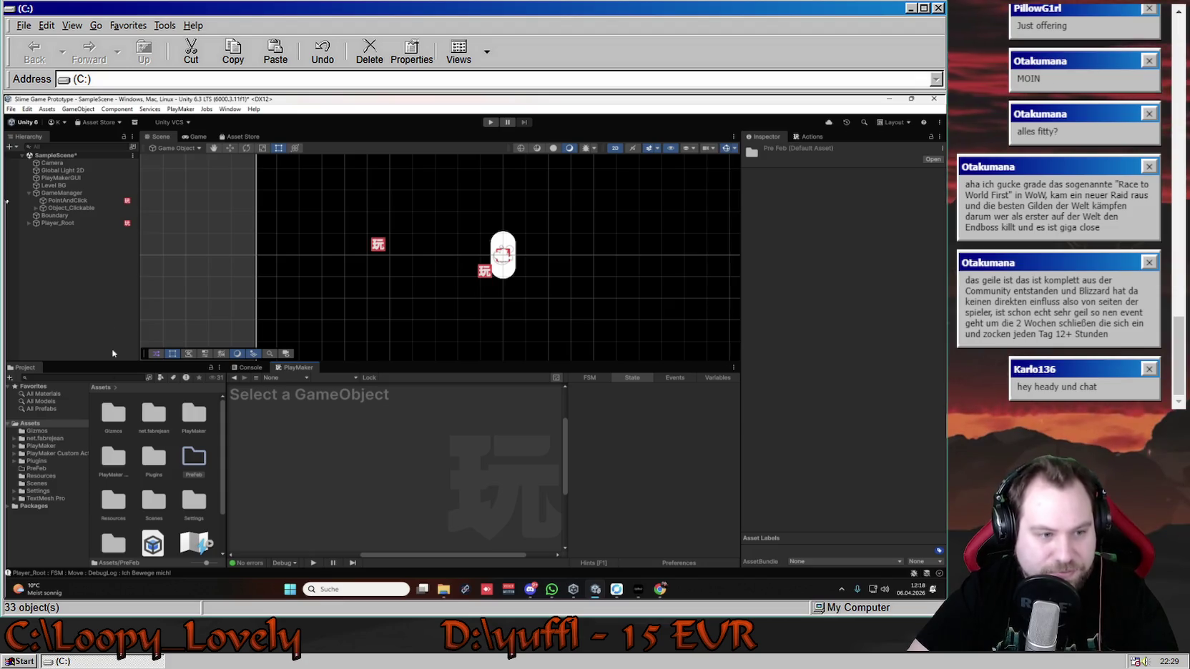
double_click(205, 459)
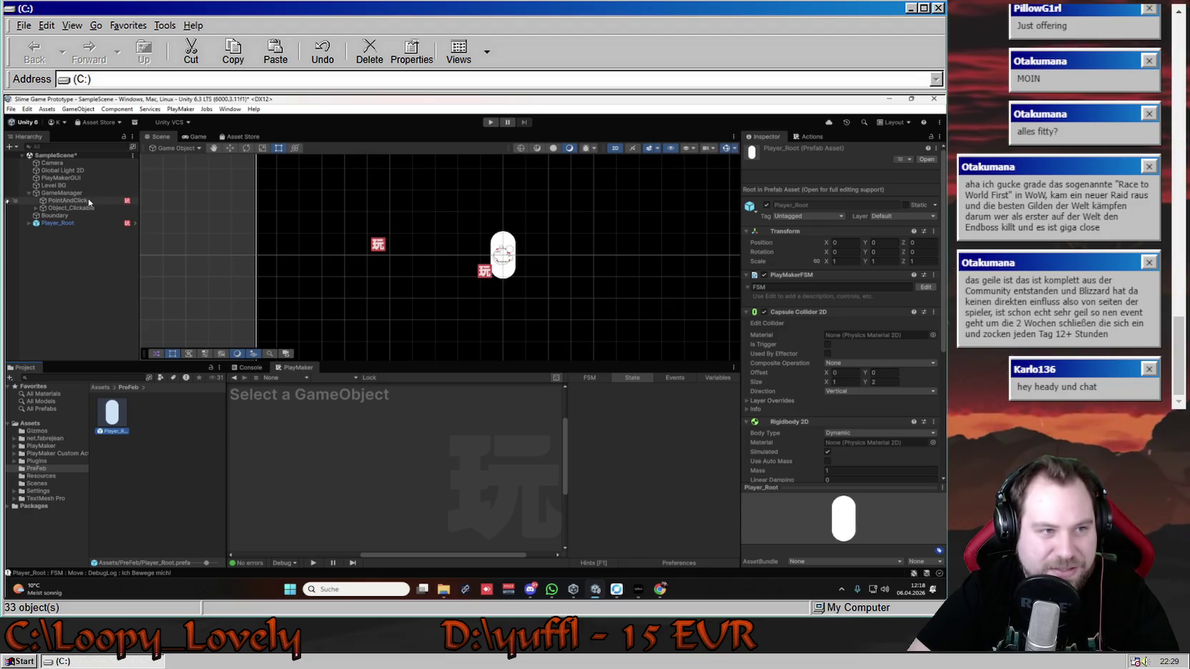
mouse_move(76, 203)
left_mouse_down()
mouse_move(115, 429)
mouse_move(171, 427)
left_mouse_up()
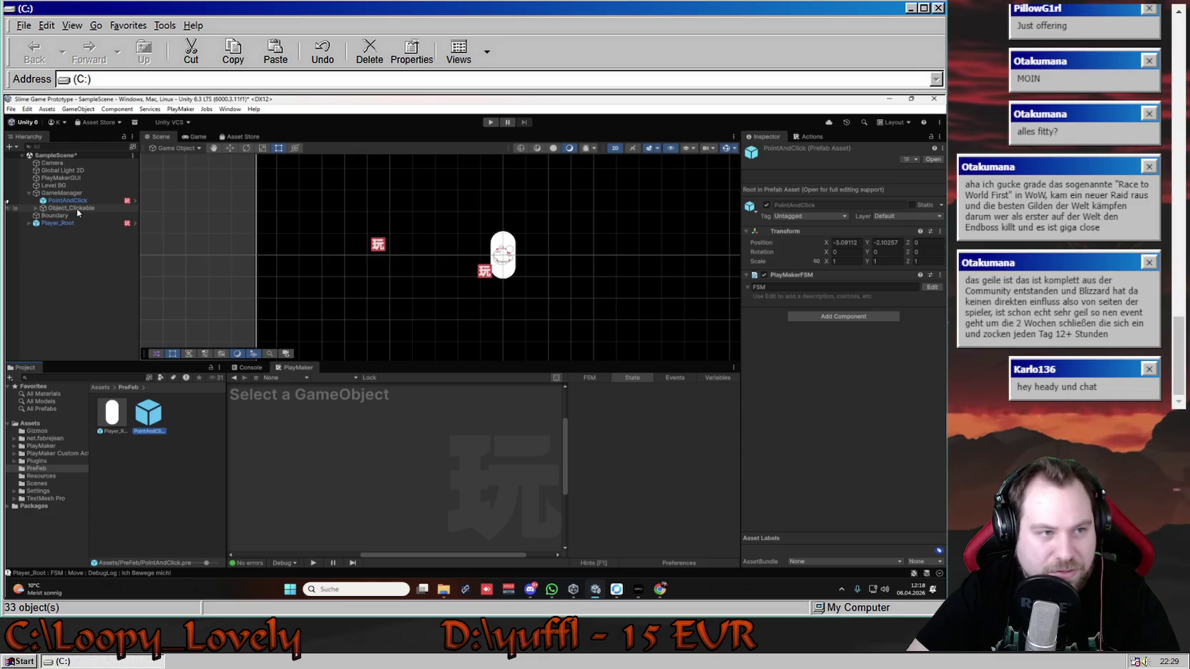
left_click_drag(197, 432, 190, 427)
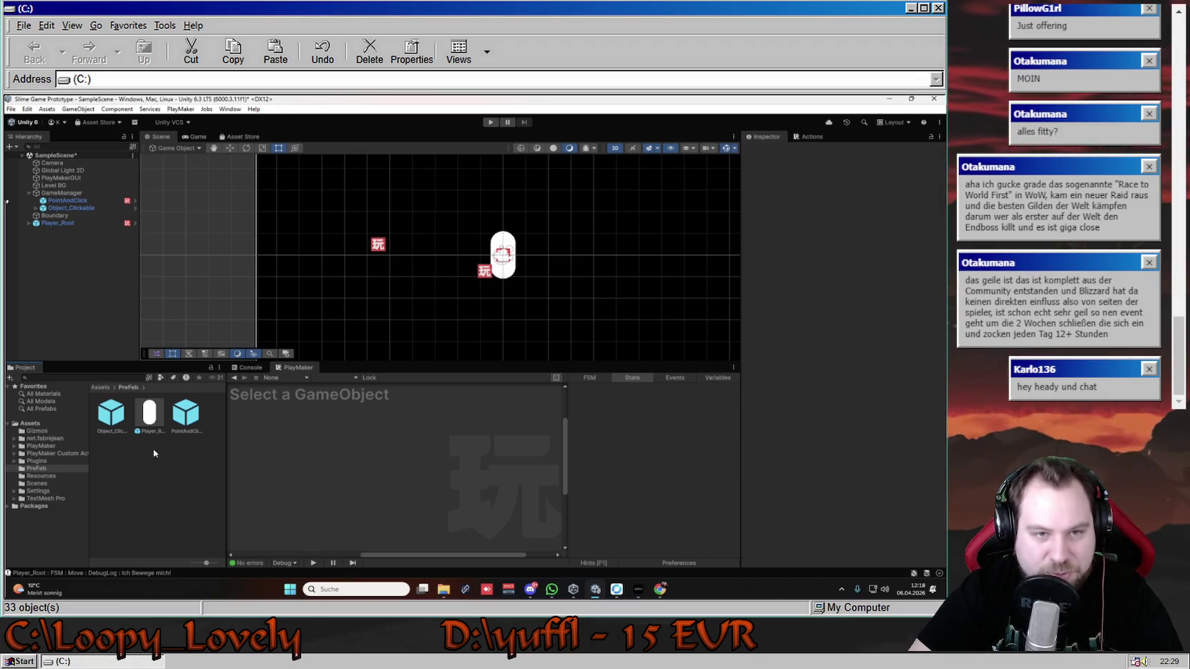
left_click(187, 415)
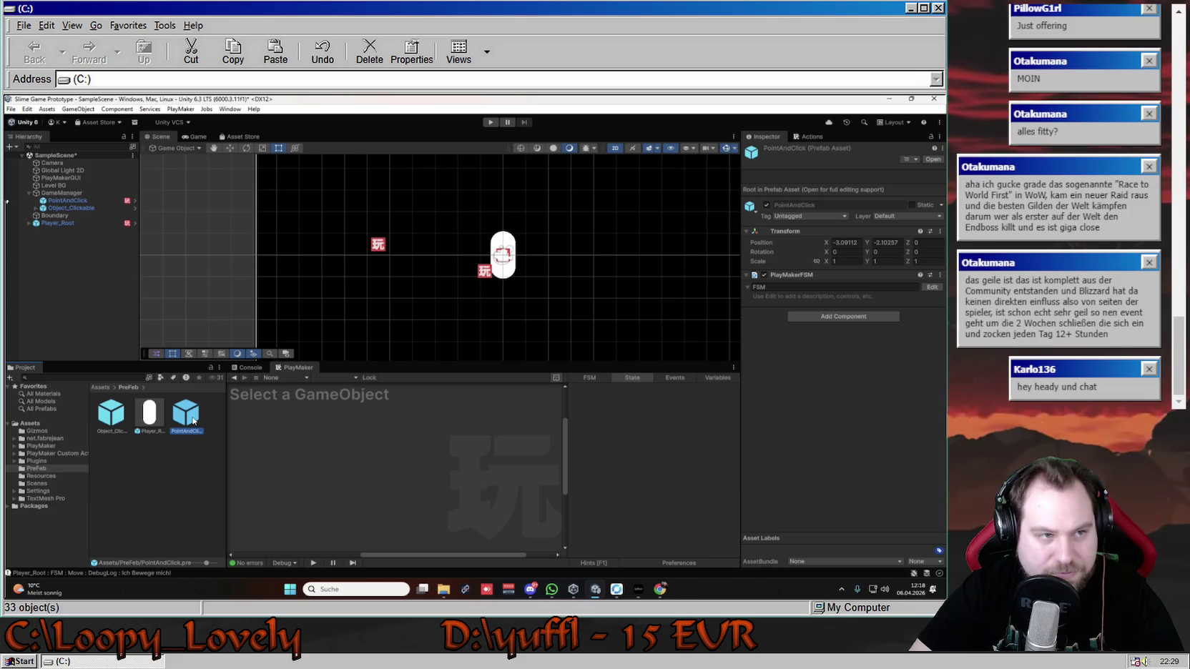
left_click(379, 244)
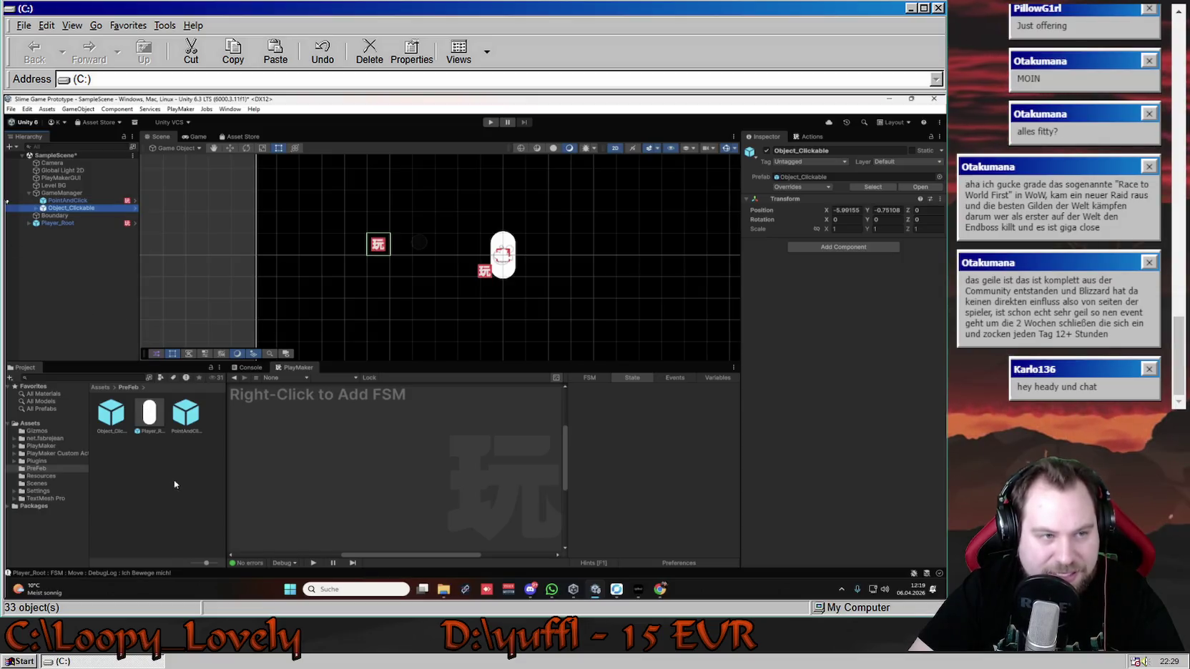
double_click(111, 413)
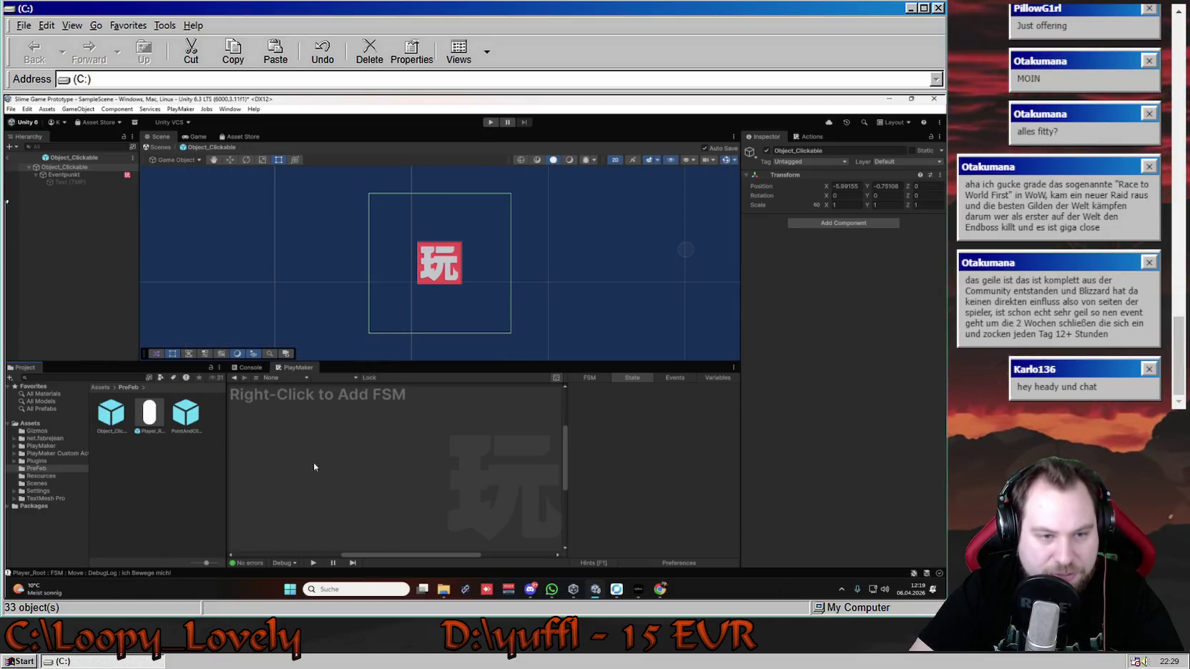
scroll(413, 252, "down", 3)
scroll(469, 294, "up", 2)
scroll(471, 300, "up", 1)
left_click(471, 299)
left_click(471, 299)
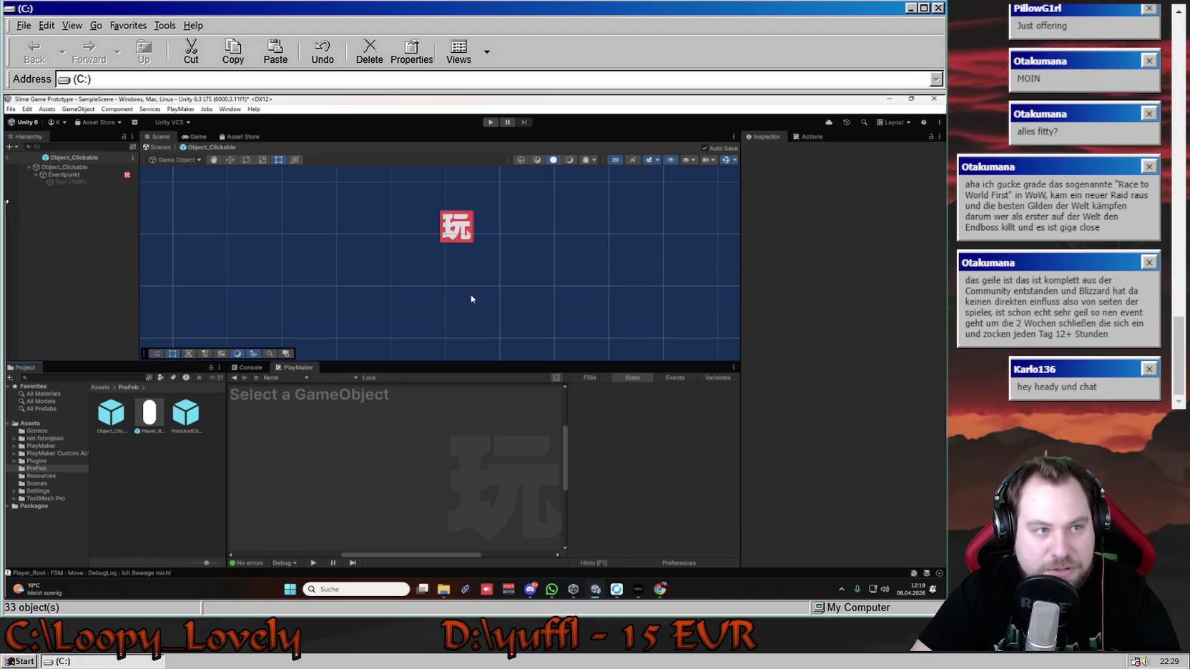
left_click(7, 157)
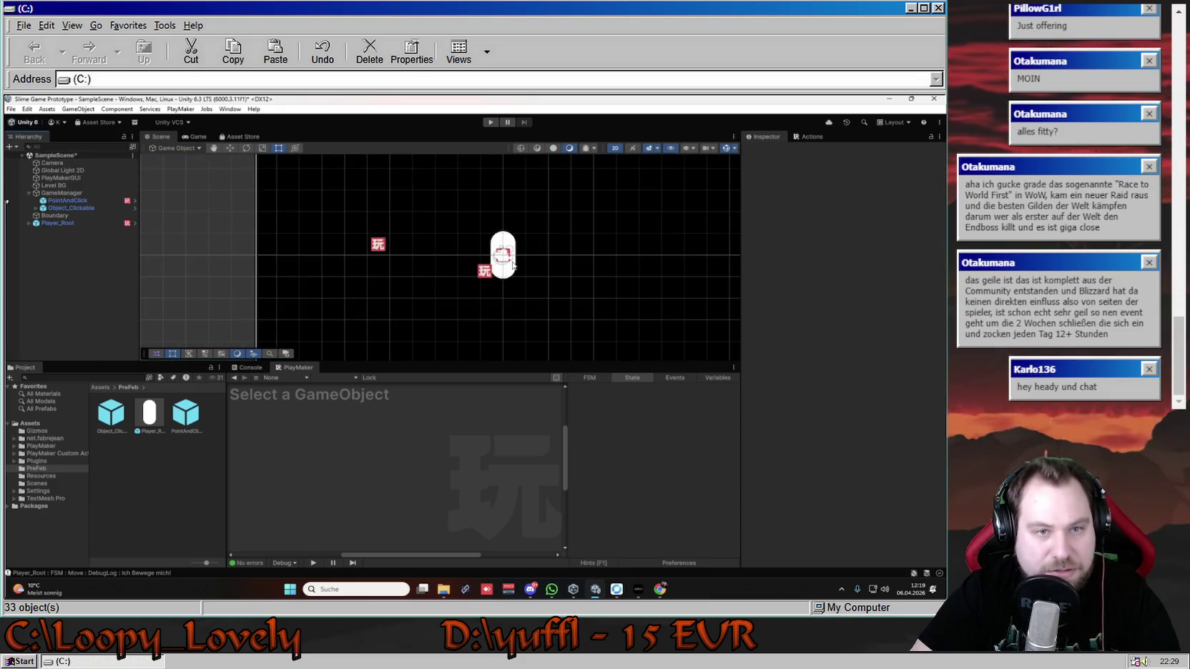
- Expand Player_Root, then open and leave the PointAndClick prefab editor
left_click(29, 223)
left_click(70, 202)
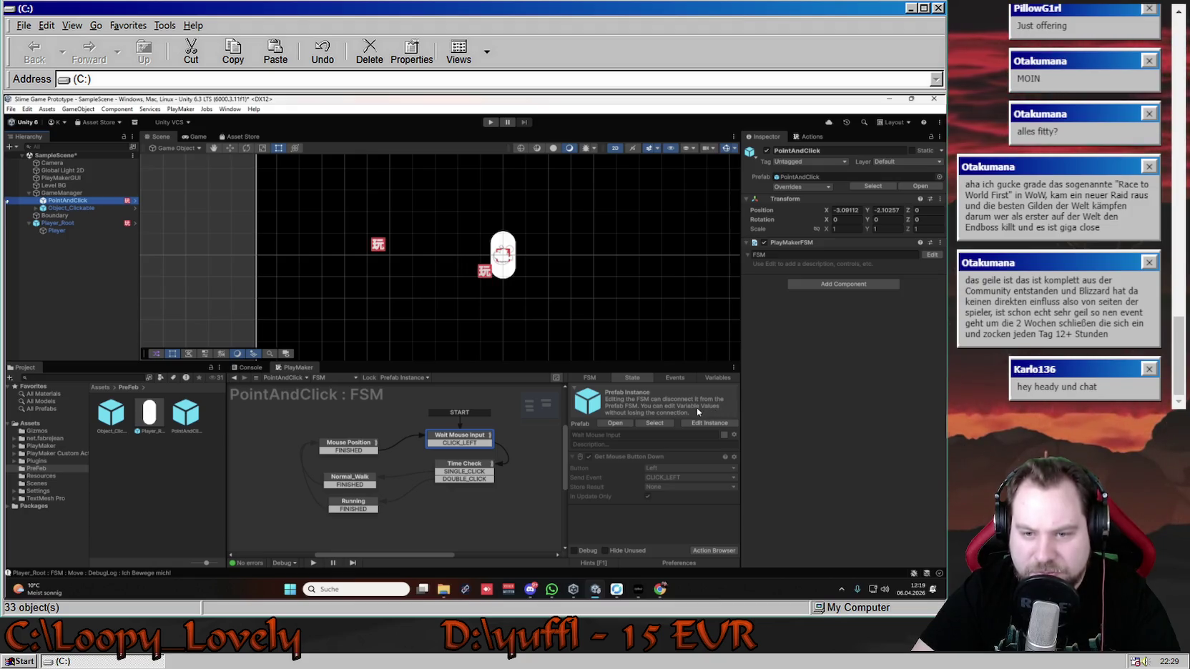
left_click(615, 422)
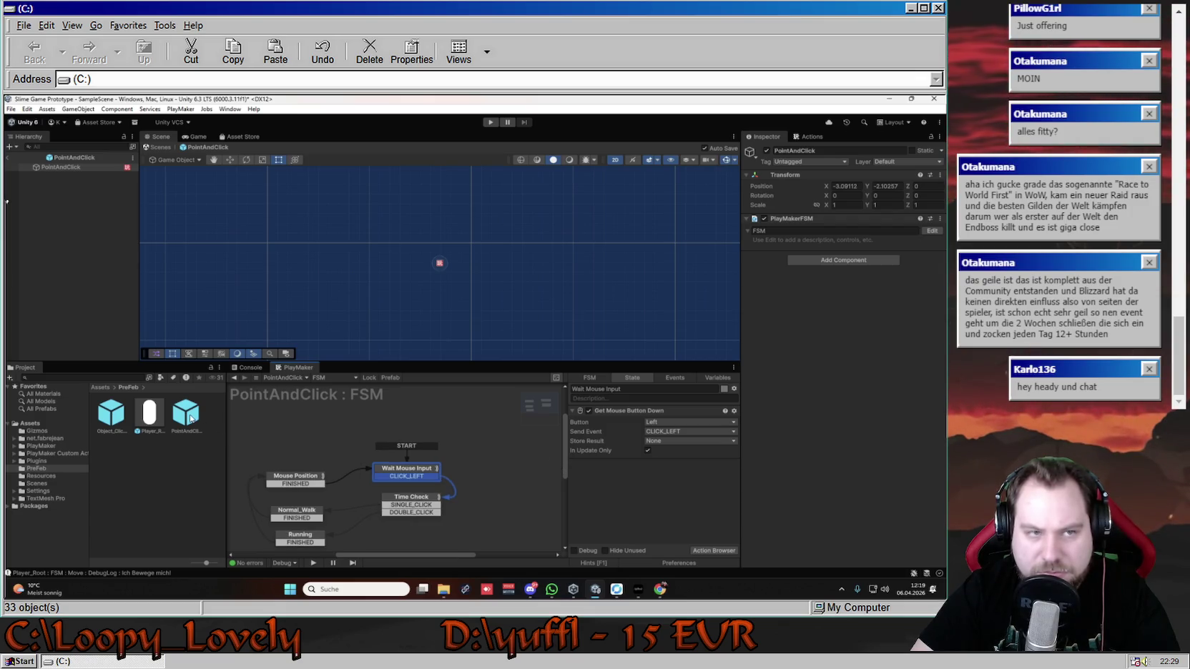
left_click(9, 163)
left_click(9, 159)
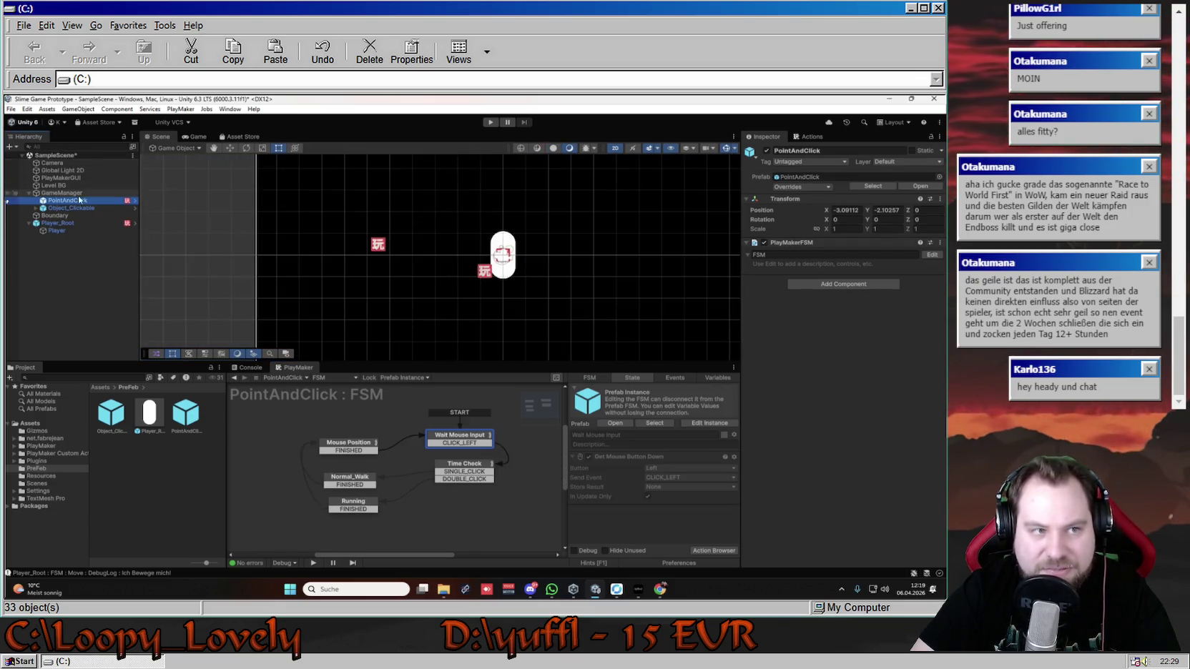
left_click(620, 394)
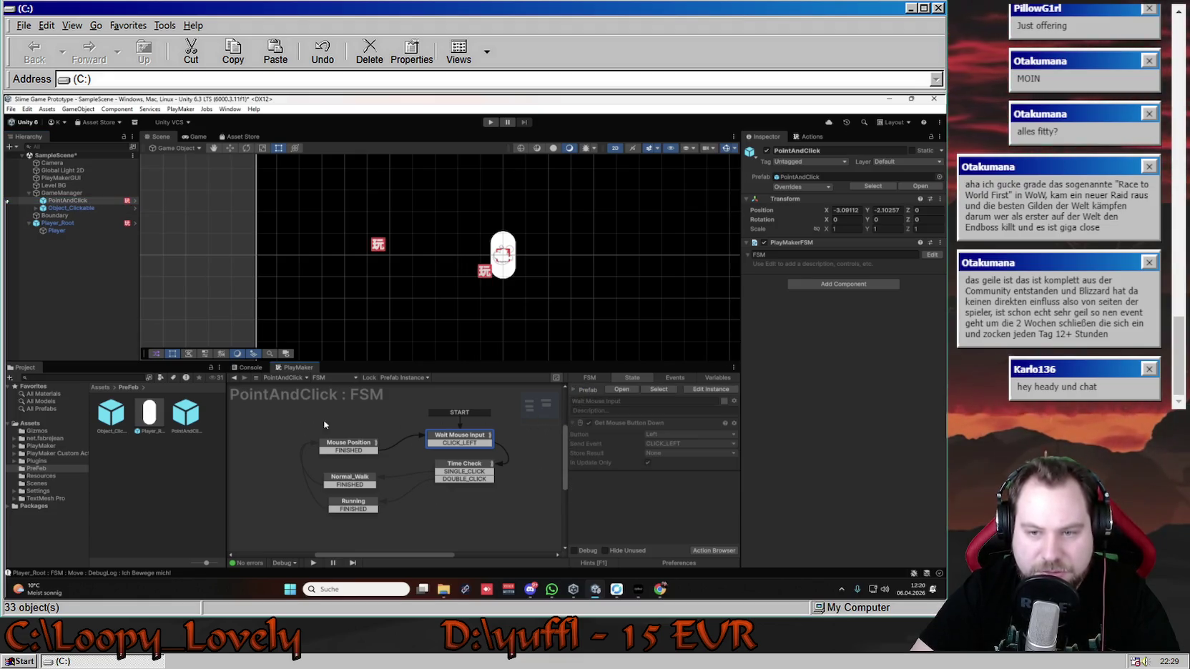
- Inspect the PointAndClick and Object_Clickable prefab assets and expand Object_Clickable to reveal Eventpunkt
left_click(187, 415)
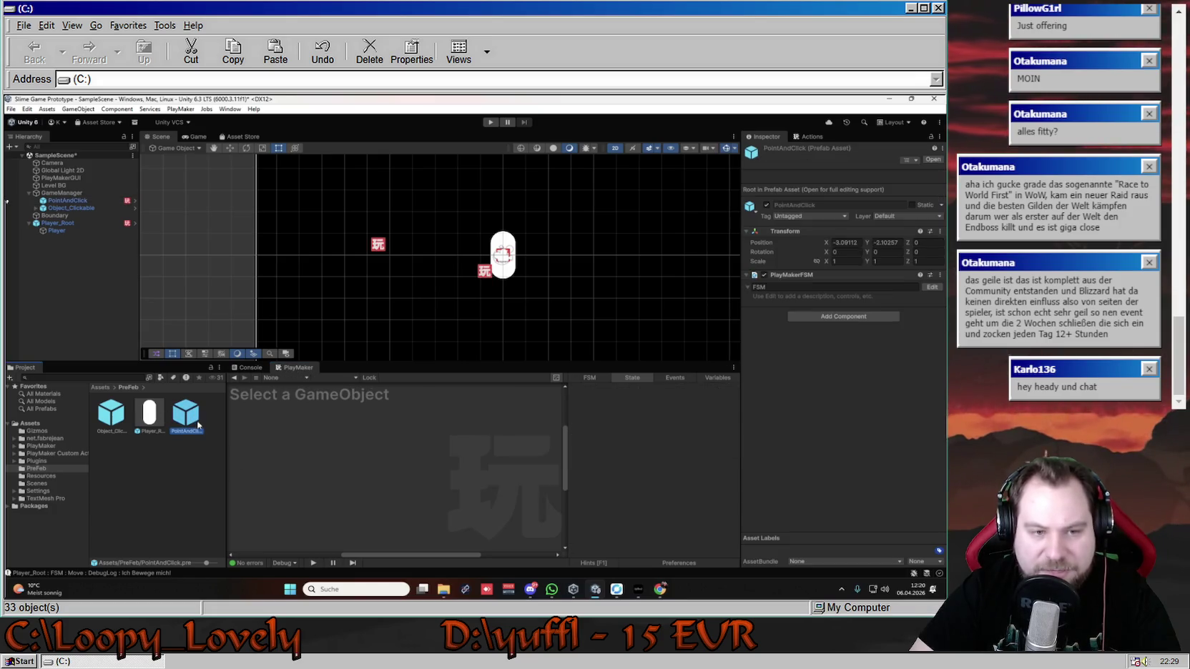
left_click(109, 414)
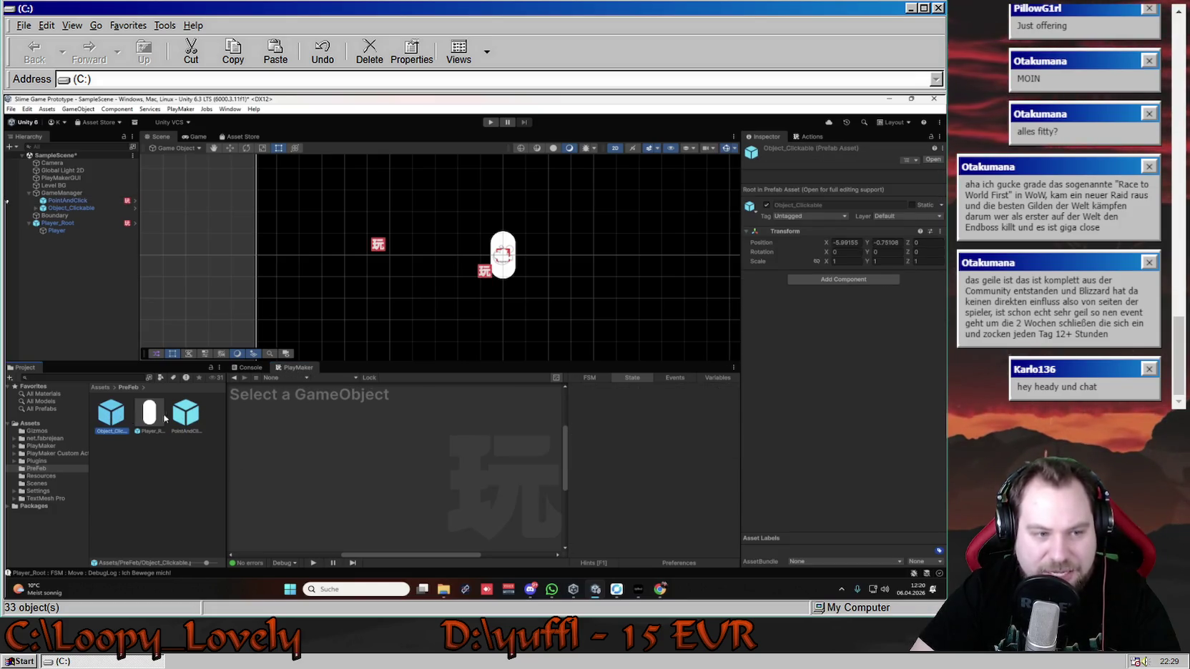
left_click(69, 208)
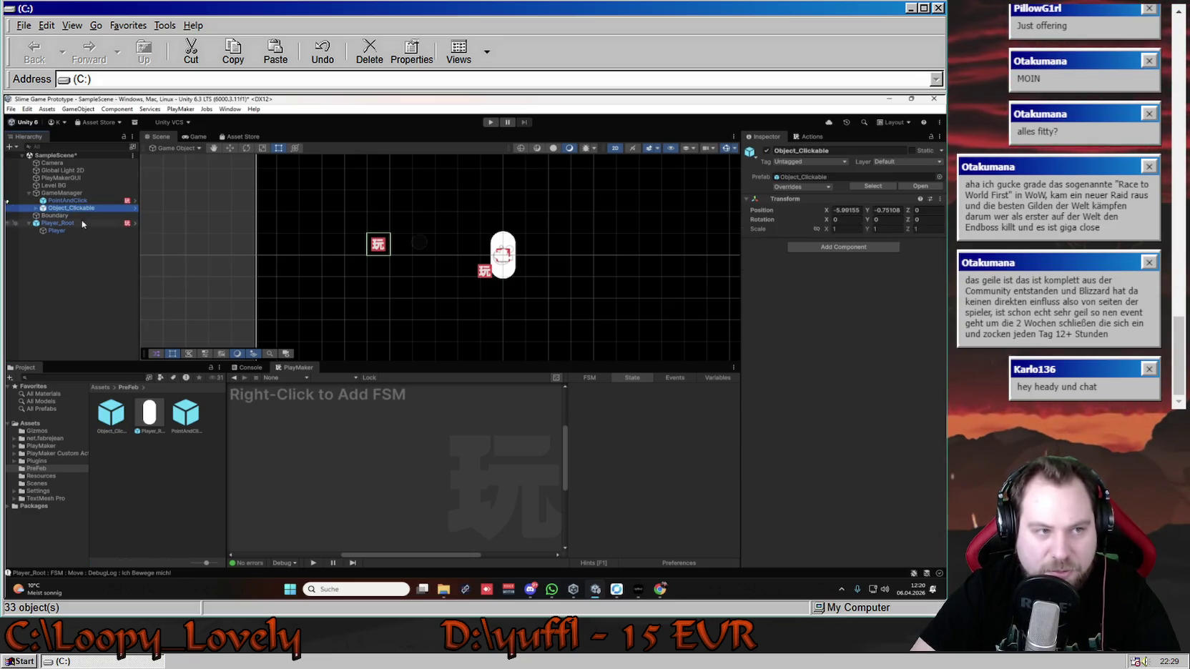
left_click(36, 207)
left_click(54, 213)
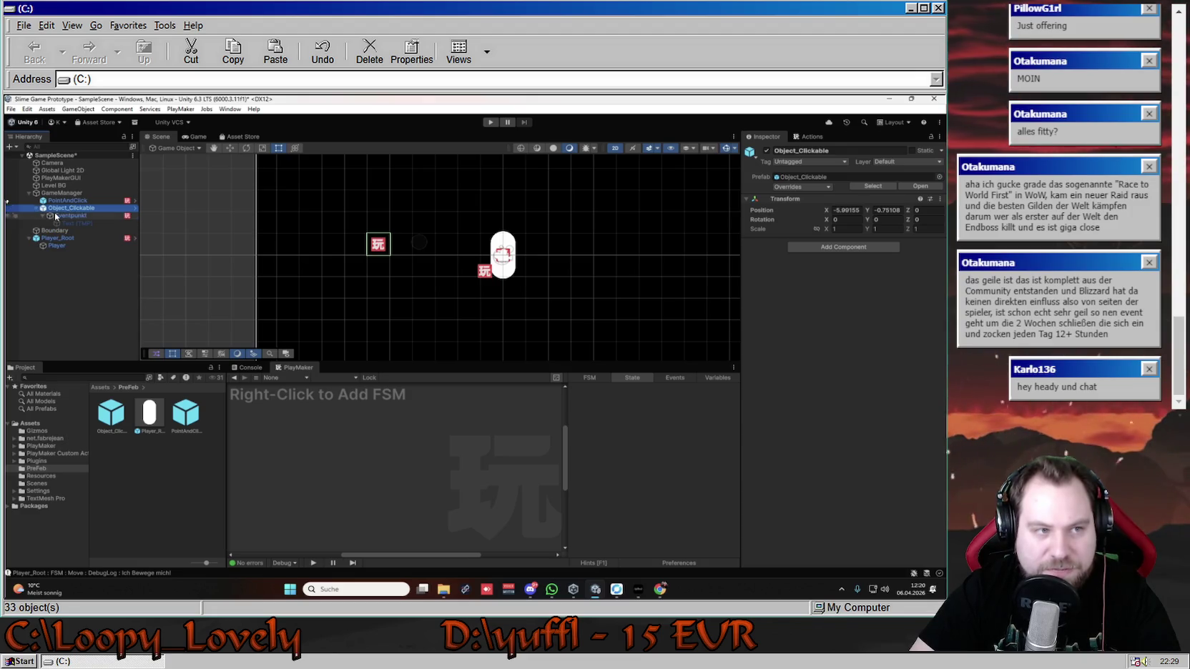
- Review Eventpunkt's Text child and its Interaktion and Interaction states
left_click(83, 224)
left_click(83, 218)
left_click(475, 523)
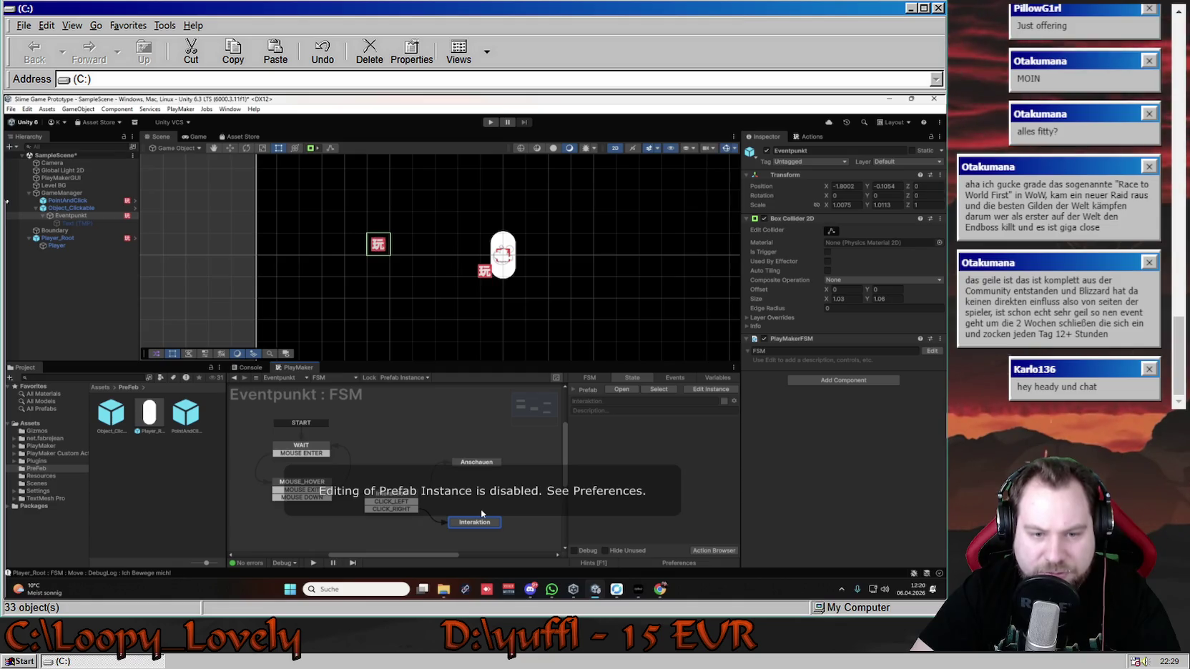
left_click(484, 522)
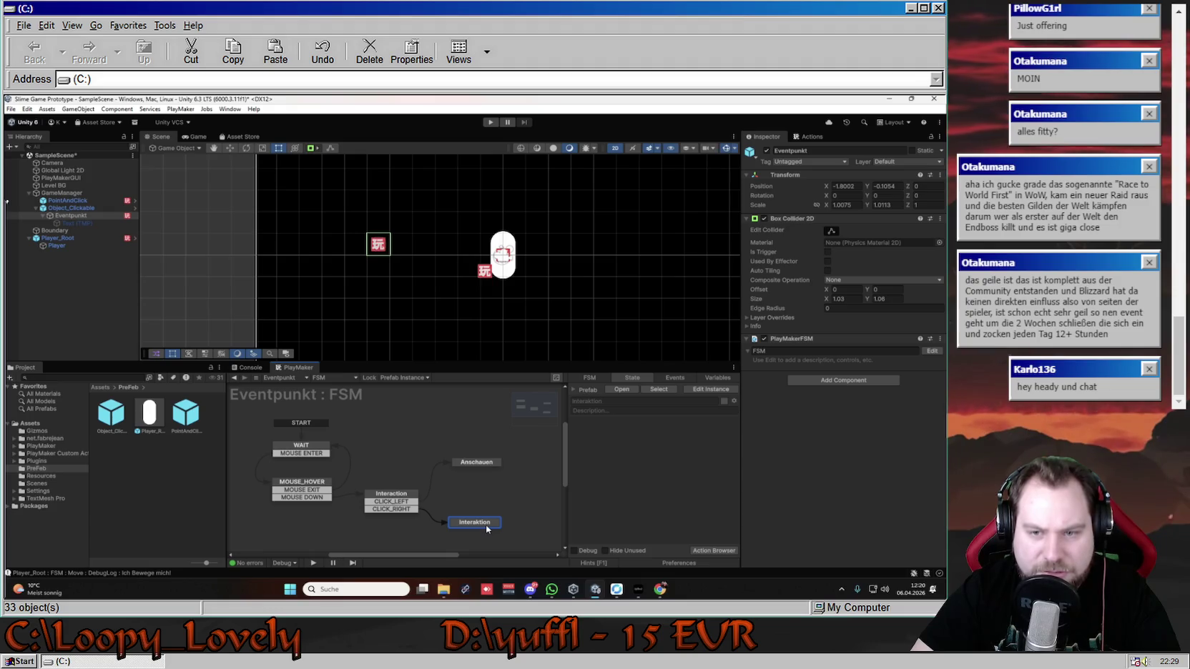
left_click(393, 514)
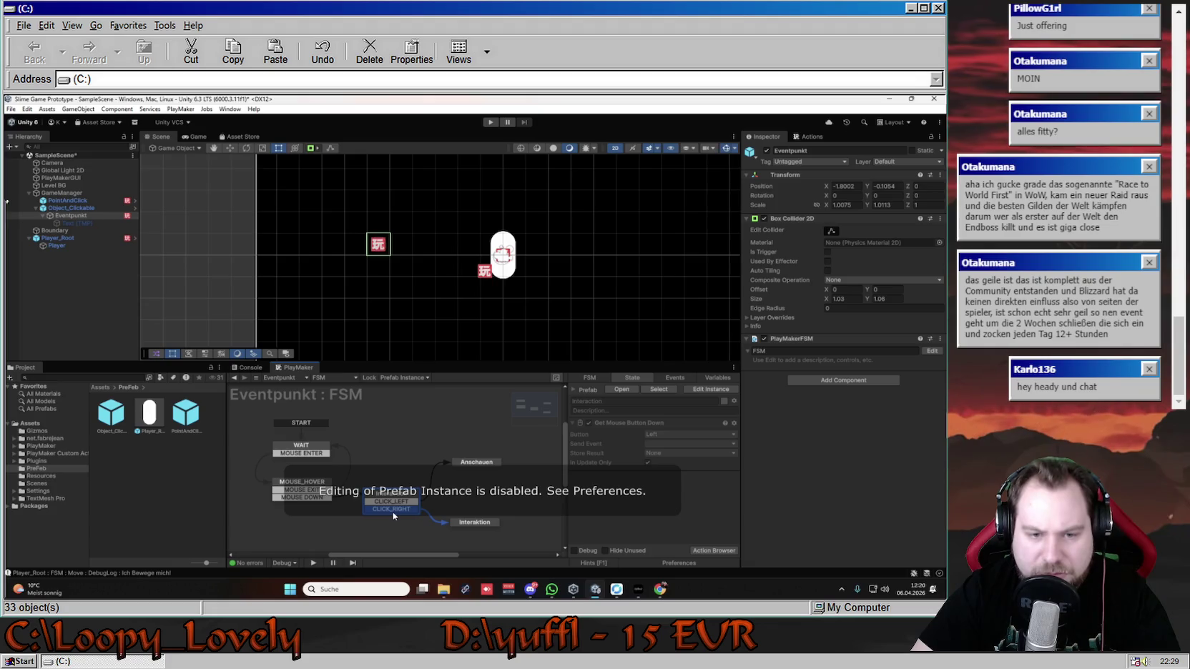
- Return to the PreFeb folder and show the PointAndClick object's FSM
key("Down")
key("ctrl+z")
key("ctrl+z")
key("ctrl+z")
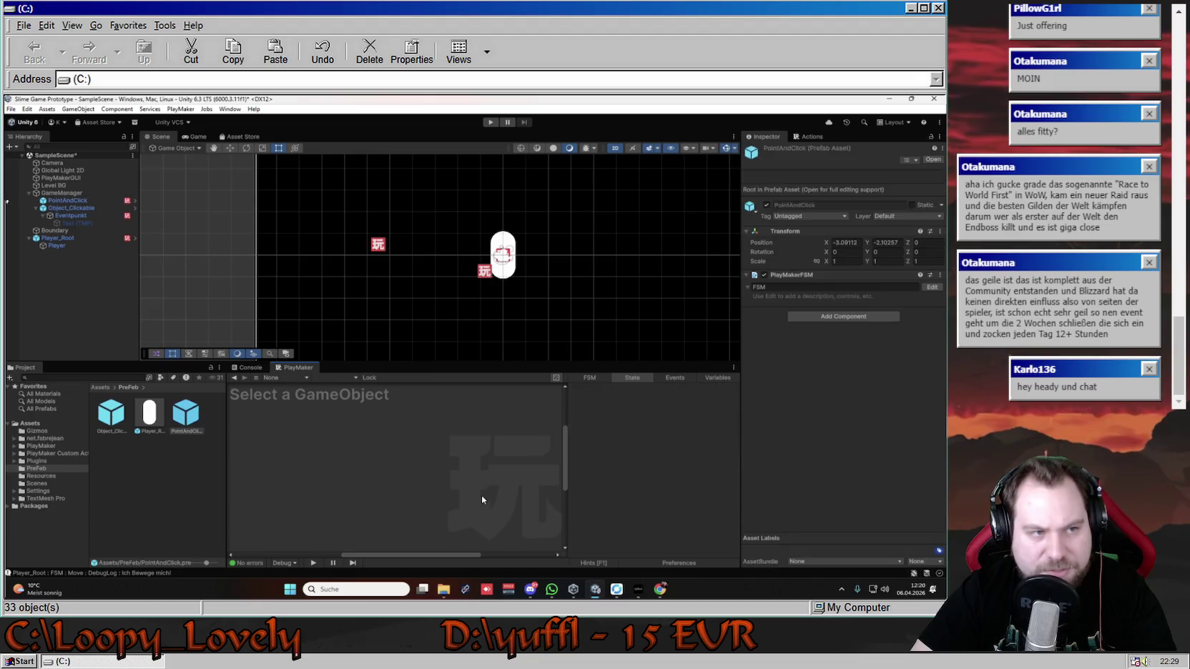
key("ctrl+z")
key("ctrl+z")
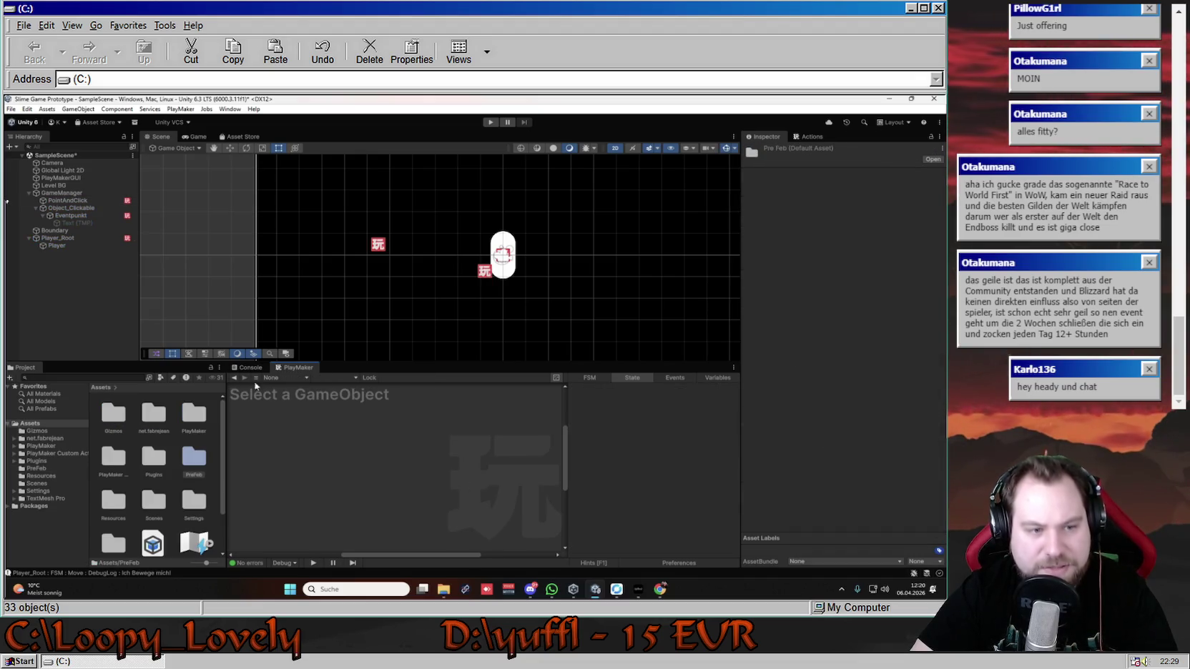
double_click(196, 459)
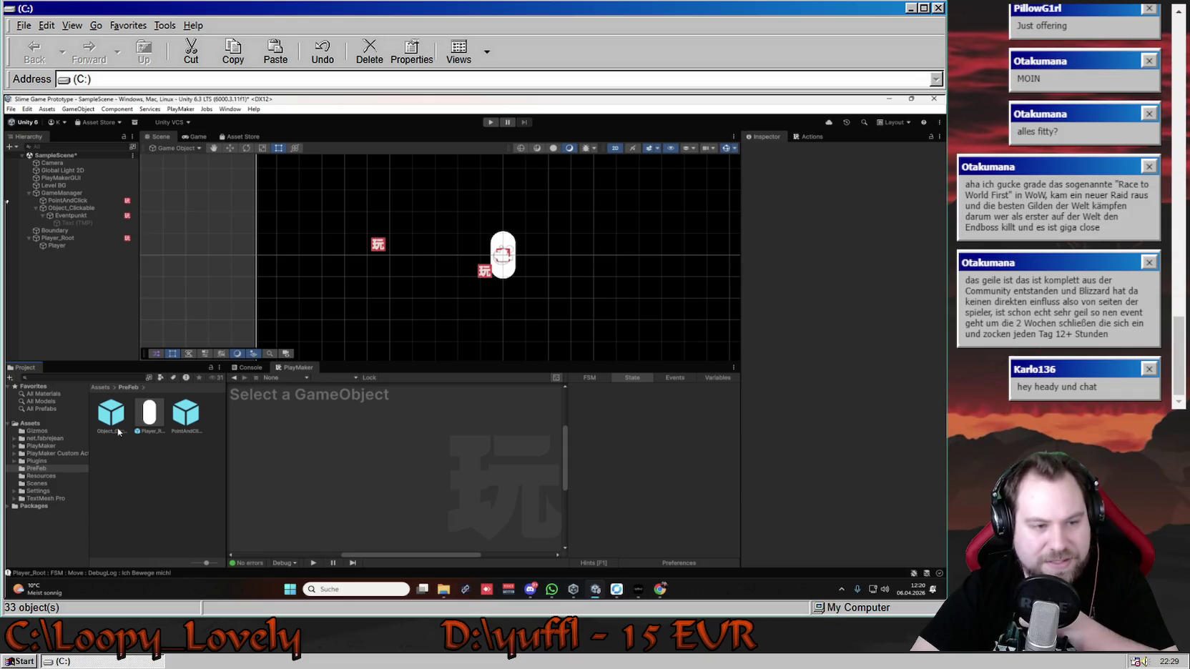
left_click(68, 200)
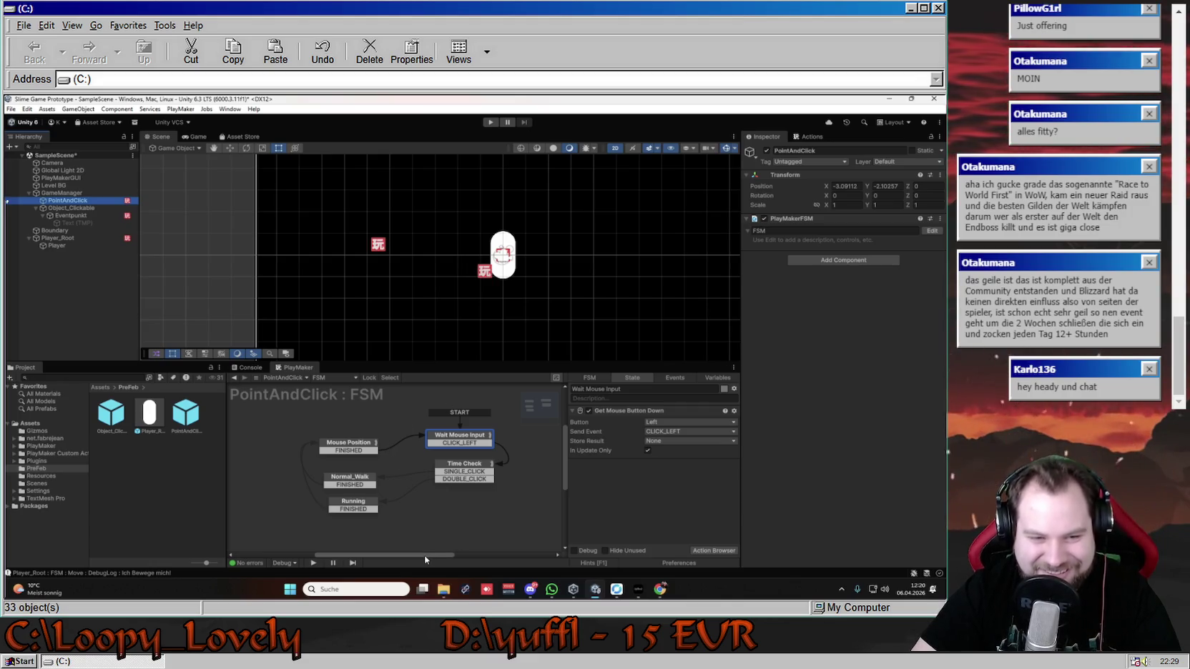
- Reposition the Anschauen and Interaktion states in Eventpunkt's FSM graph
left_click(72, 213)
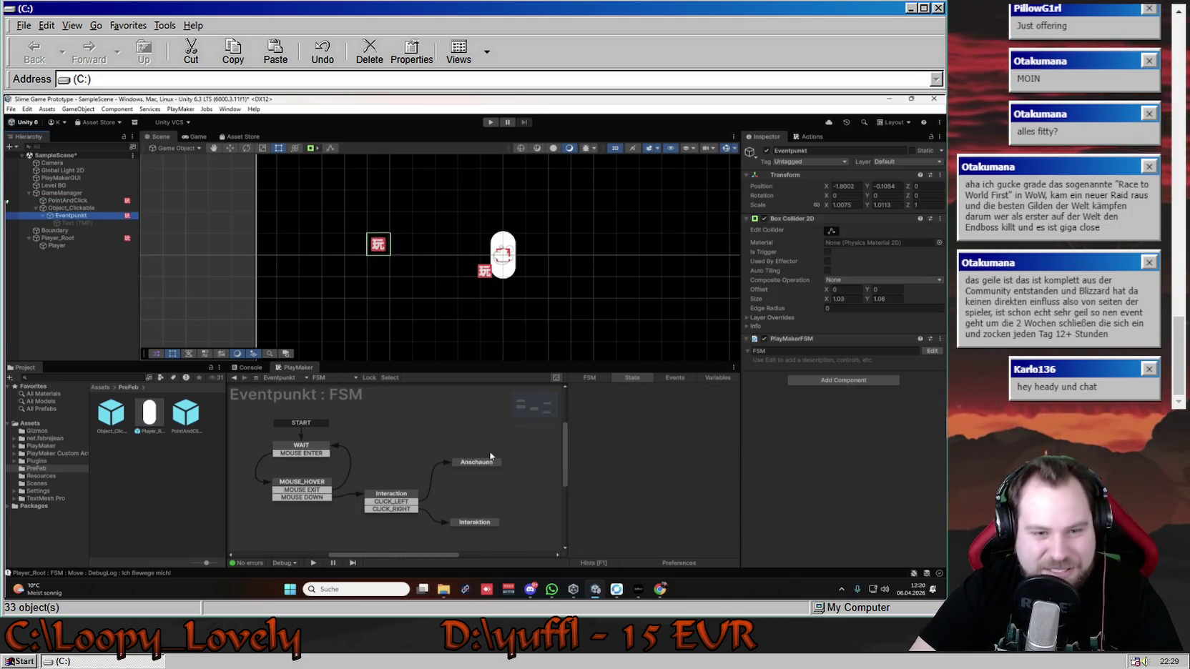
left_click(479, 464)
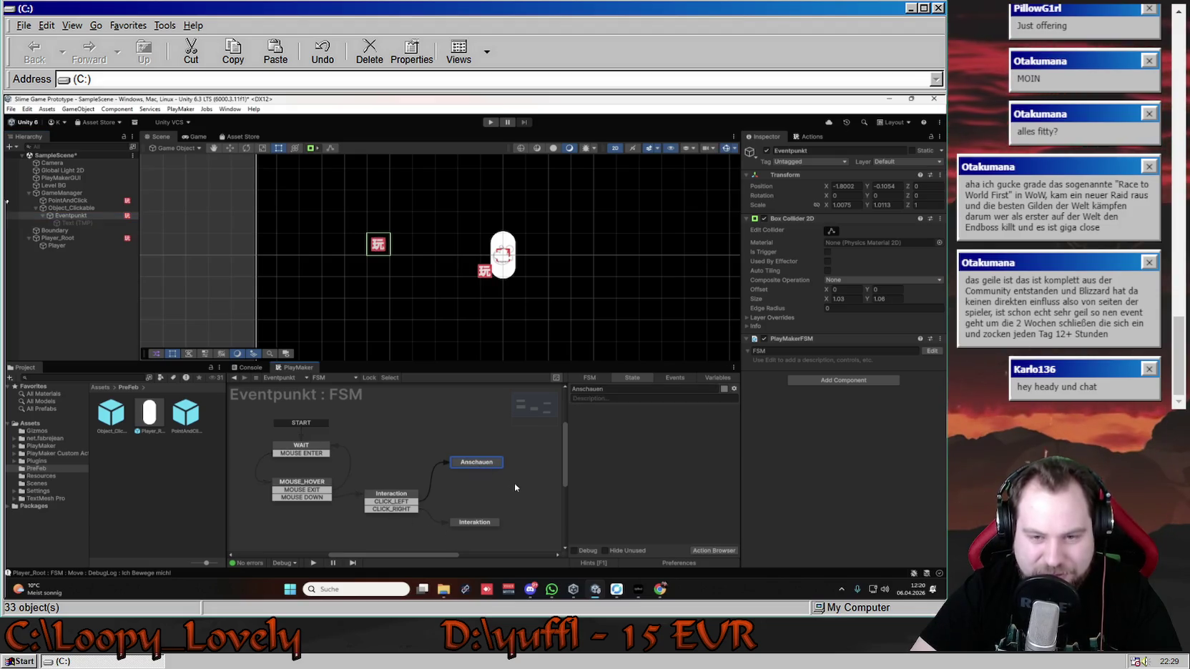
left_click_drag(488, 469, 478, 464)
mouse_move(481, 524)
left_mouse_down()
mouse_move(474, 507)
mouse_move(480, 519)
left_mouse_up()
left_click(483, 456)
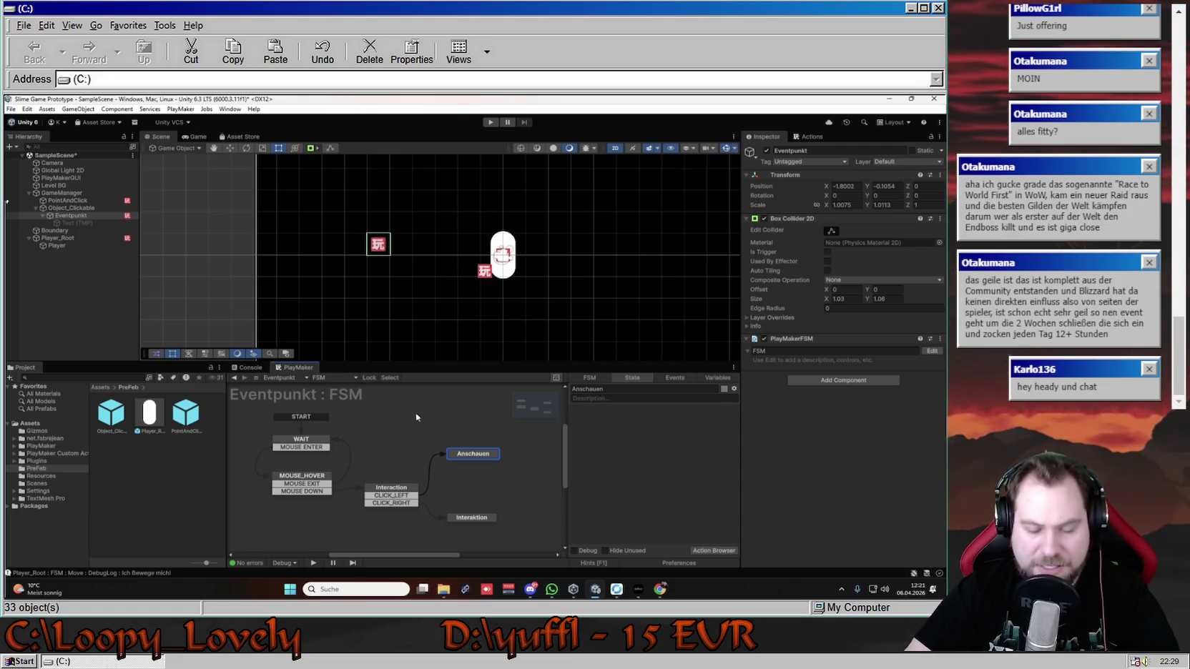
- Review the Interaction state's Get Mouse Button Down action and its available Send Events
right_click(485, 457)
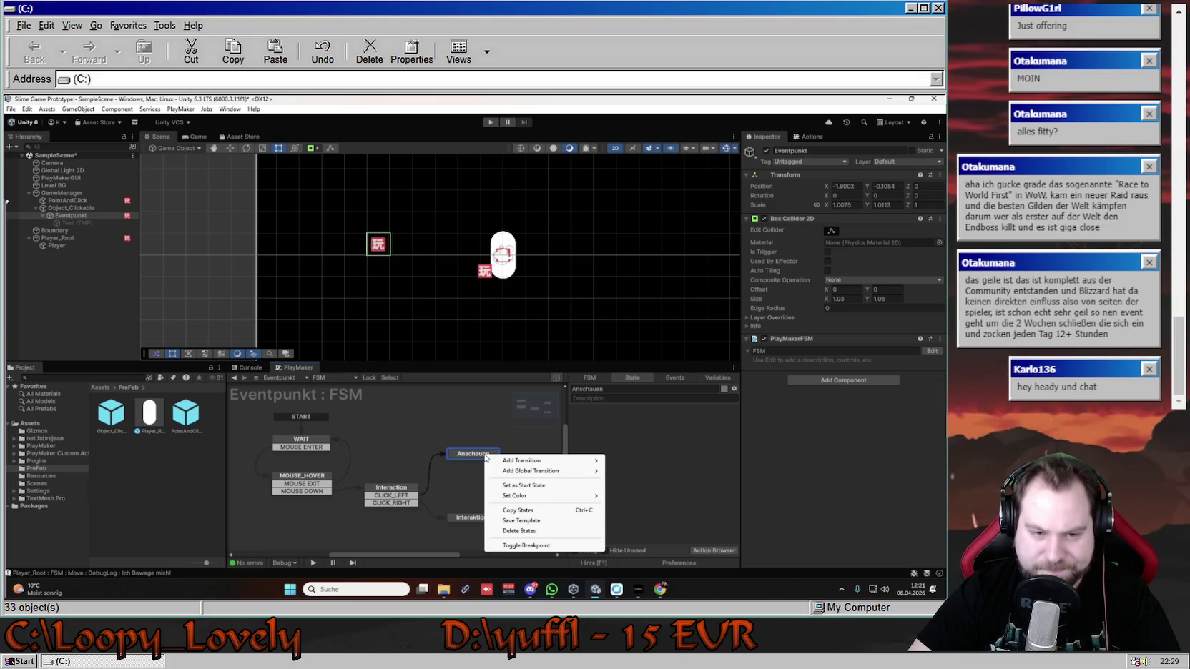
left_click(393, 499)
left_click(665, 432)
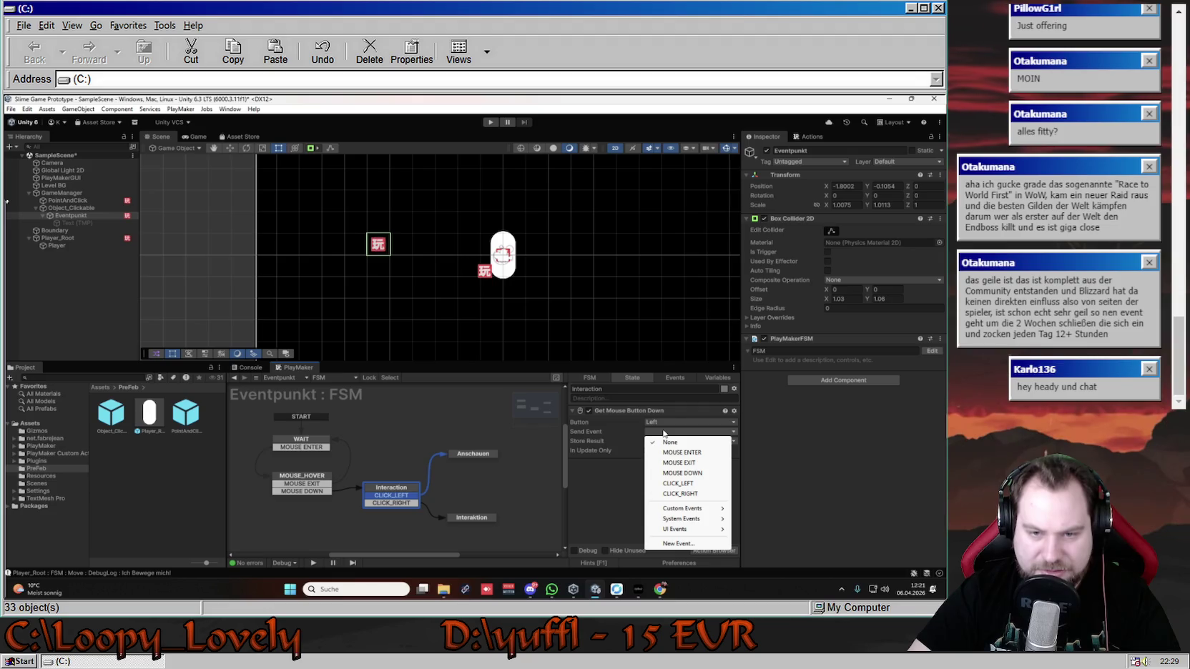
- Compare the PointAndClick and Player_Root FSMs, then return to Eventpunkt's FSM
left_click(593, 491)
left_click(67, 200)
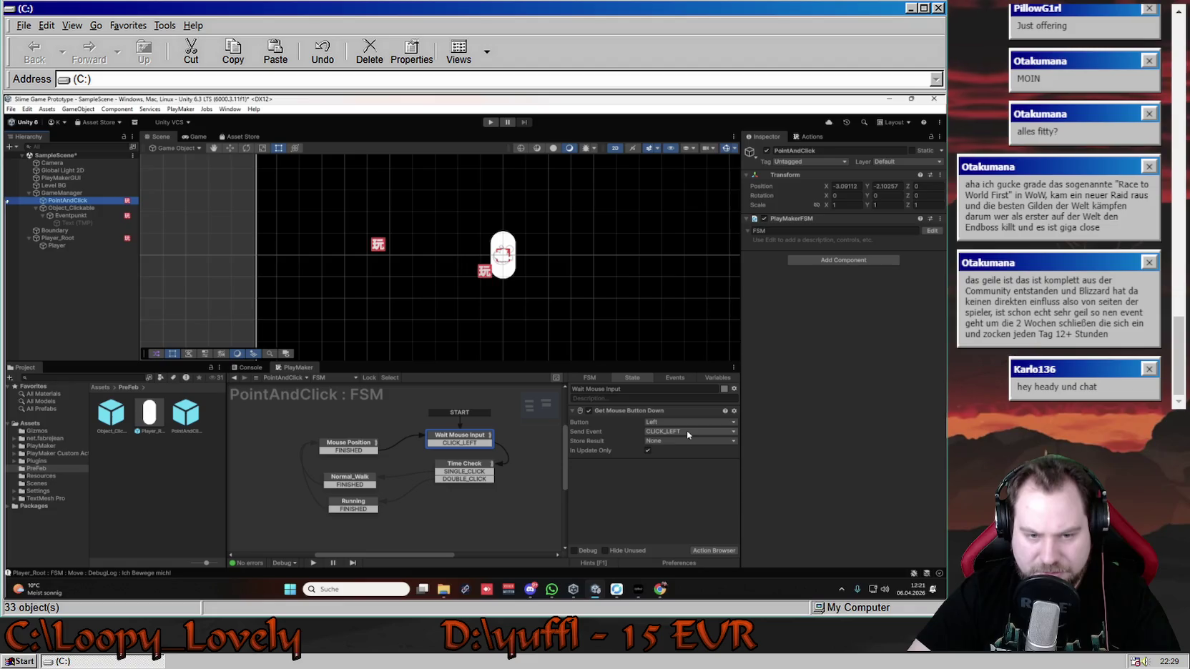
left_click(72, 237)
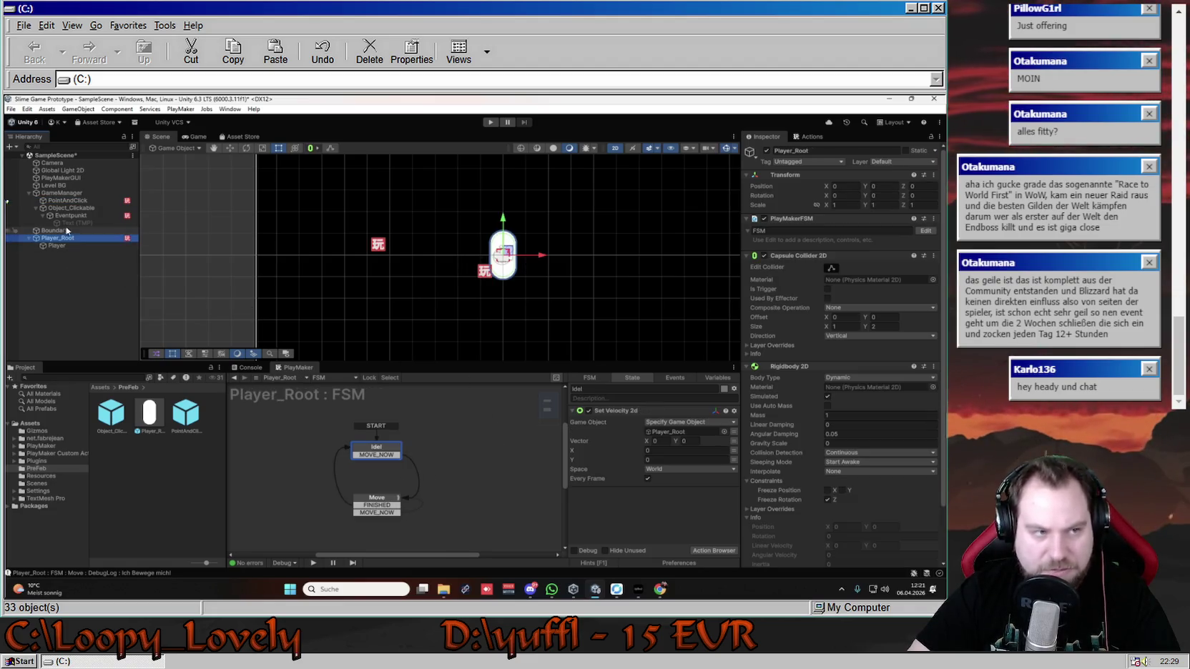
left_click(71, 215)
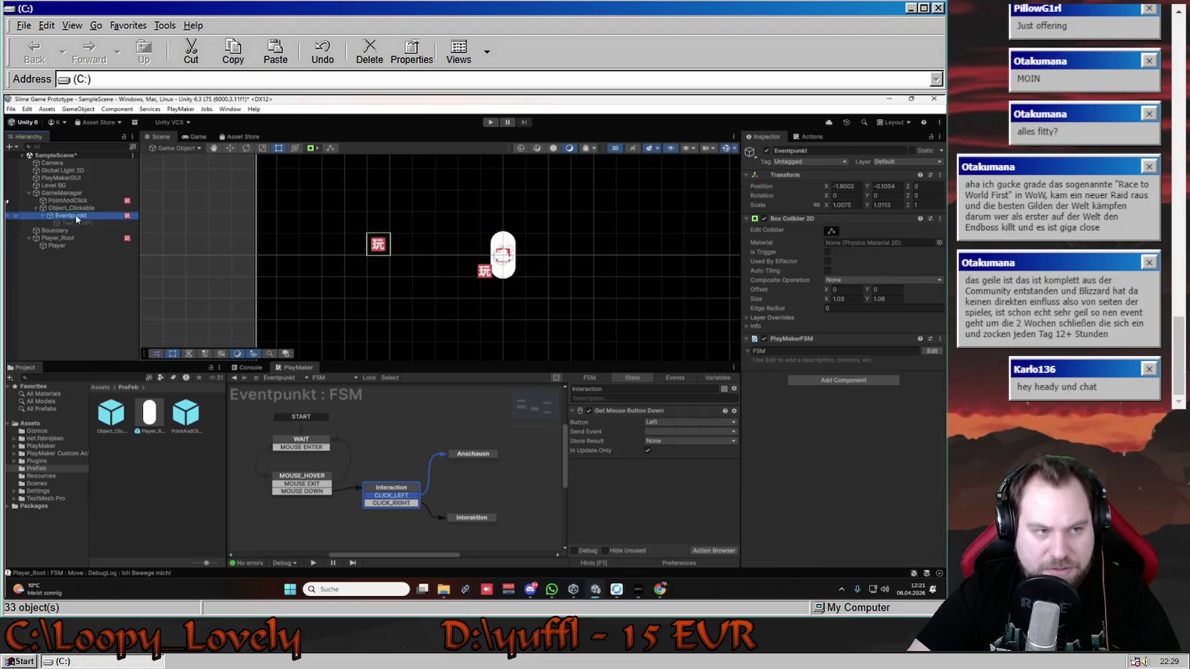
- Set the Get Mouse Button Down Send Event to CLICK_LEFT, then select Anschauen's actions
left_click(688, 431)
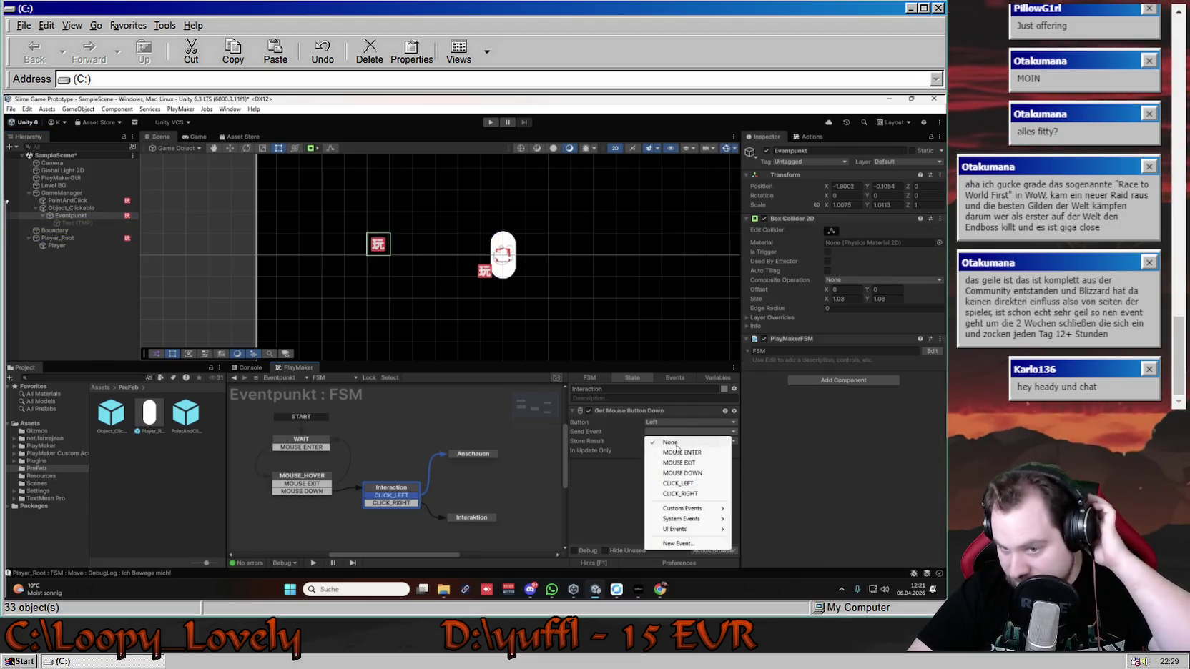
left_click(692, 484)
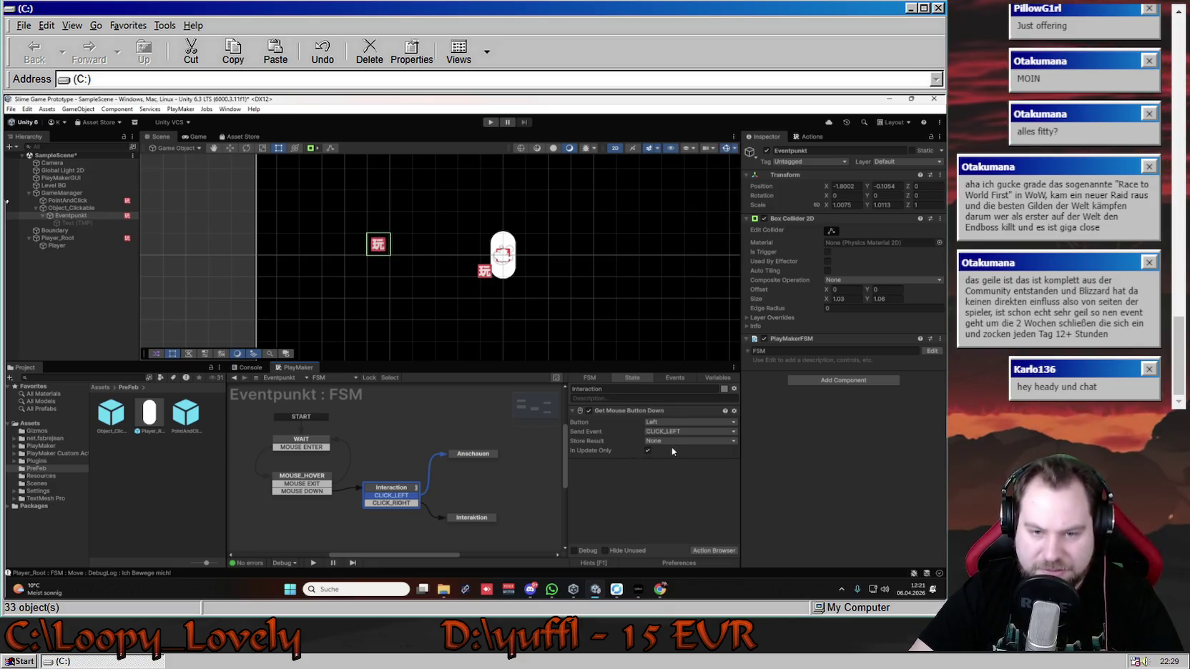
left_click(471, 454)
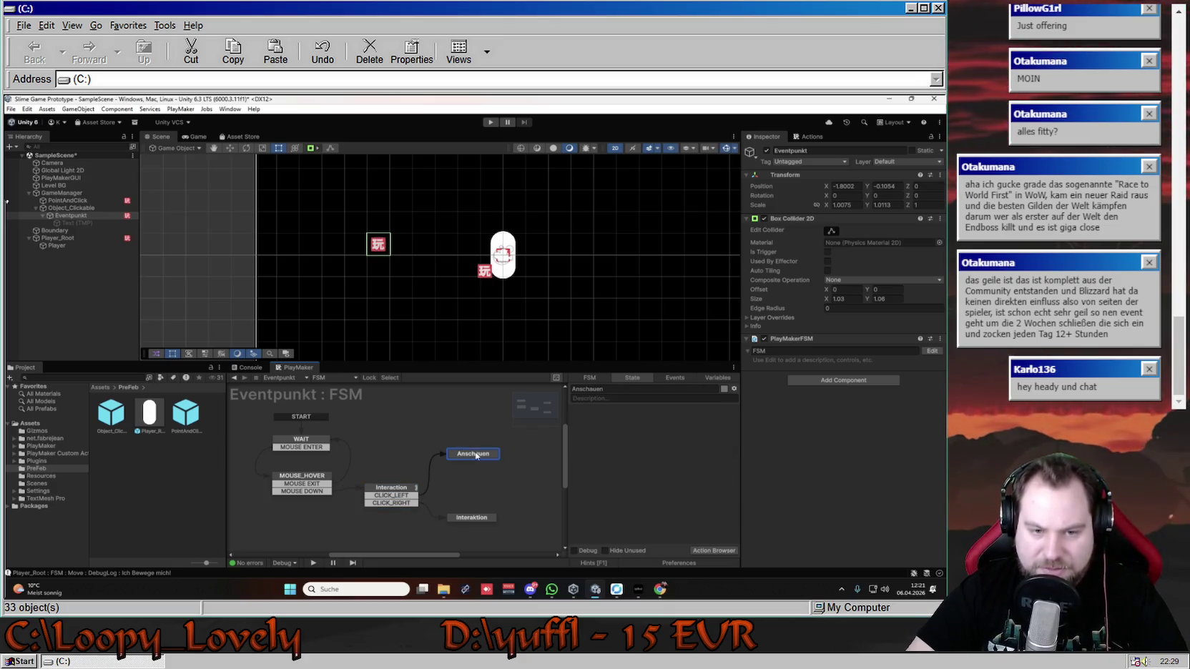
right_click(596, 417)
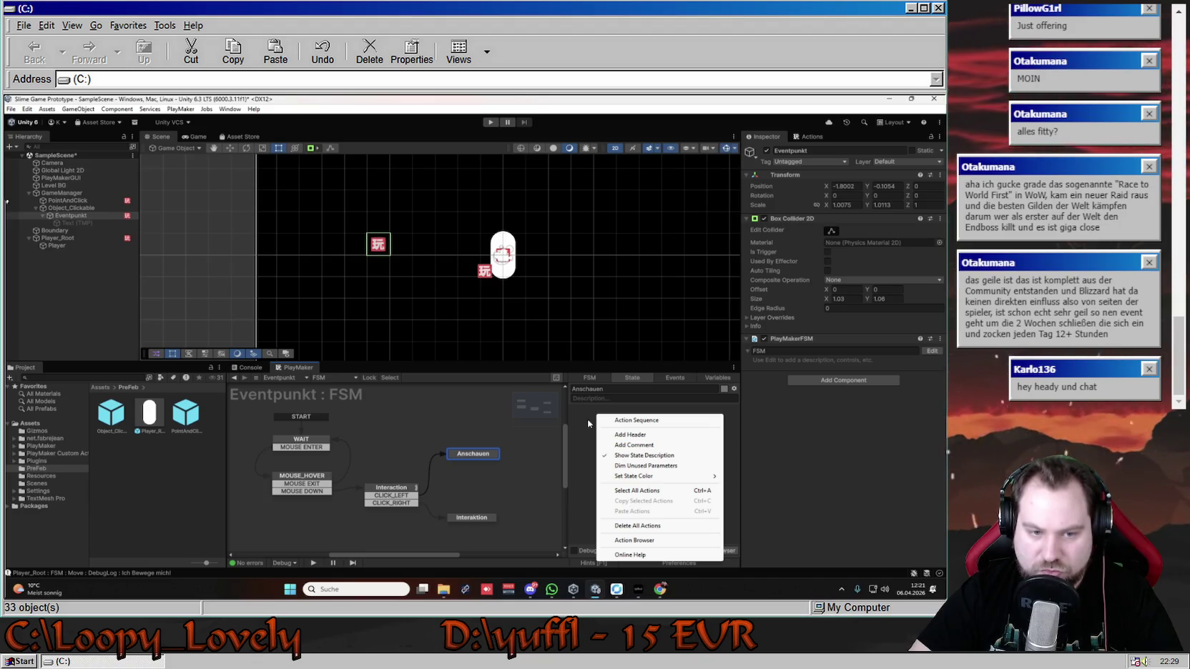
- Check the WAIT and MOUSE_HOVER states, then select Eventpunkt's Text (TMP) label
left_click(588, 423)
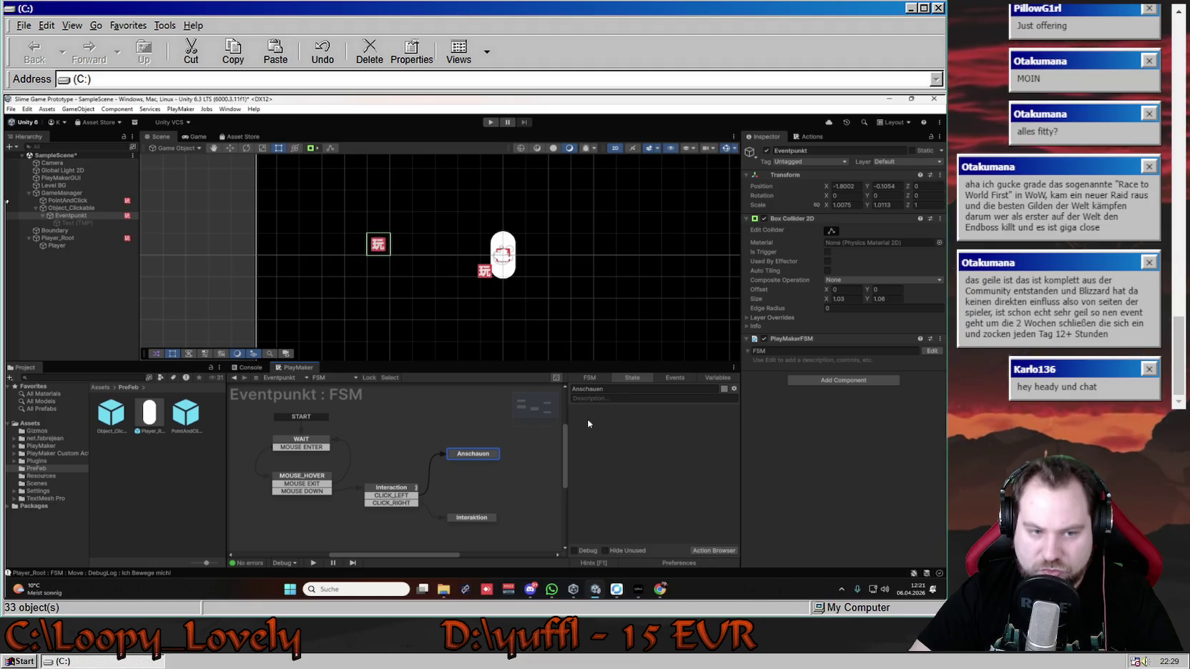
left_click(301, 475)
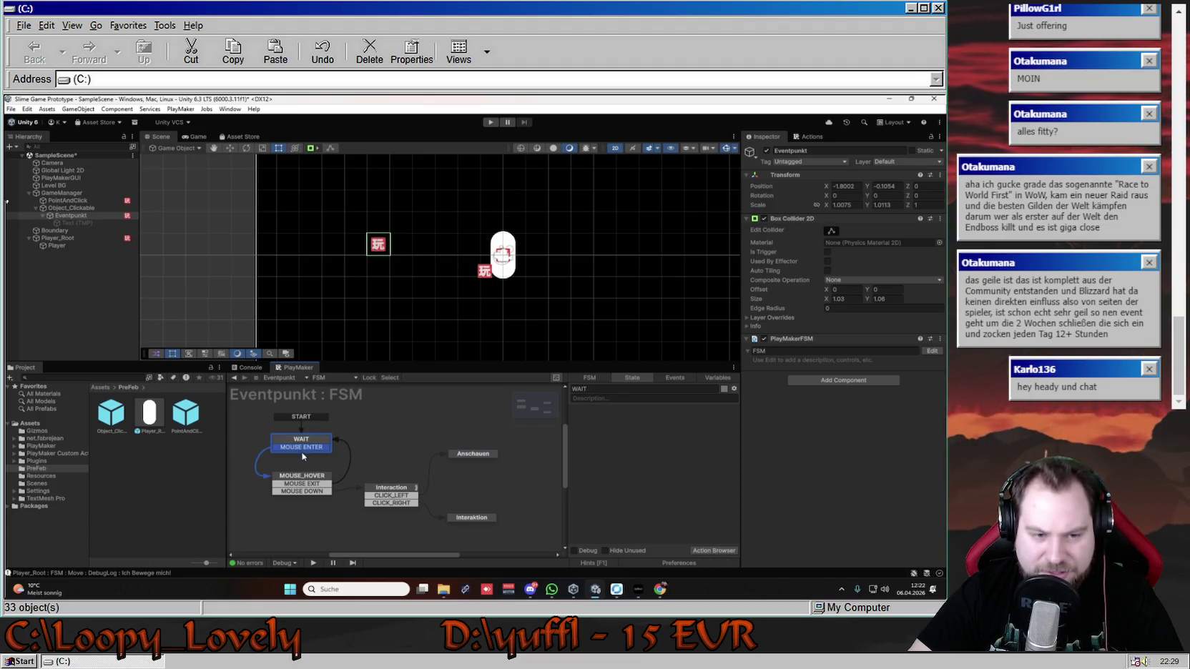
left_click(309, 492)
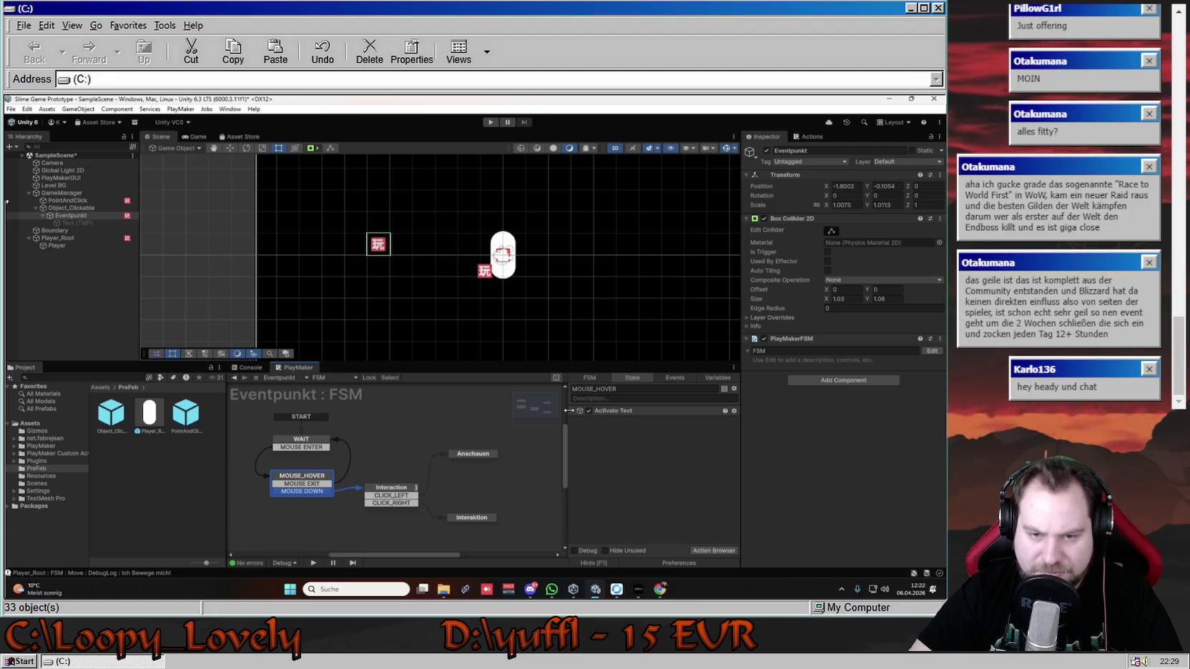
left_click(71, 222)
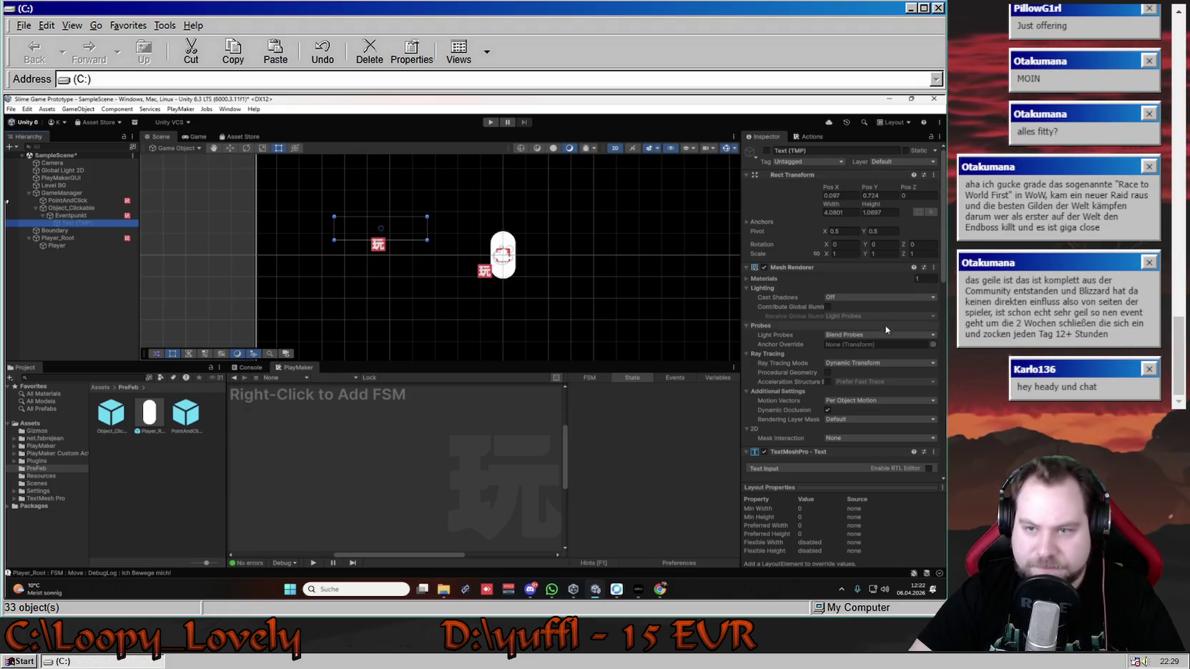
- Change the hover label's text to 'Kreis' and start Play mode to test it
scroll(810, 232, "down", 5)
left_click(810, 232)
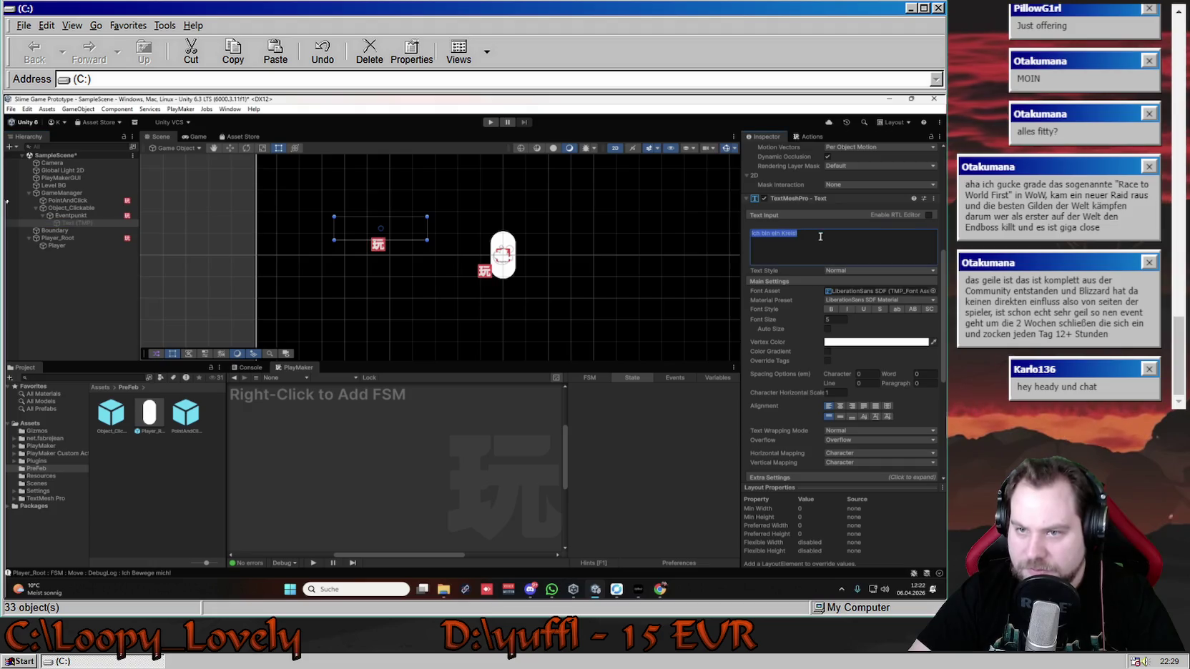
type("Krei")
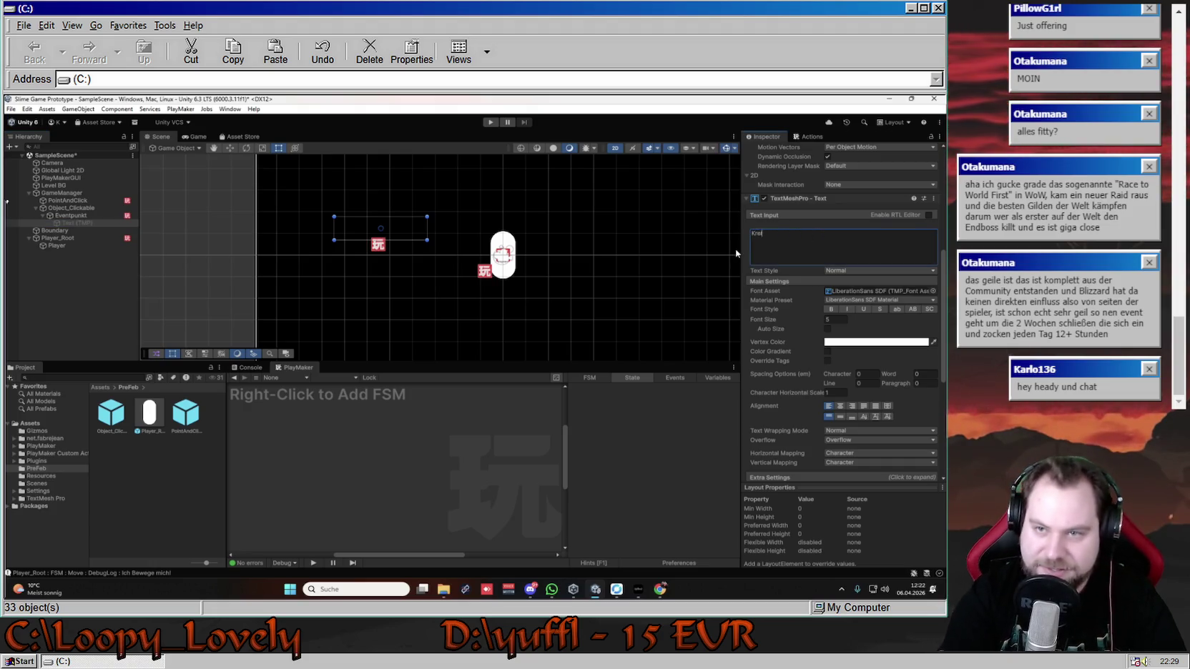
left_click(670, 432)
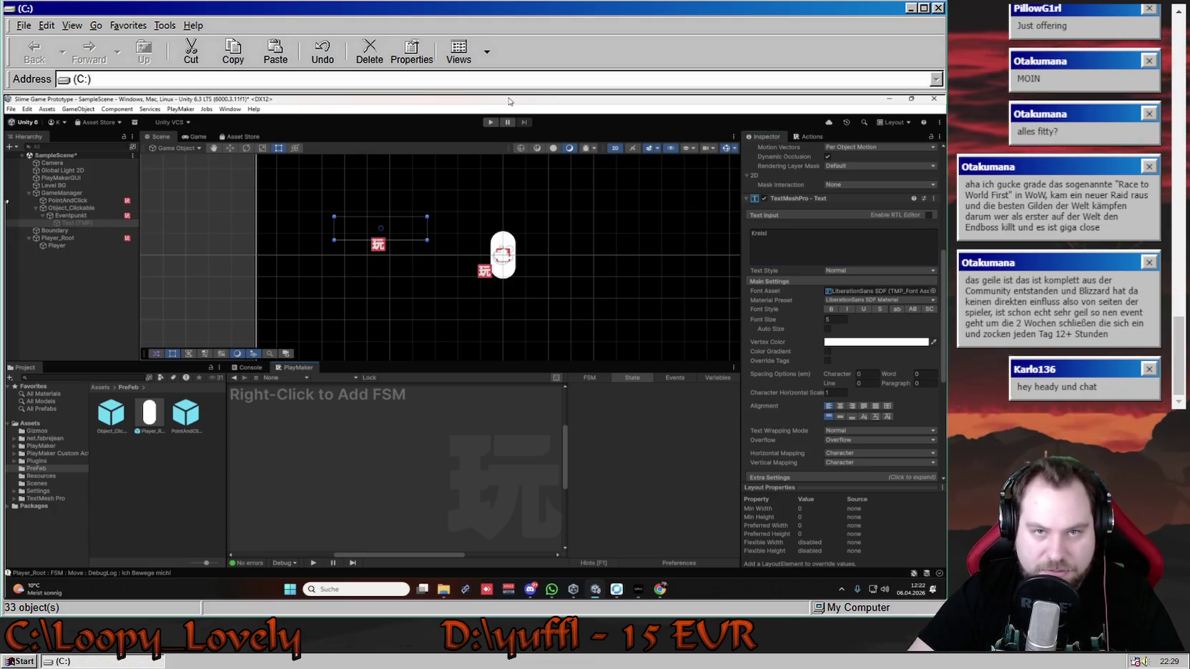
left_click(491, 122)
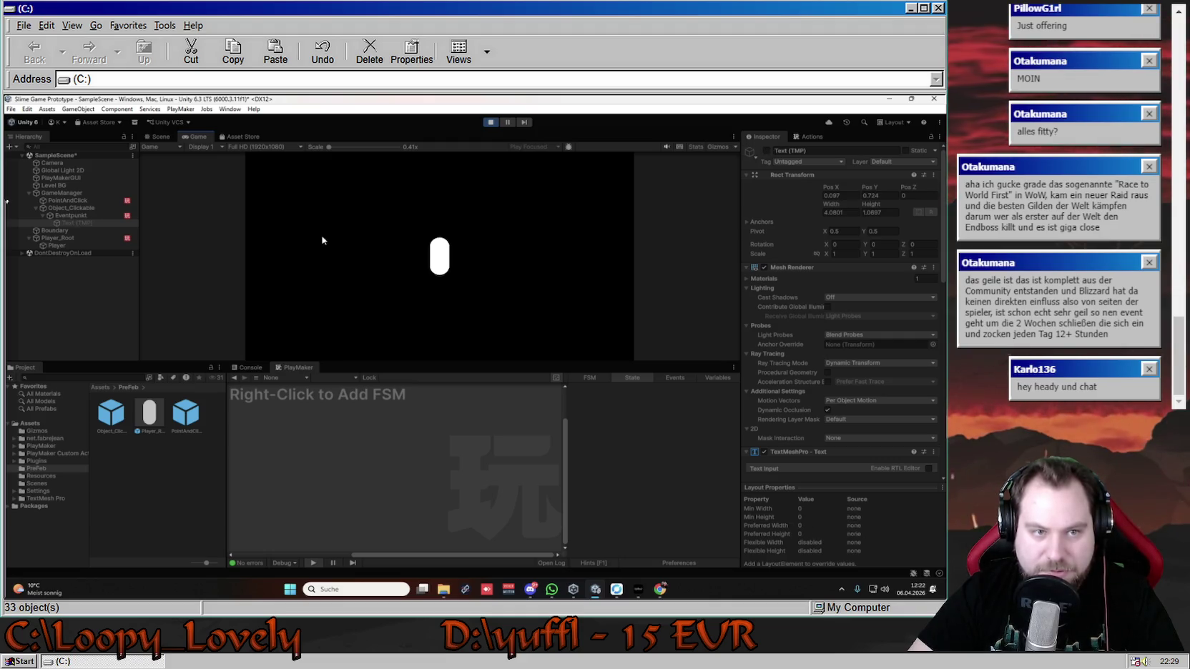
- Stop Play mode, show Eventpunkt's FSM again, then clear the selection
left_click(490, 122)
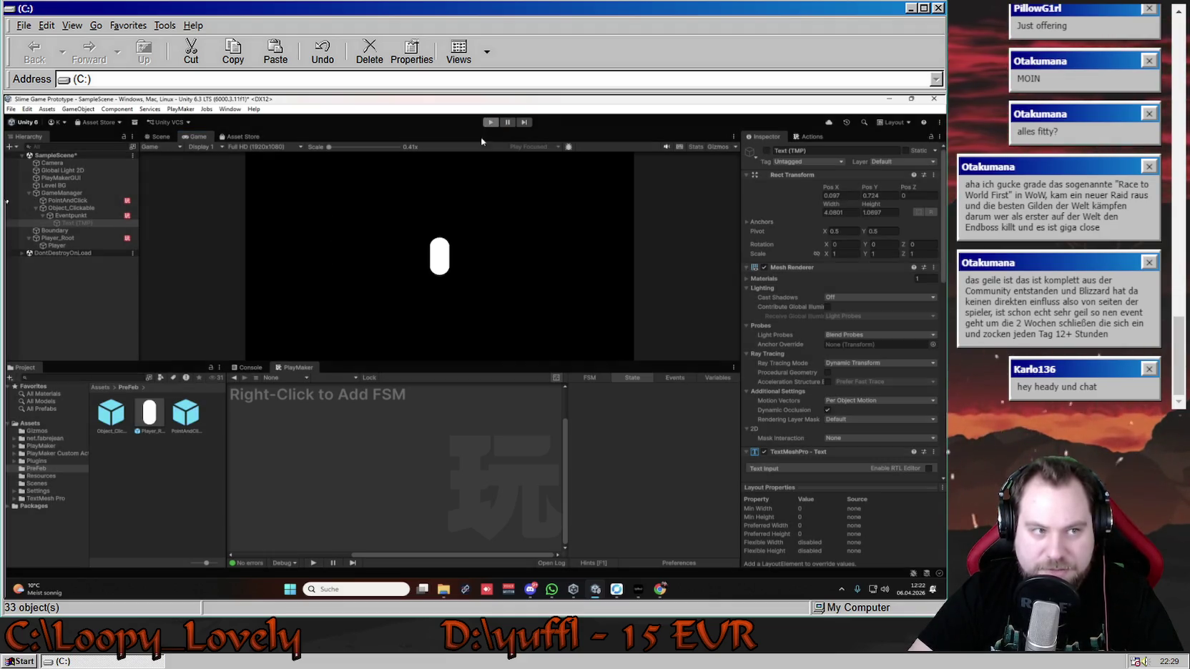
left_click(71, 216)
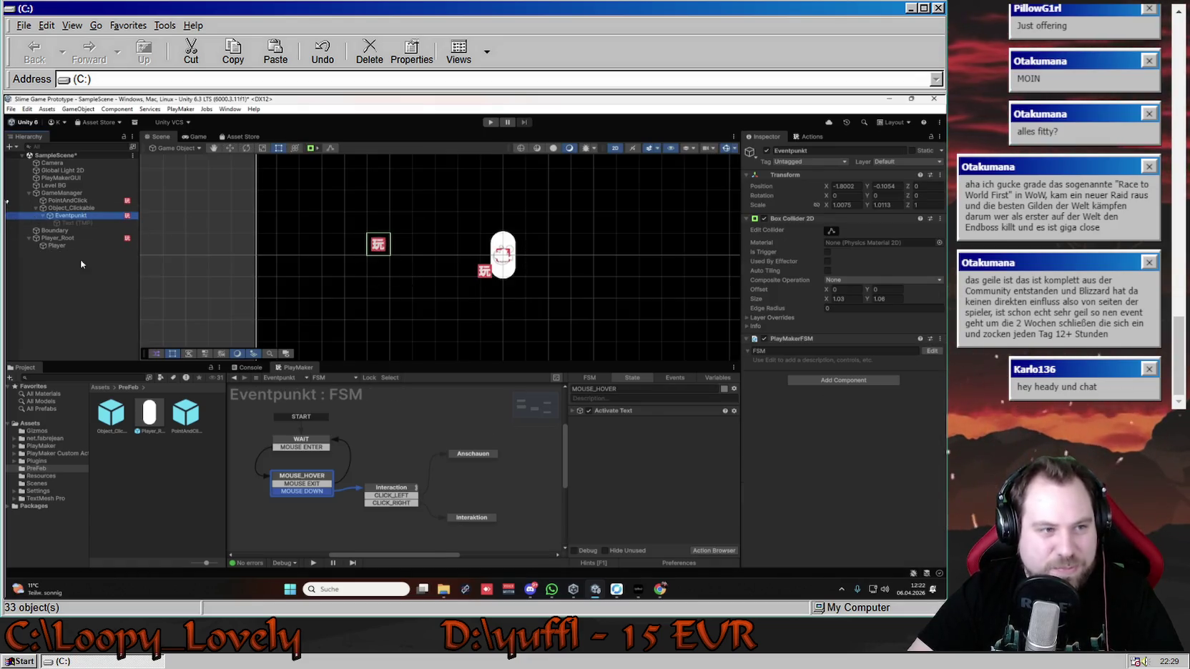
left_click(57, 254)
- Replace a trial Square sprite with a Circle sprite placed left of the player capsule
right_click(56, 253)
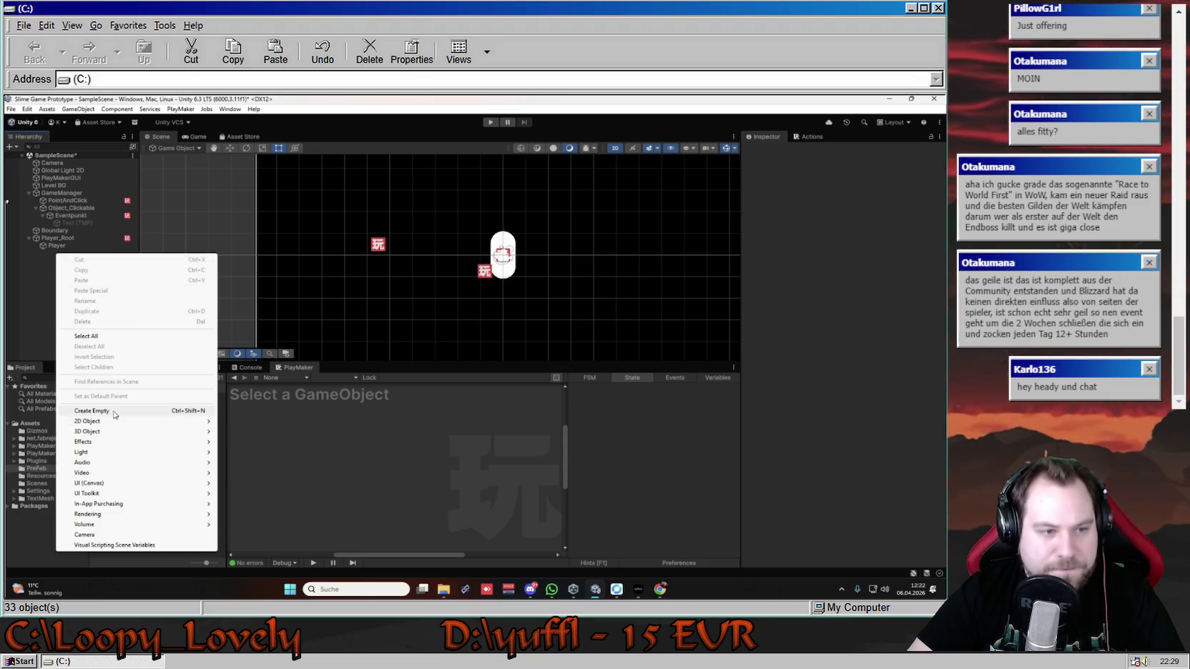
mouse_move(179, 421)
mouse_move(282, 424)
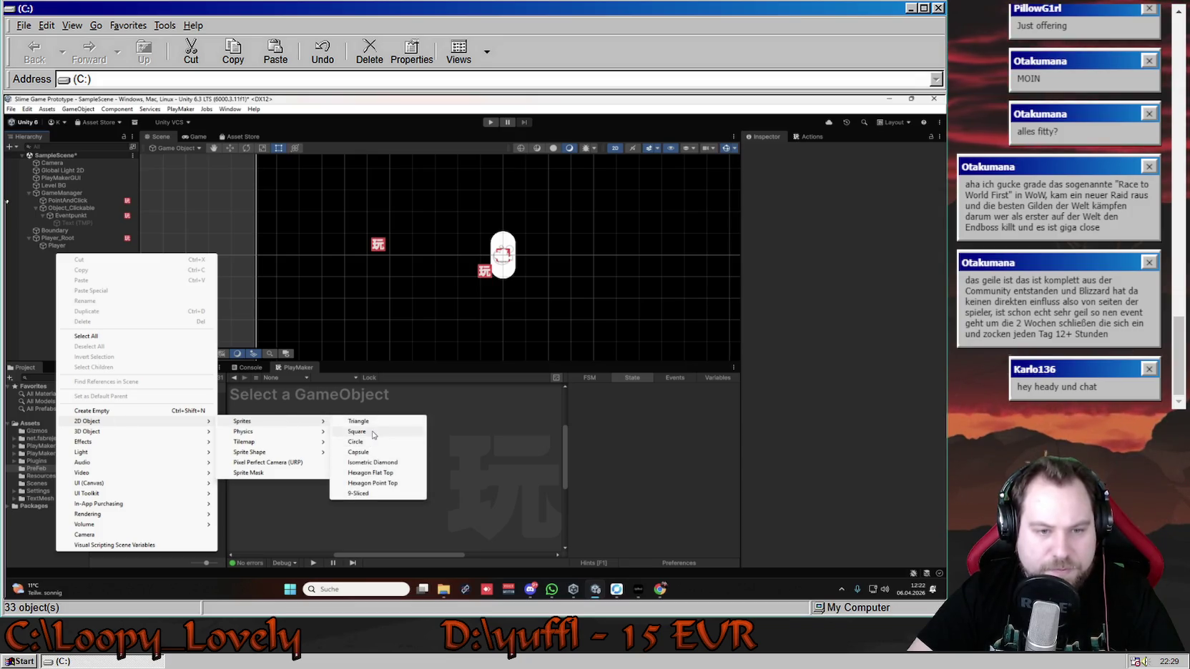
left_click(373, 432)
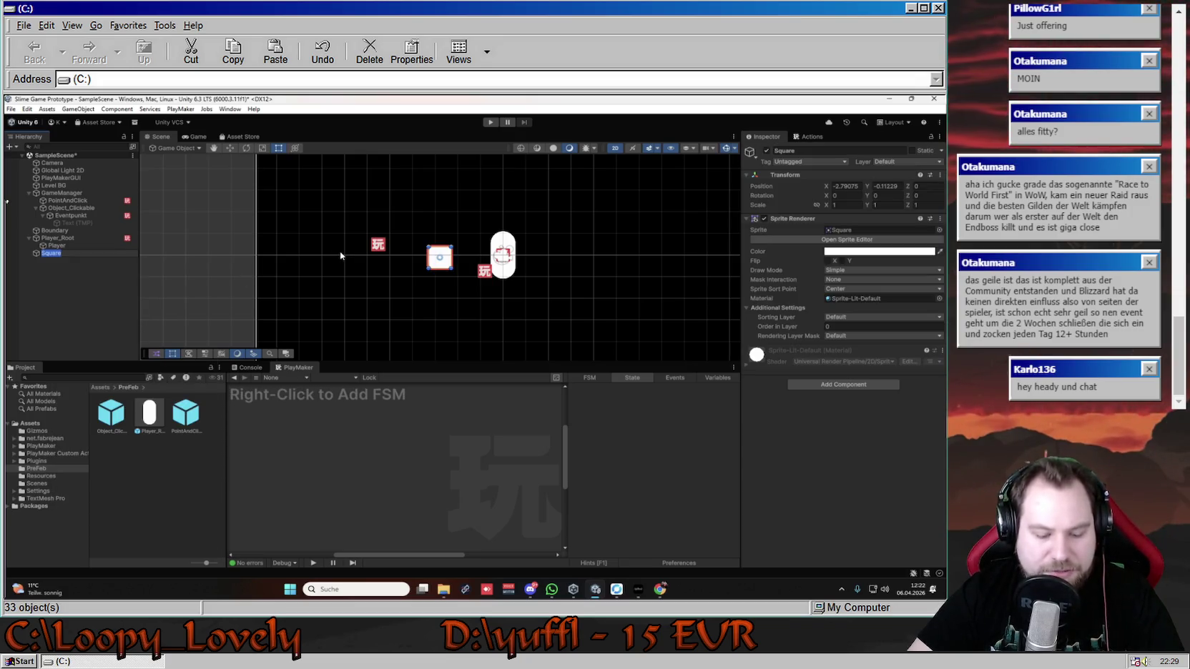
key("Delete")
right_click(56, 253)
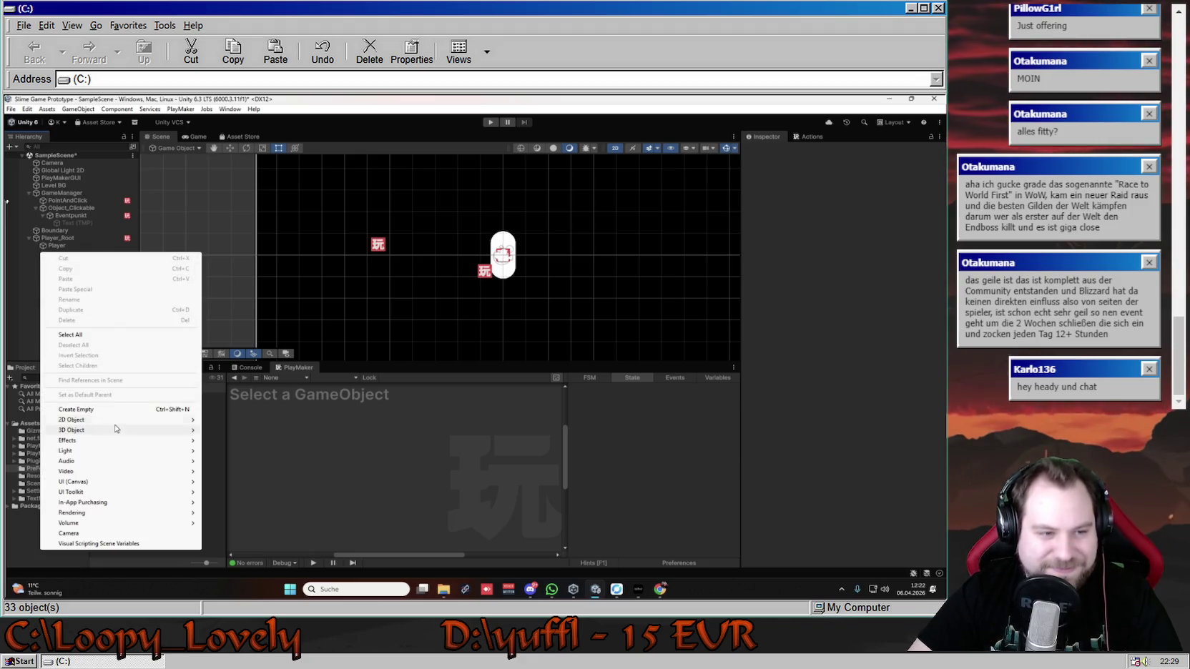
mouse_move(133, 430)
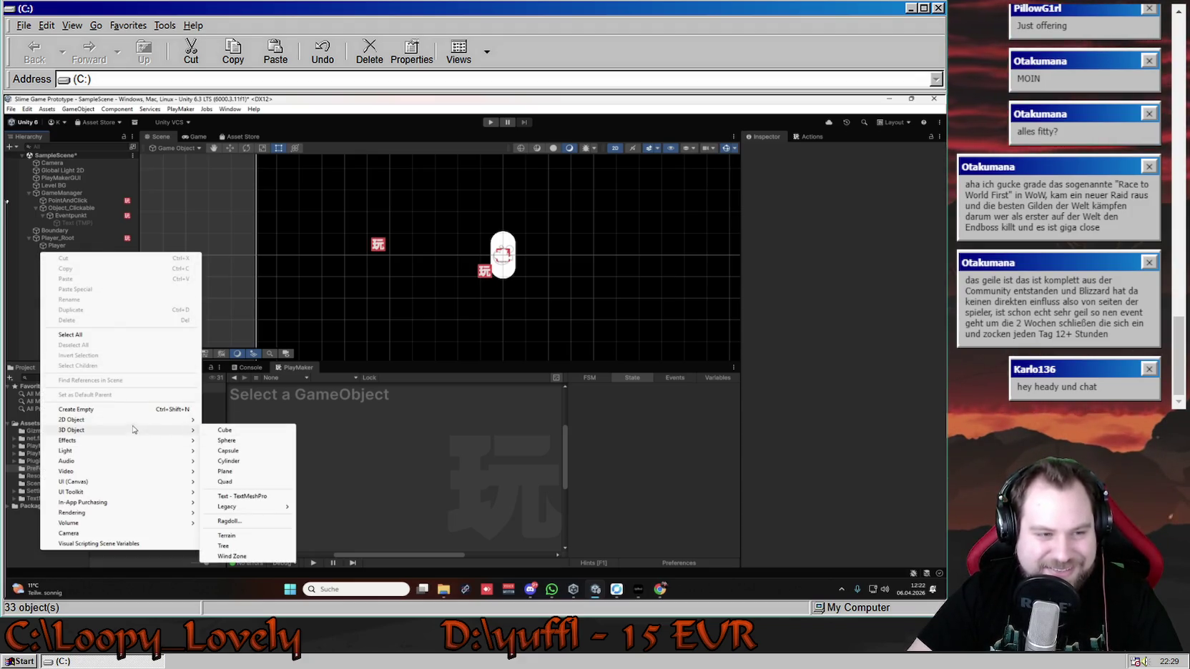
mouse_move(264, 422)
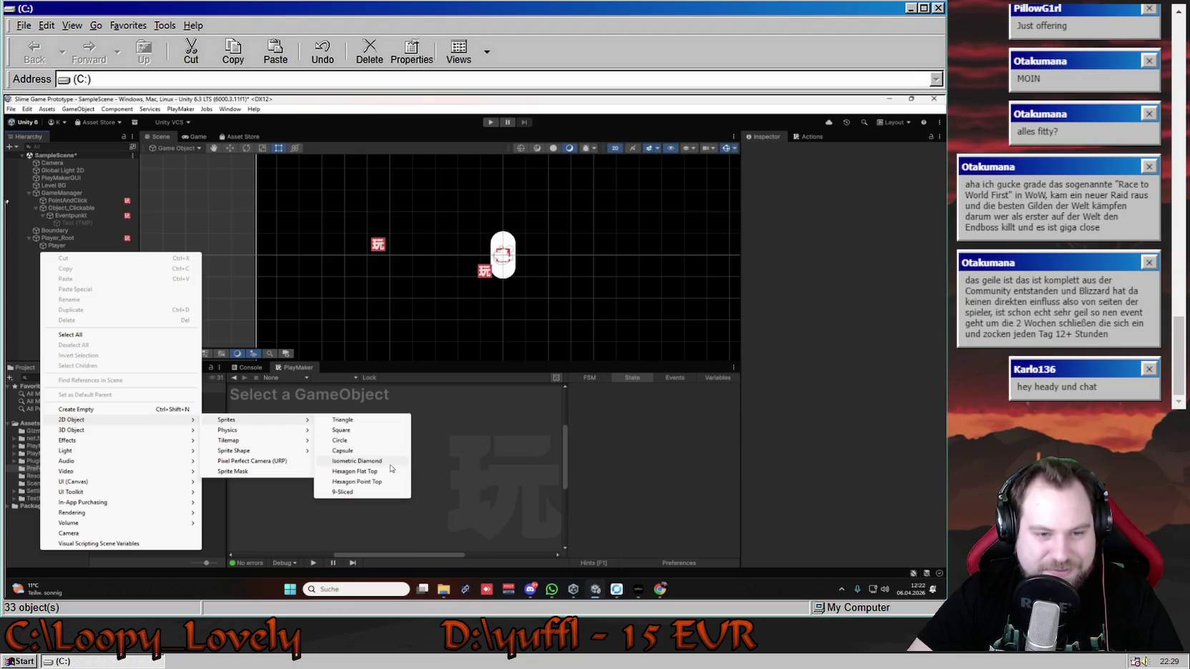
left_click(342, 440)
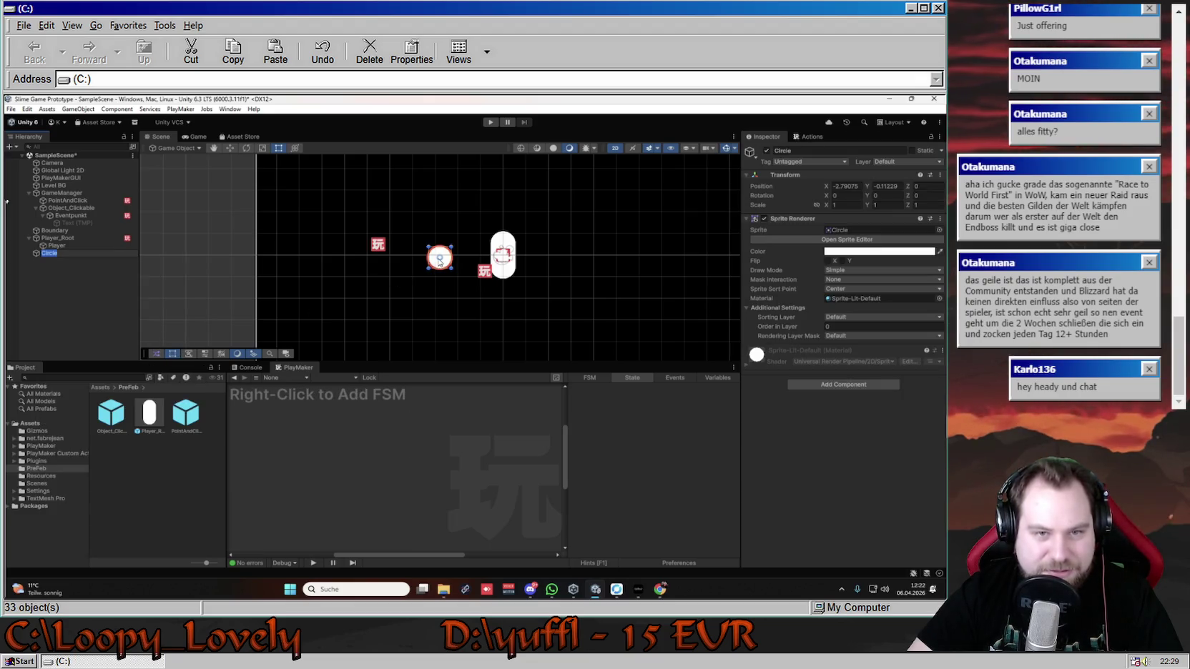
mouse_move(442, 258)
left_mouse_down()
mouse_move(407, 251)
mouse_move(404, 268)
left_mouse_up()
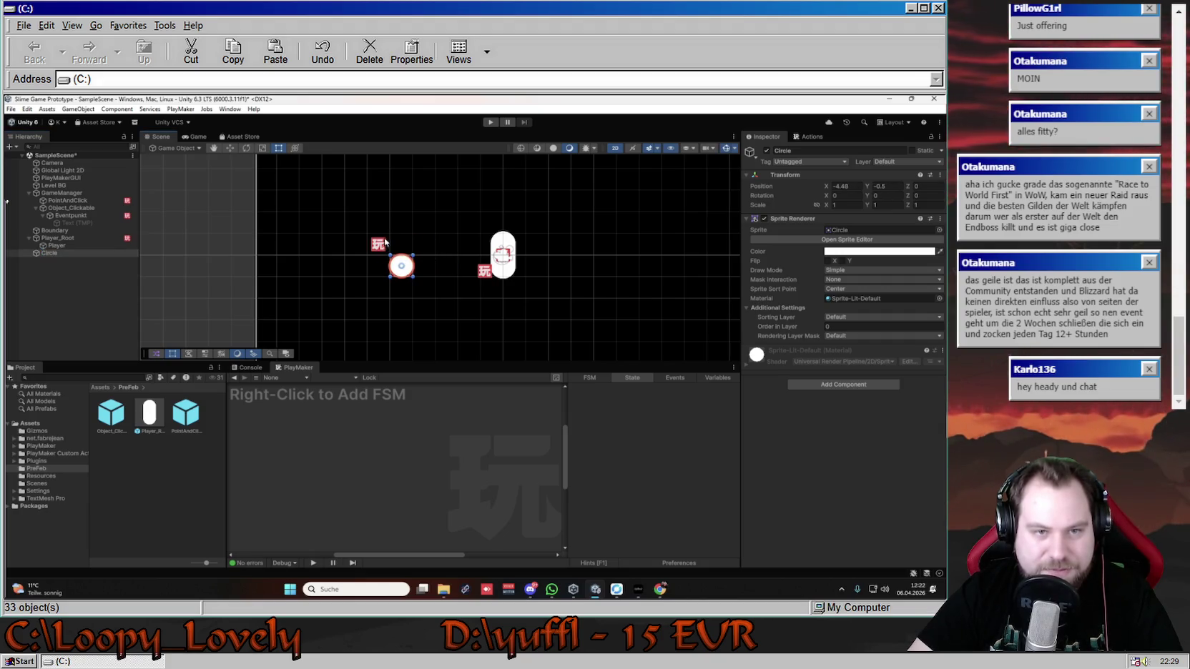
- Click through Level BG, GameManager and Object_Clickable to locate the Eventpunkt hotspot
left_click(385, 242)
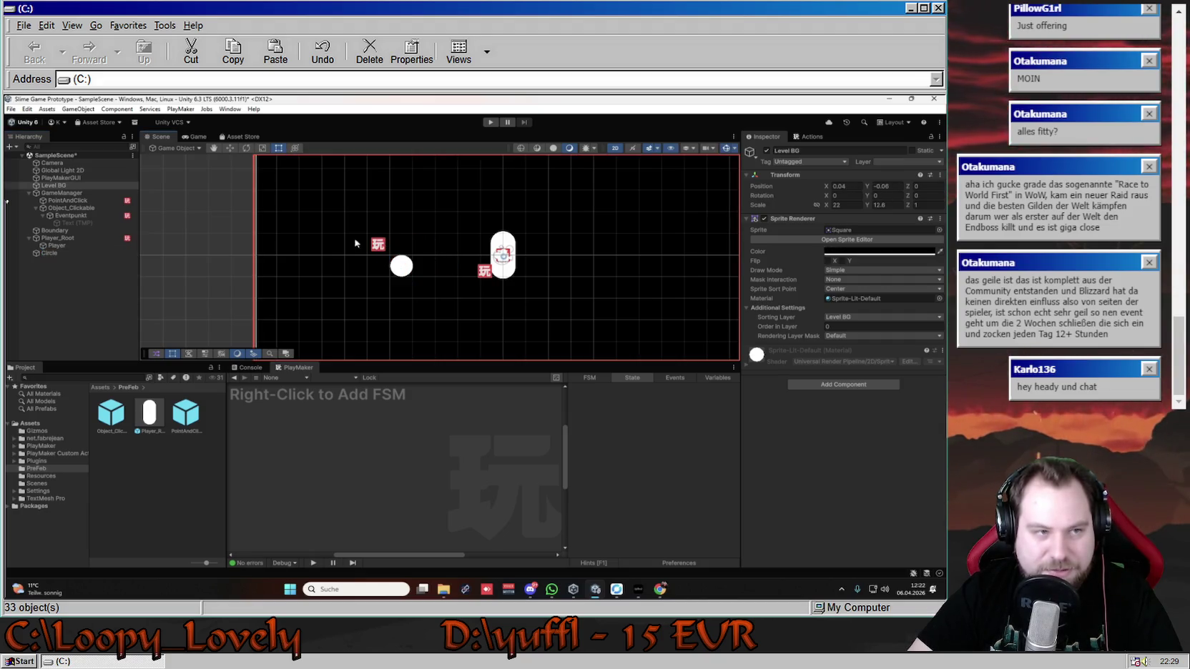
left_click(41, 194)
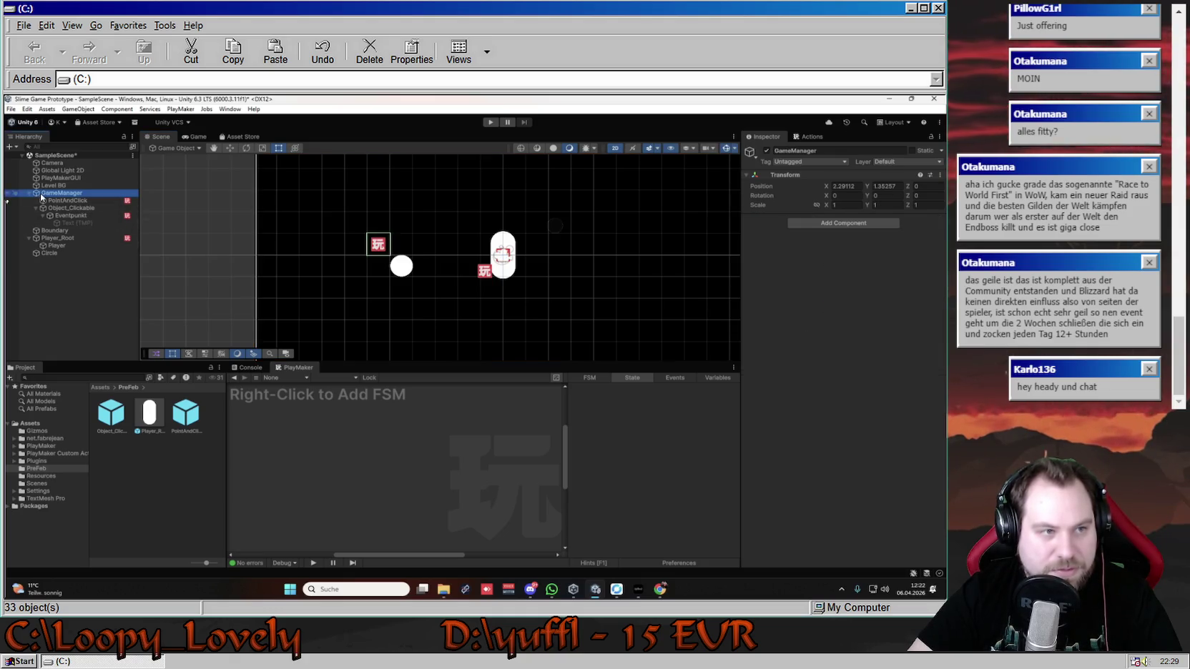
left_click(67, 201)
left_click(76, 208)
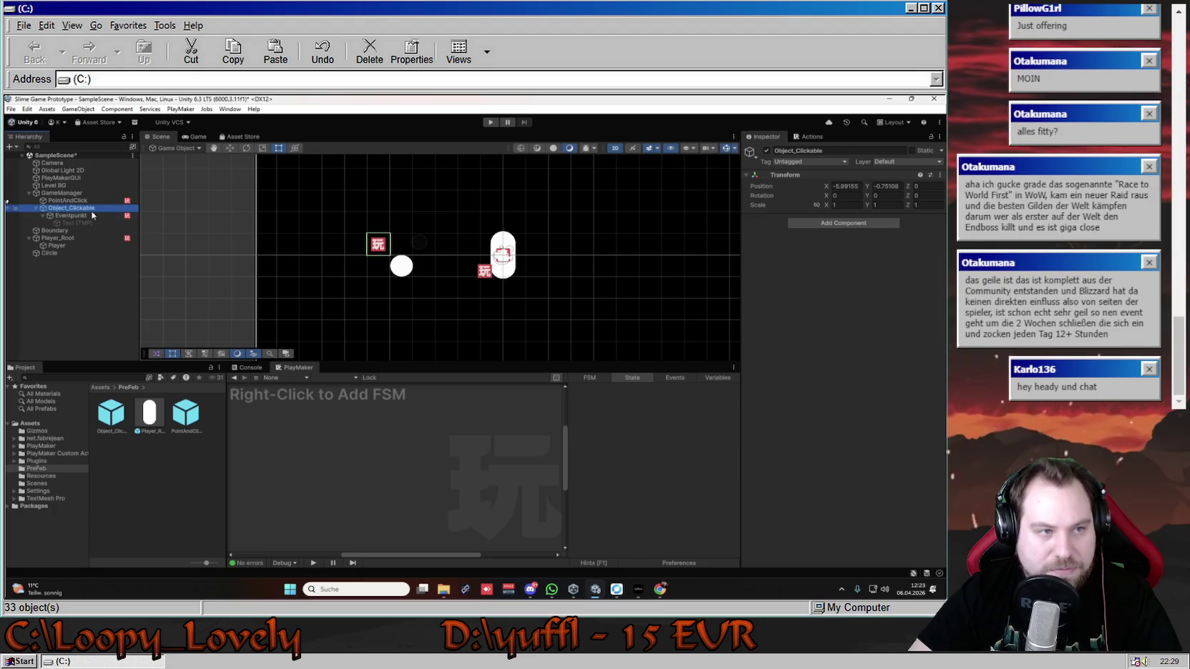
left_click(384, 251)
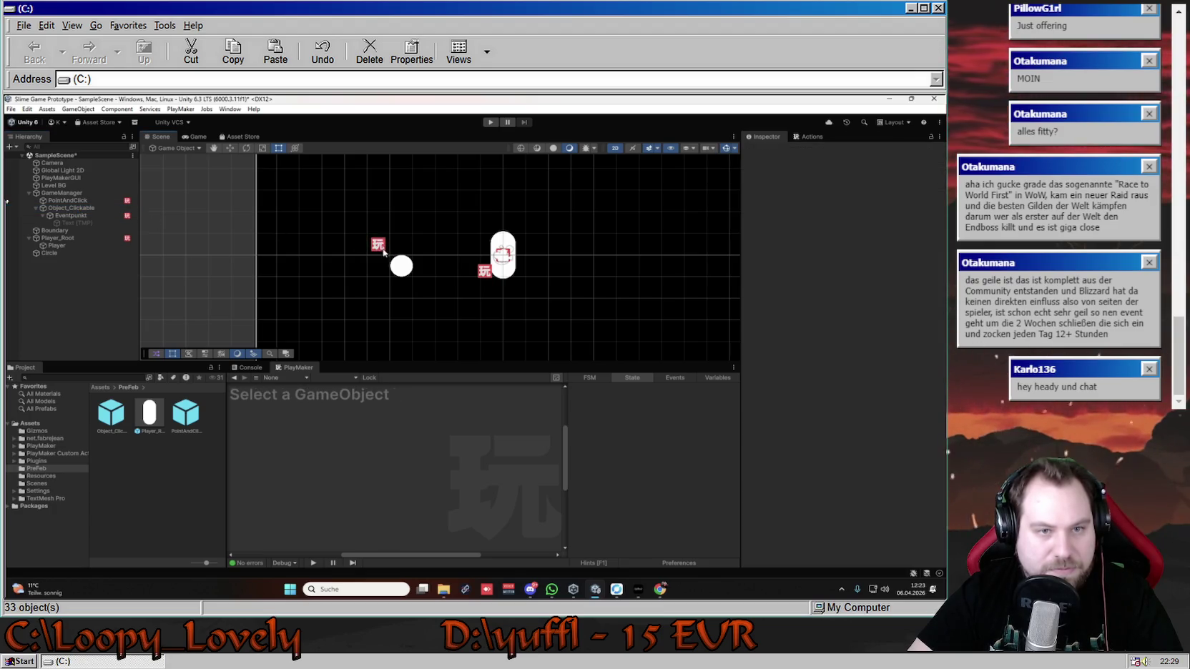
left_click(381, 249)
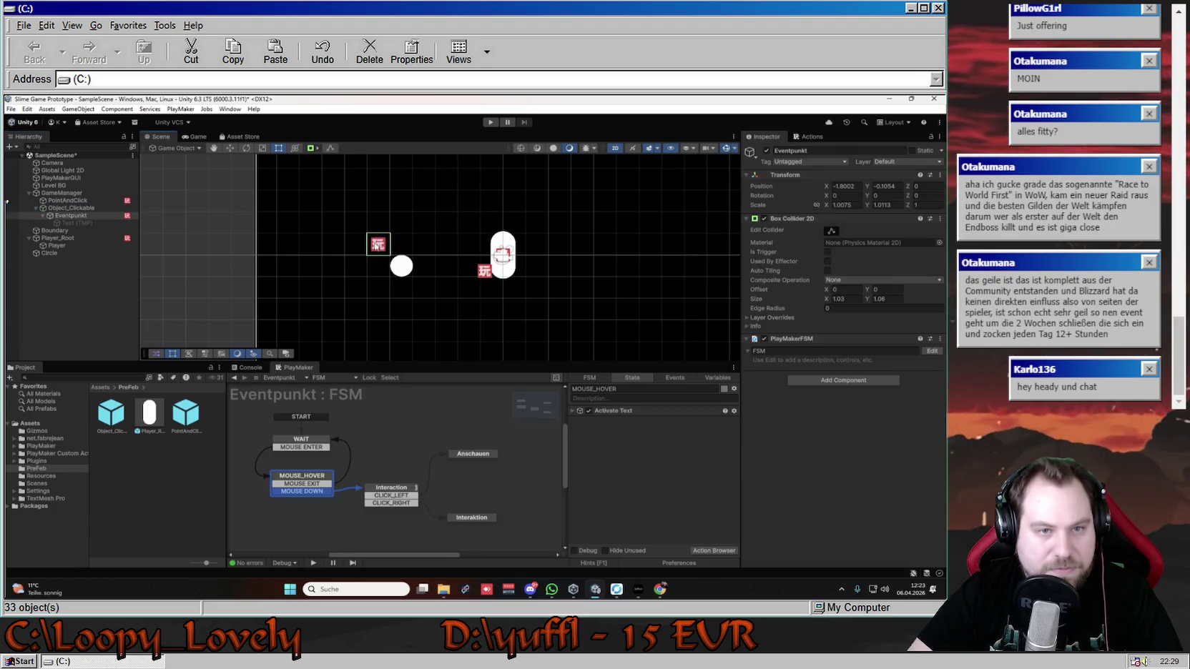
- Select Object_Clickable by cycling through the overlapping objects in the scene
left_click(377, 250)
left_click(378, 249)
left_click(107, 208)
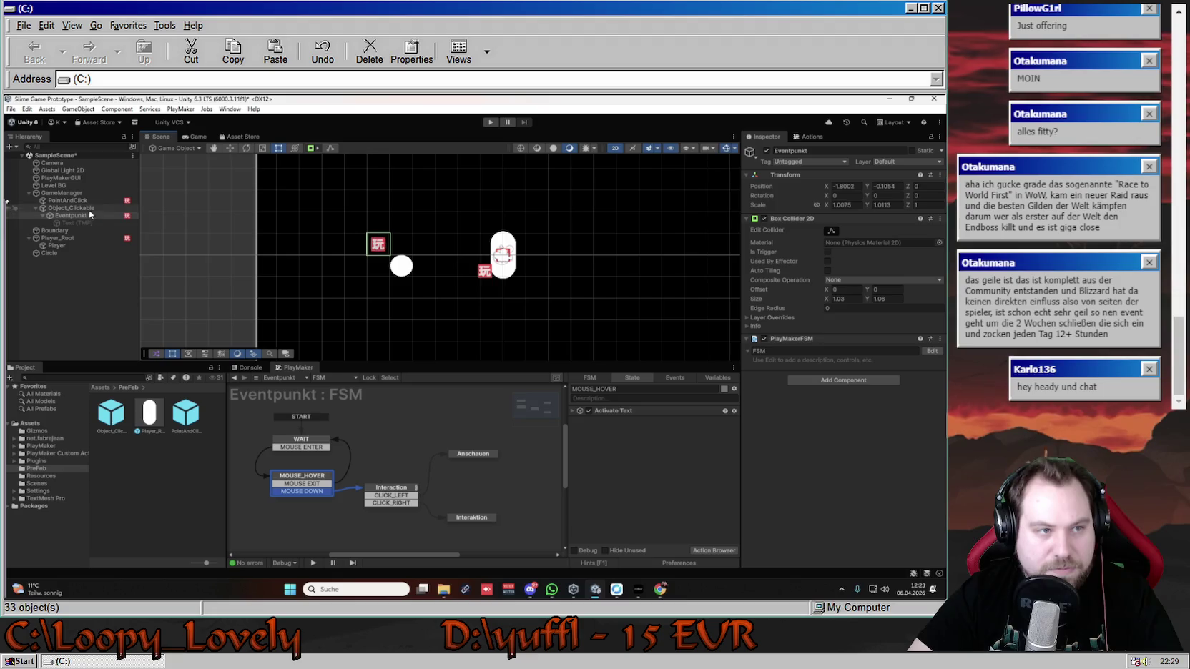
left_click(377, 248)
left_click(377, 247)
left_click(367, 246)
left_click(76, 209)
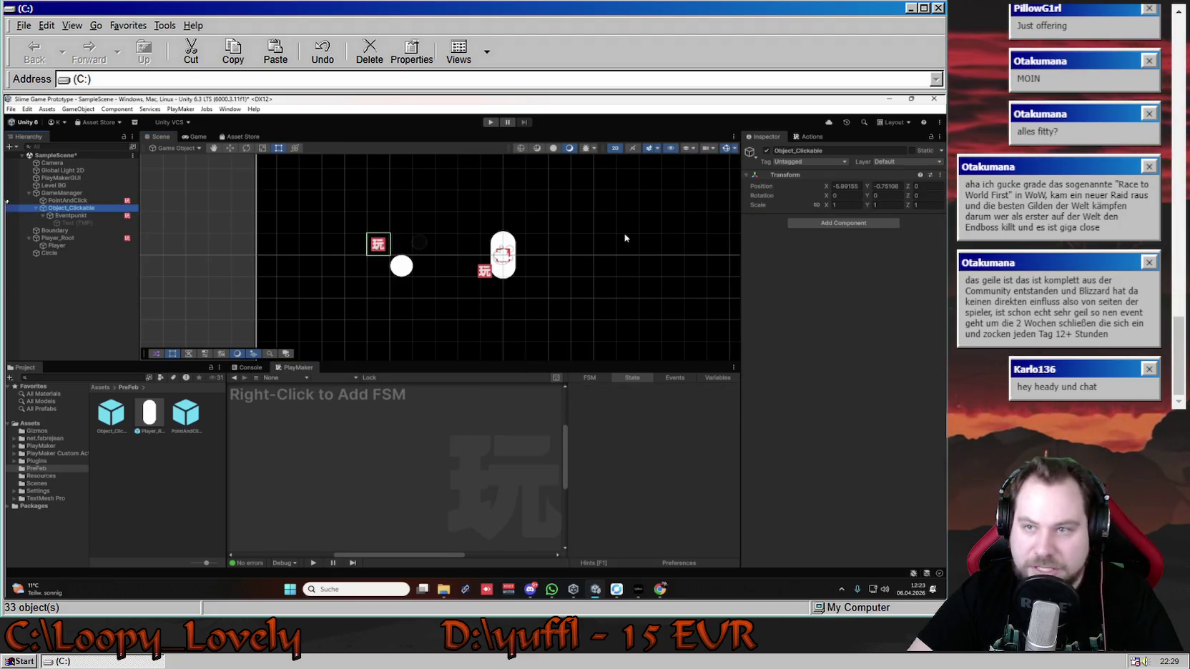
- Move Object_Clickable onto the white circle with the Move tool and start Play mode
scroll(386, 245, "up", 3)
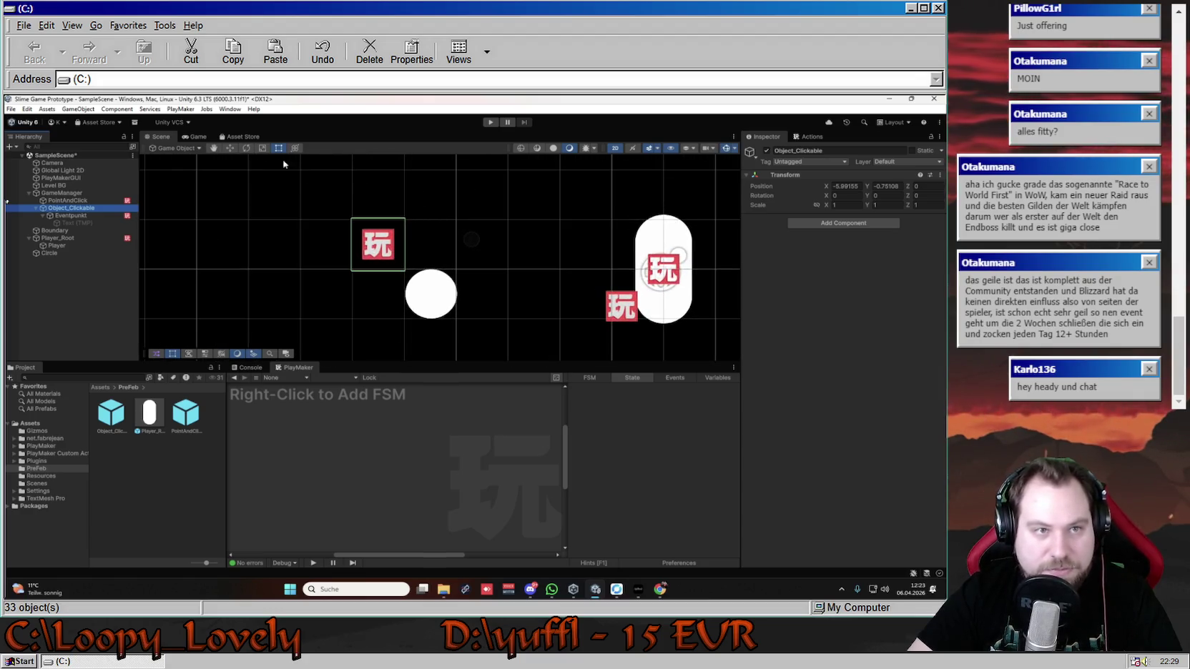
left_click(231, 149)
left_click_drag(385, 245, 440, 294)
key("ctrl+p")
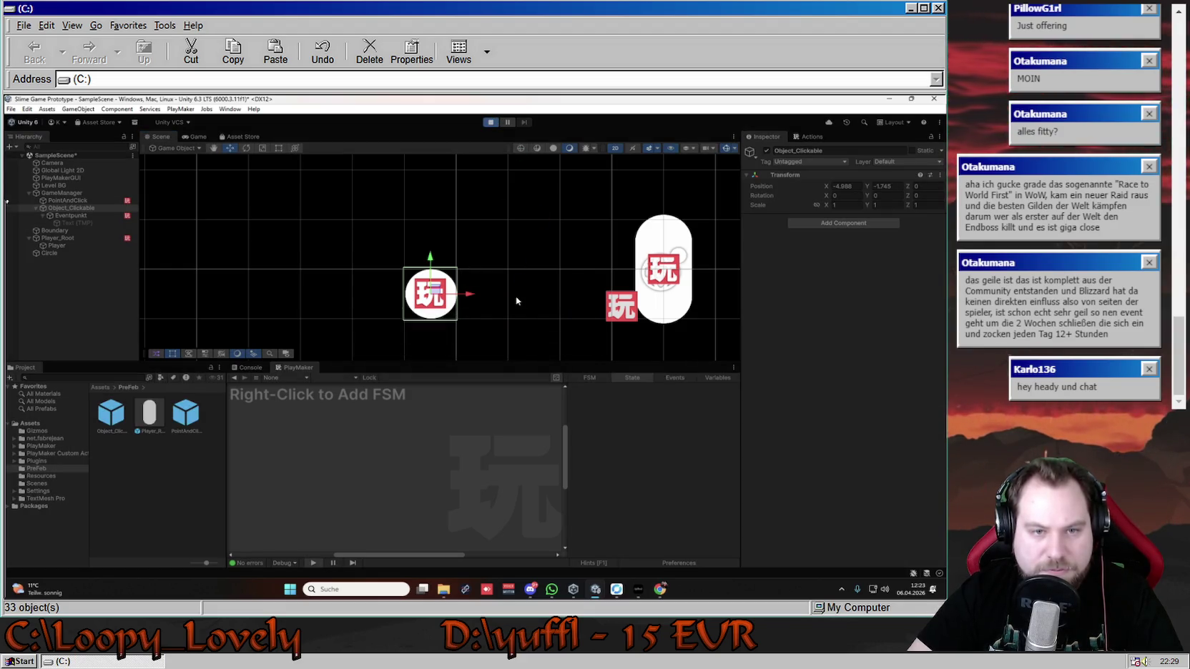
- Confirm the Kreis! label appears over the circle in play, stop, and show Eventpunkt's FSM
left_click(358, 265)
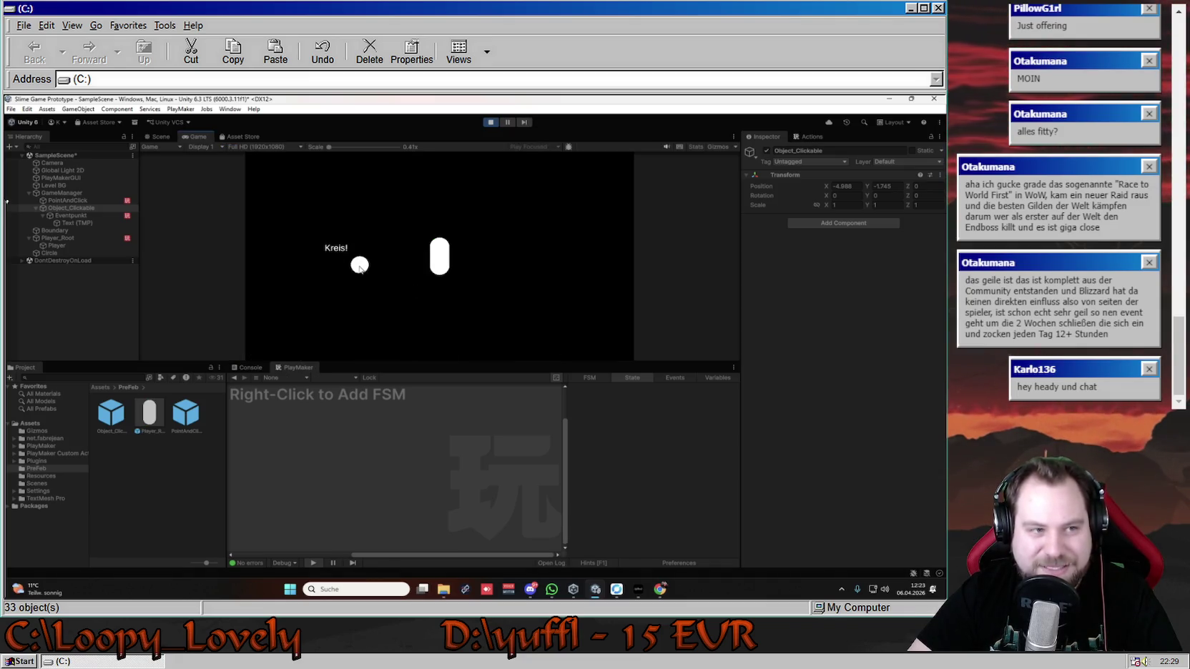
left_click(490, 122)
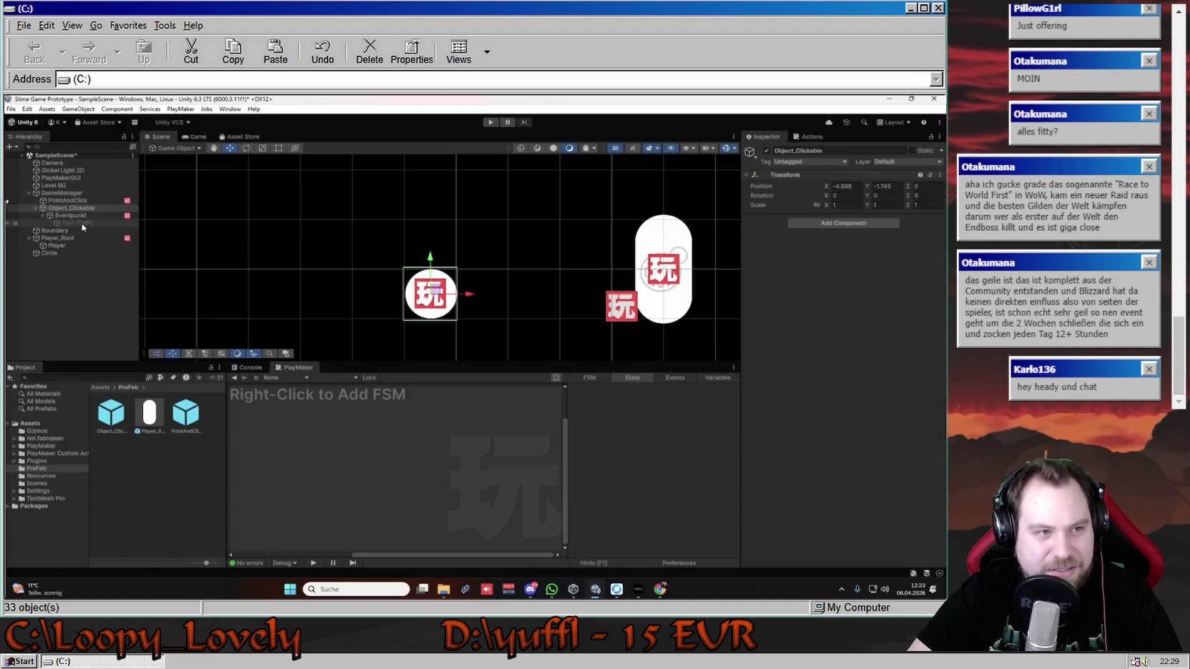
left_click(75, 223)
left_click(72, 216)
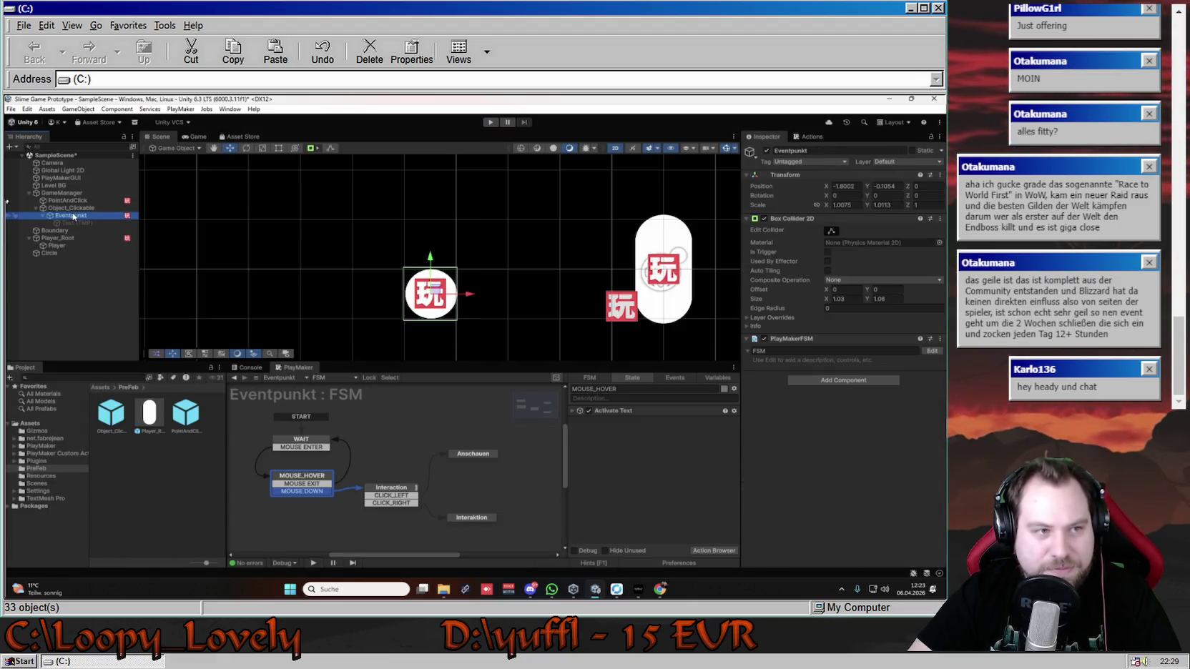
left_click(75, 223)
left_click(74, 216)
left_click(80, 225)
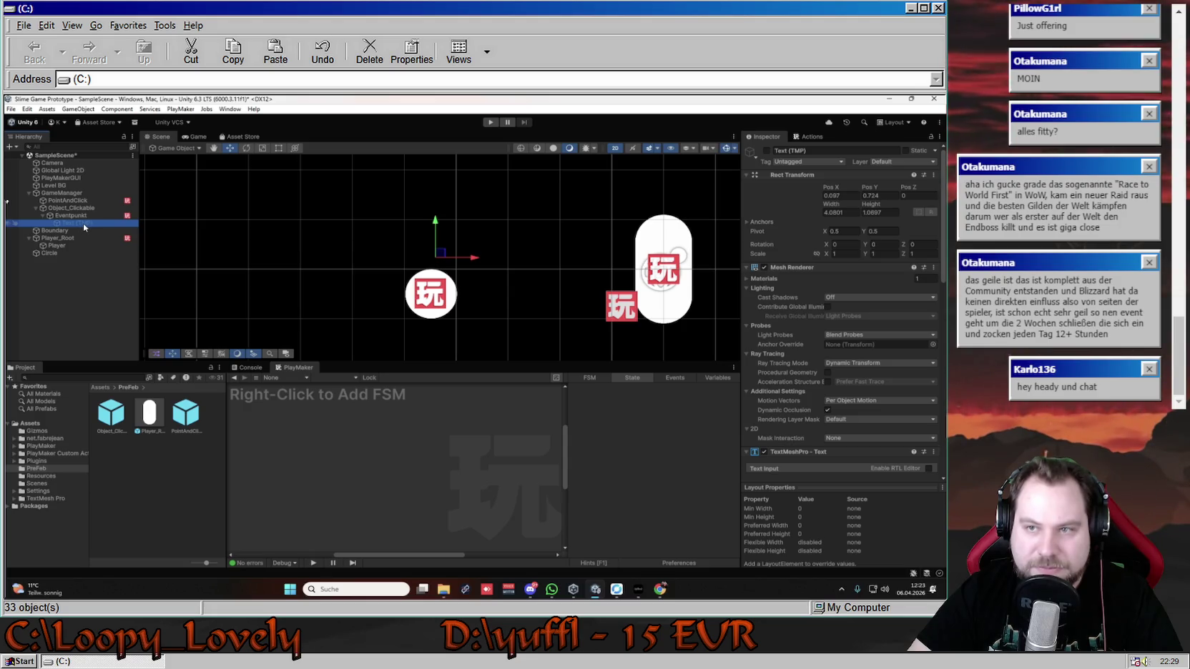
left_click(67, 216)
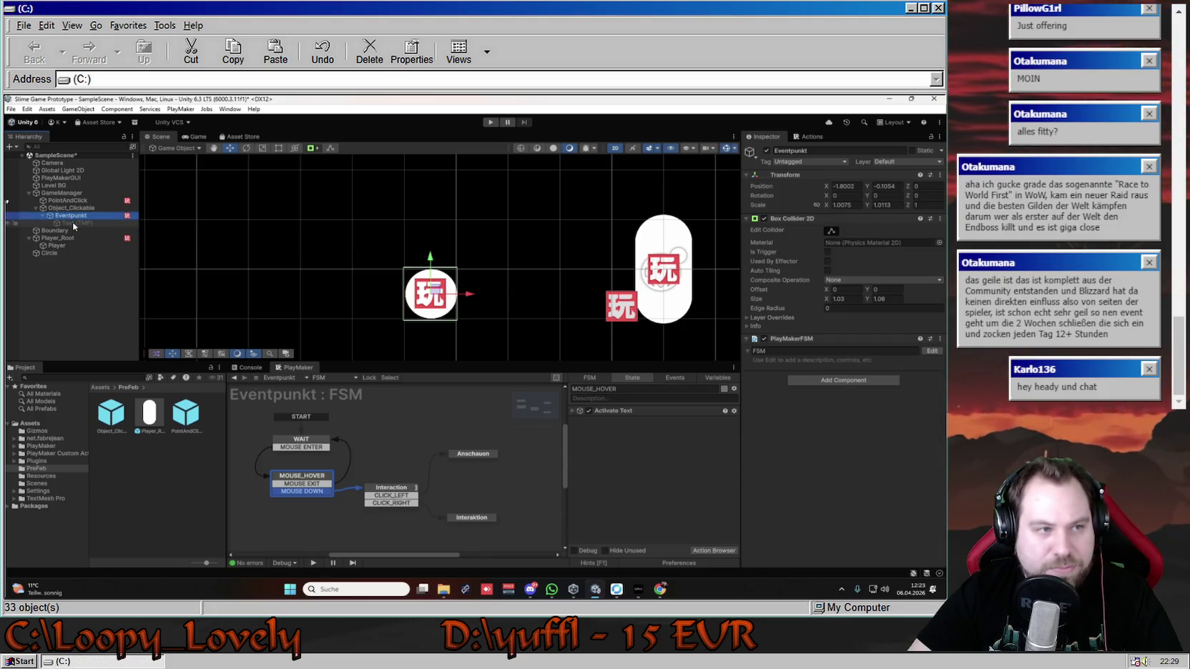
right_click(73, 223)
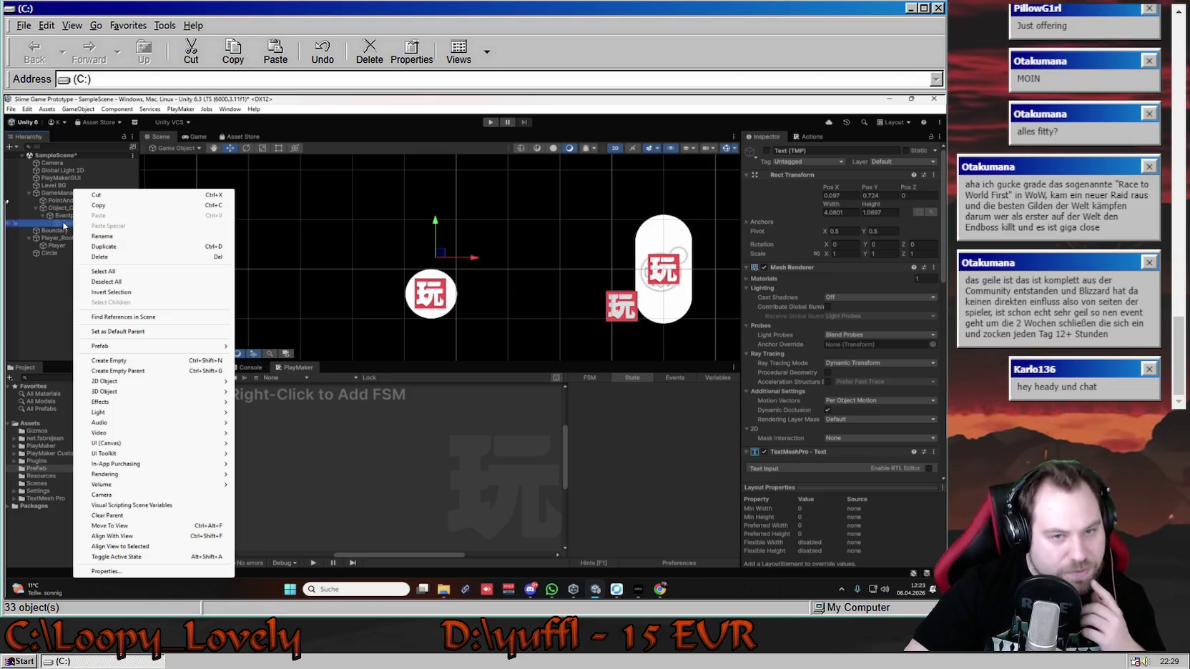
key("Escape")
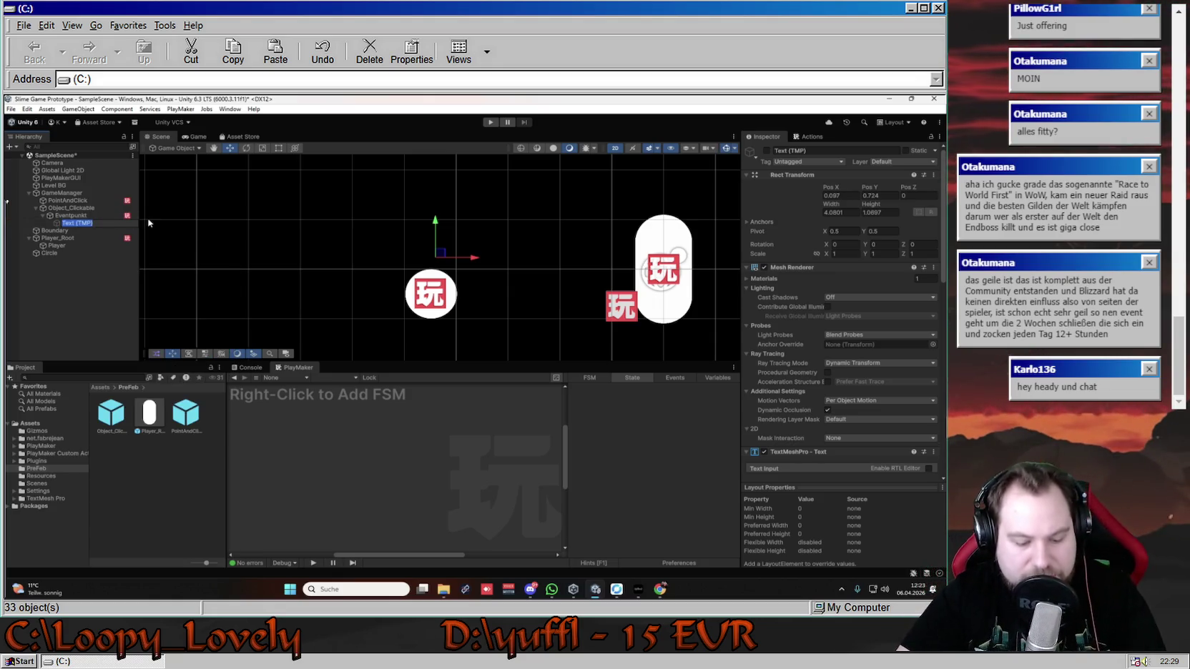
left_click(66, 215)
left_click(66, 223)
left_click(766, 150)
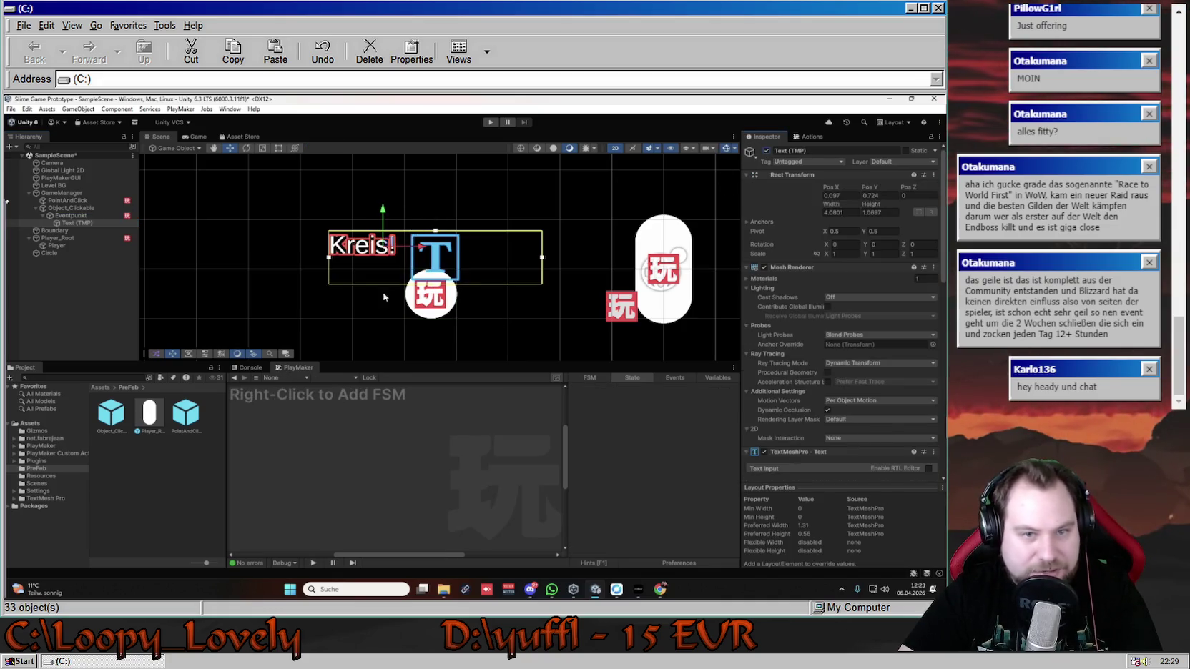
left_click(76, 216)
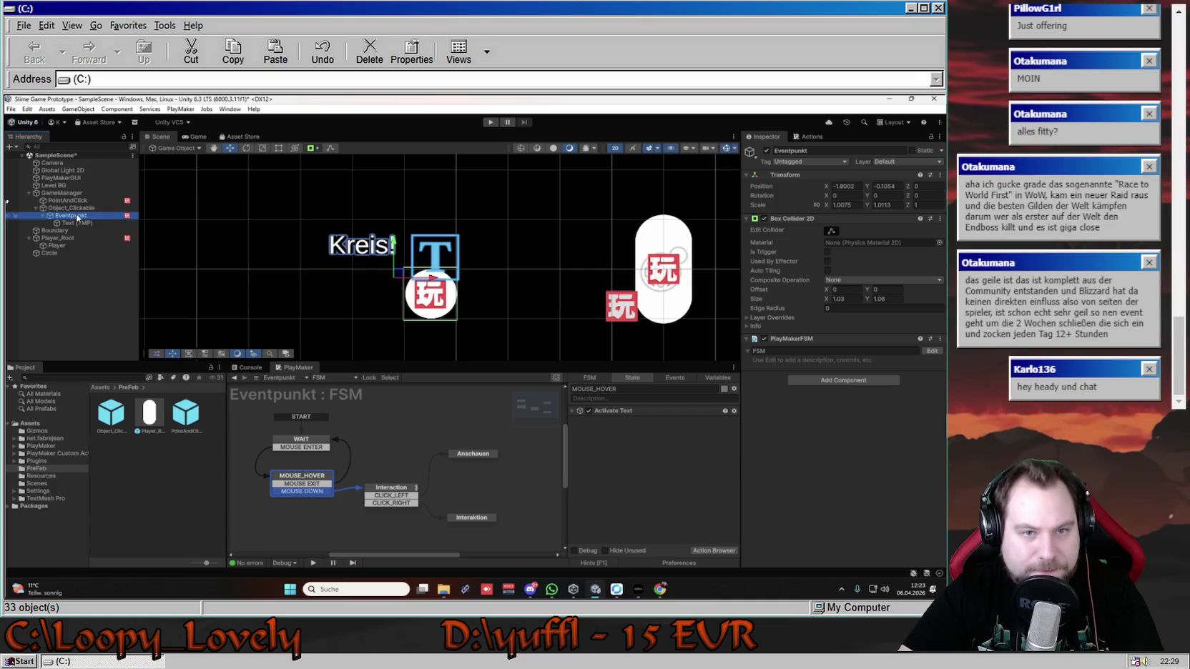
key("Down")
key("alt+shift+a")
left_click(77, 218)
key("Down")
left_click(77, 216)
key("Down")
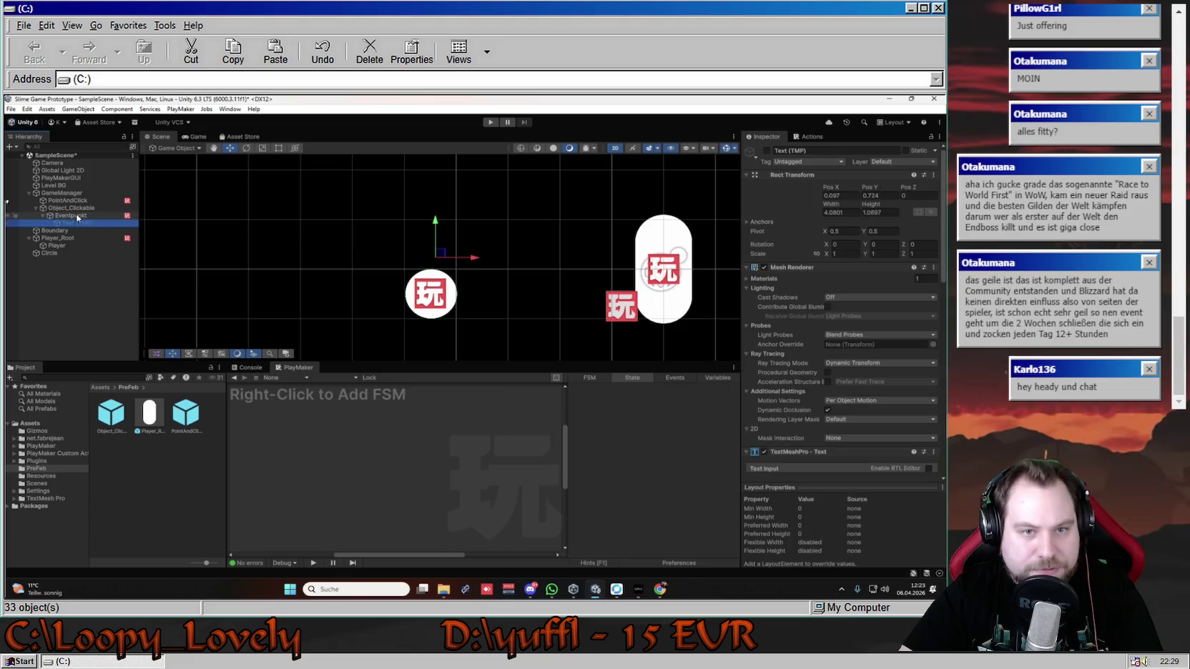
left_click(766, 151)
key("ctrl+z")
key("ctrl+z")
key("ctrl+z")
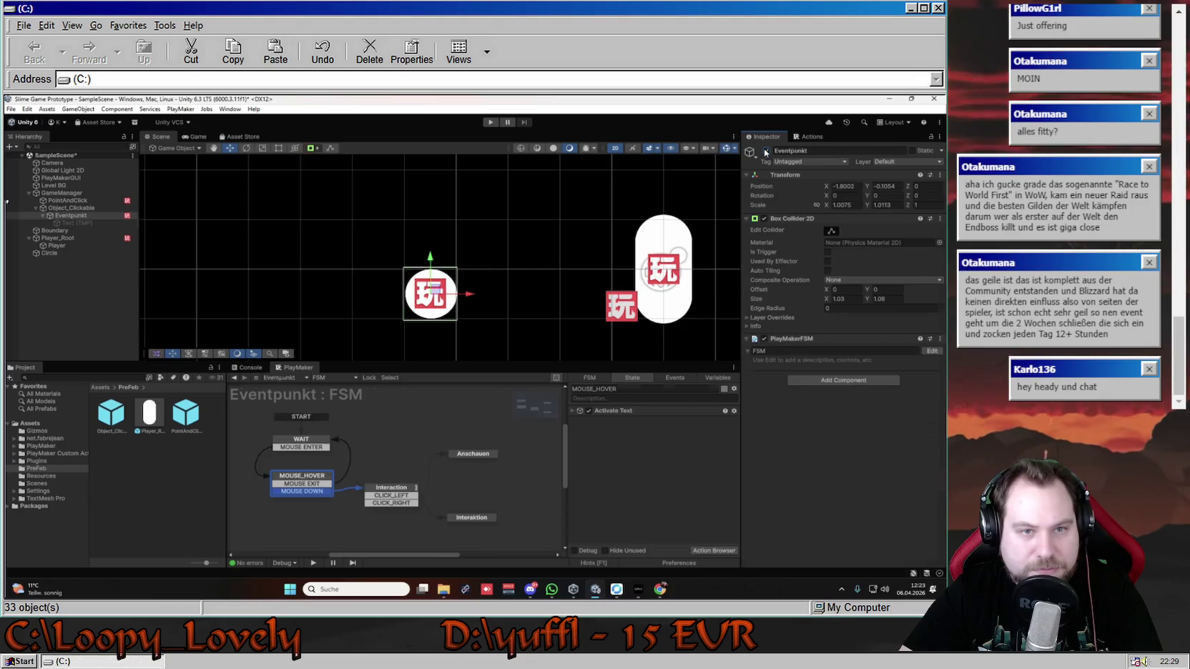
key("ctrl+z")
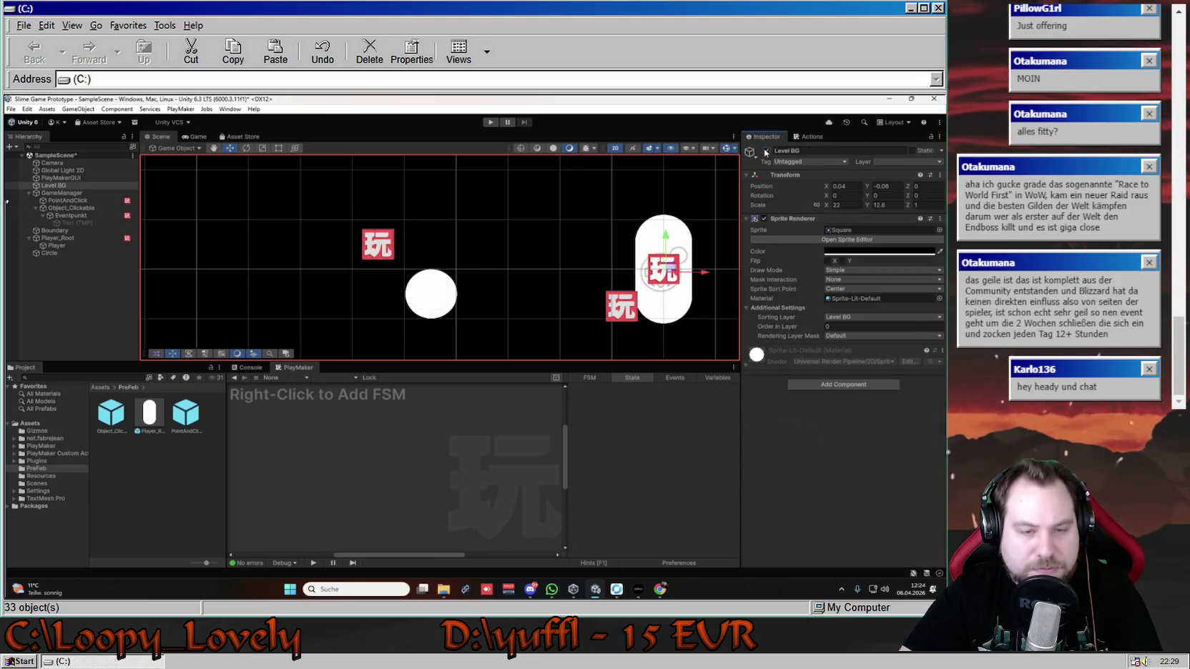
key("ctrl+z")
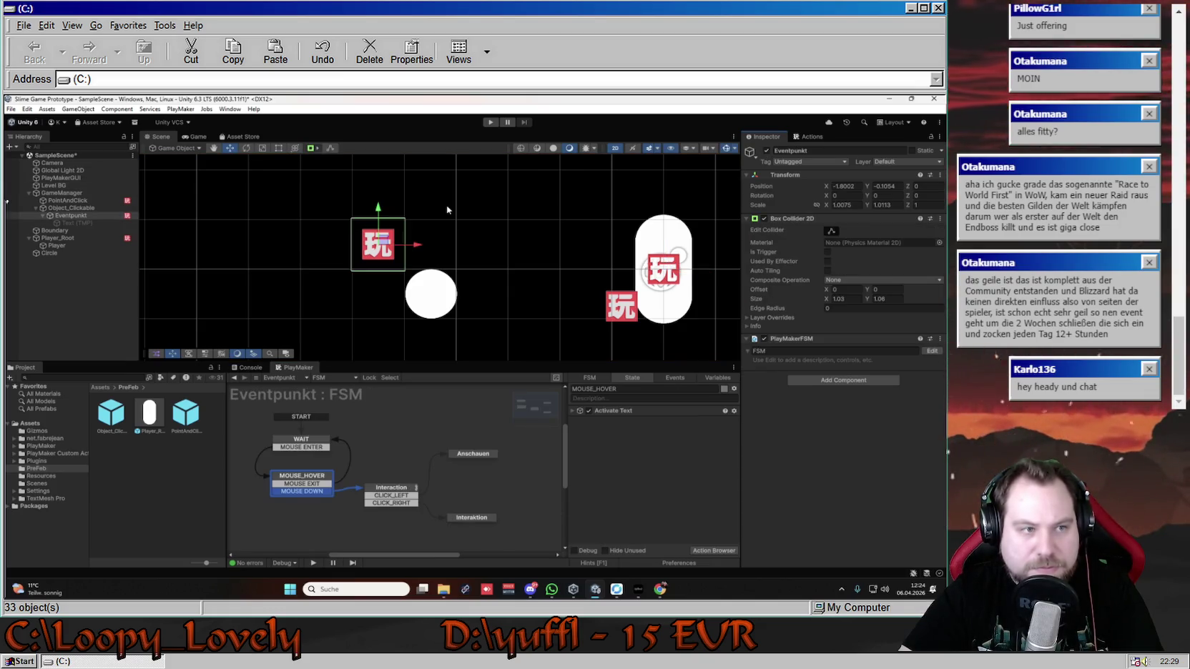
left_click(85, 216)
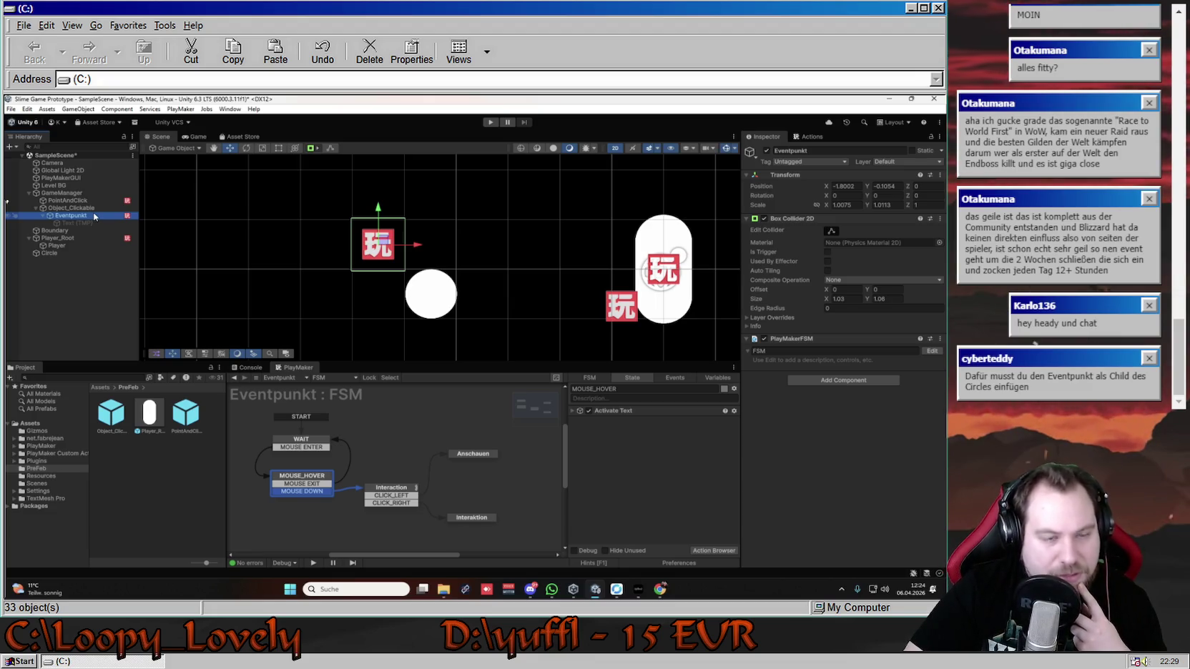
left_click(83, 225)
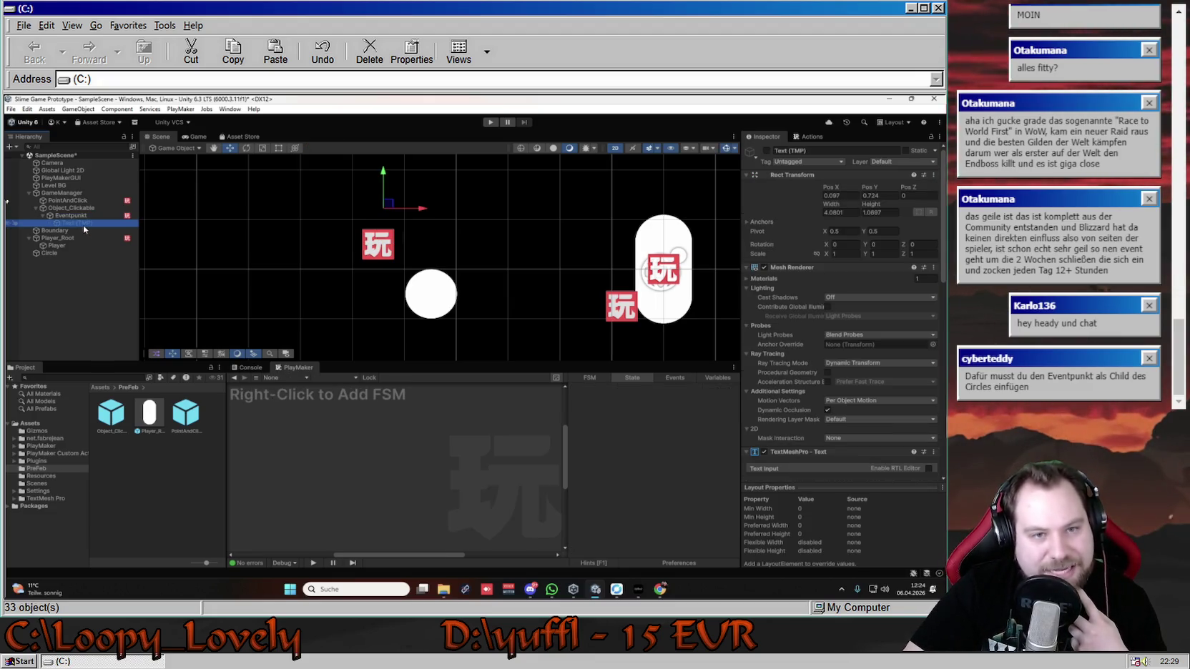
- Make the Kreis! label visible and nudge Eventpunkt with its label sideways
left_click(312, 208)
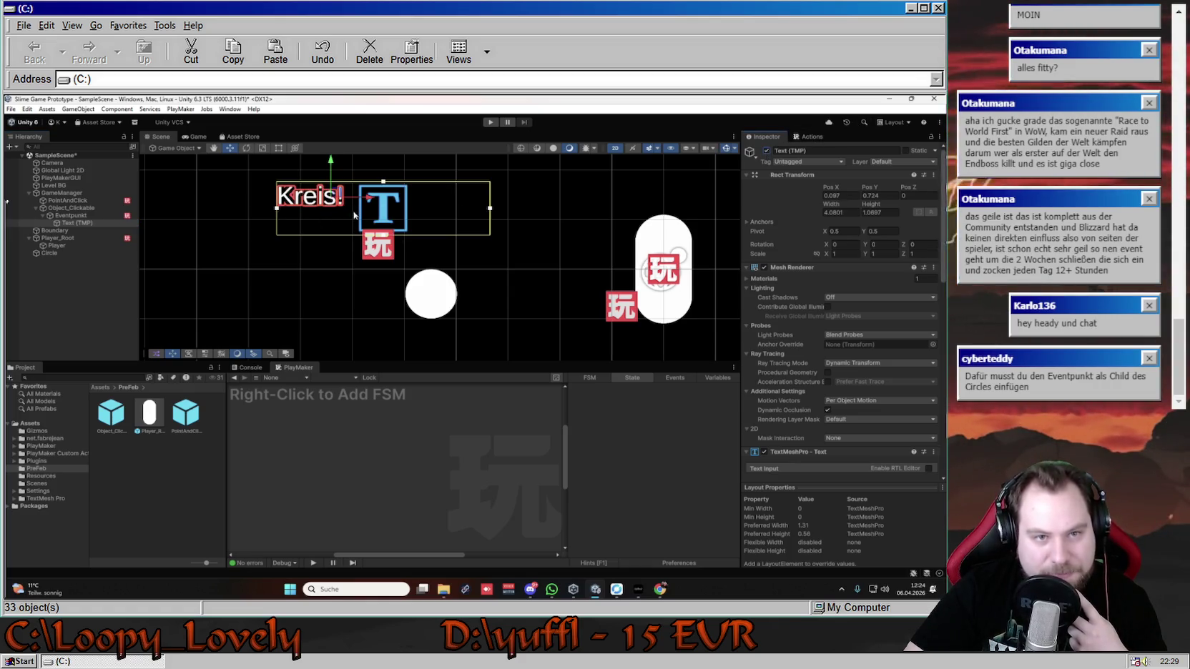
left_click(311, 208)
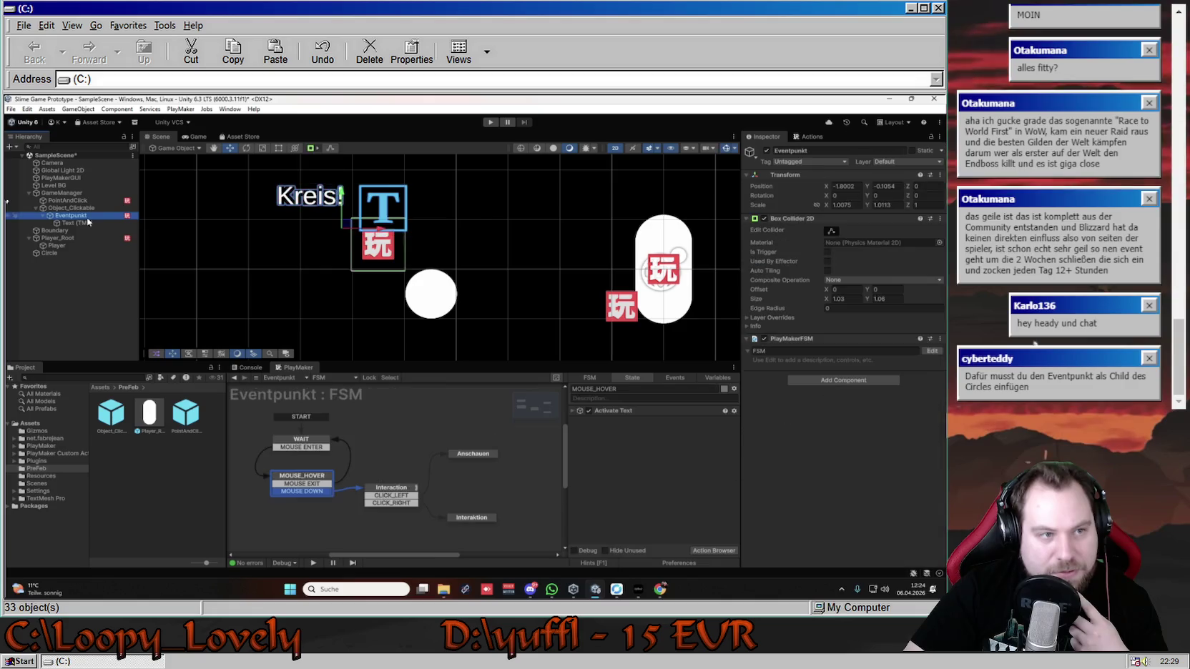
left_click(368, 250)
left_click(314, 207)
left_click(314, 208)
left_click(315, 207)
left_click(315, 208)
mouse_move(346, 226)
left_mouse_down()
mouse_move(287, 226)
mouse_move(374, 228)
mouse_move(321, 226)
mouse_move(349, 227)
left_mouse_up()
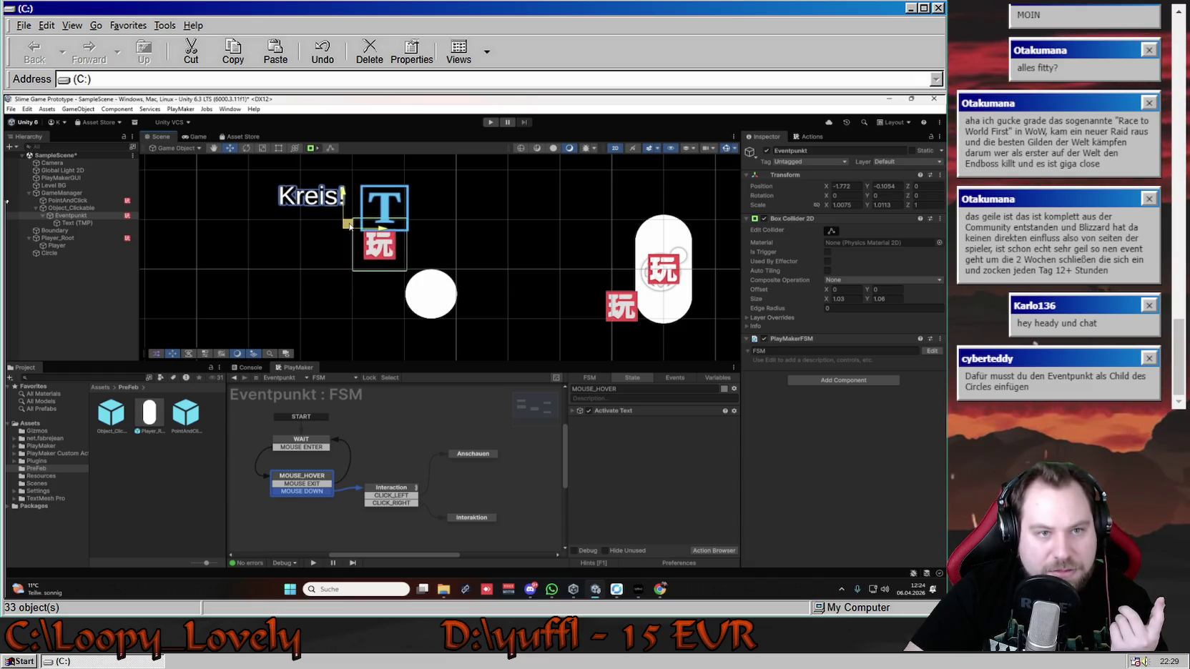
- Move the Kreis! label right and down, and Eventpunkt onto the white circle (X -0.806, Y -1.1)
left_click(72, 222)
left_click_drag(357, 204, 406, 214)
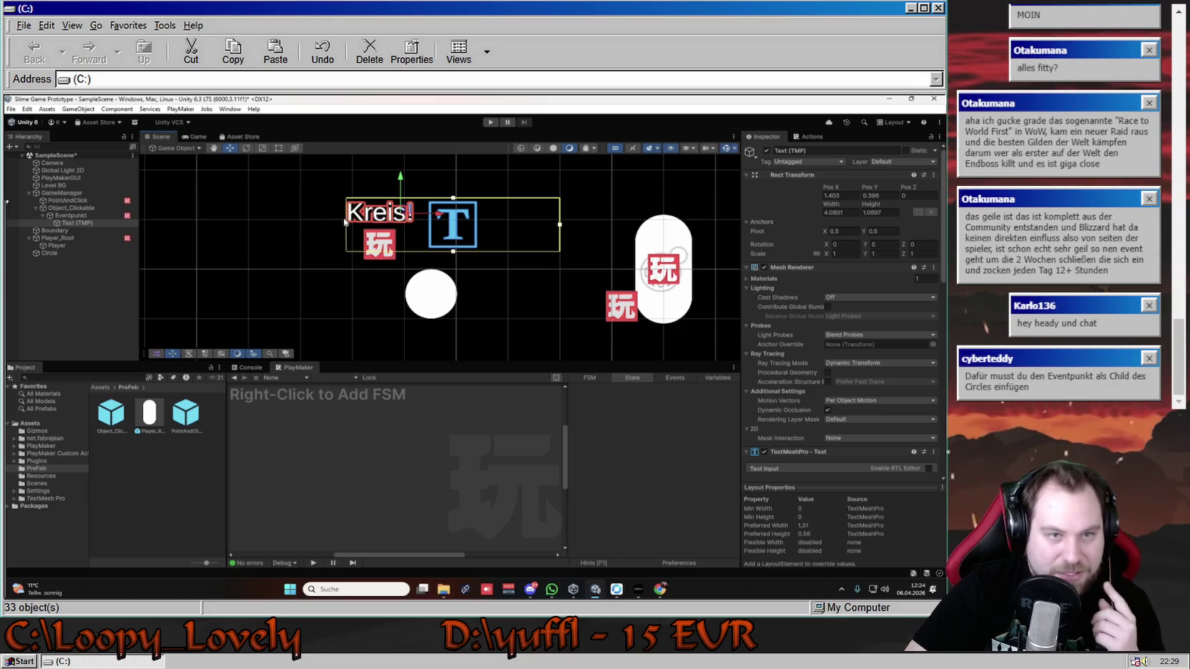
left_click(386, 224)
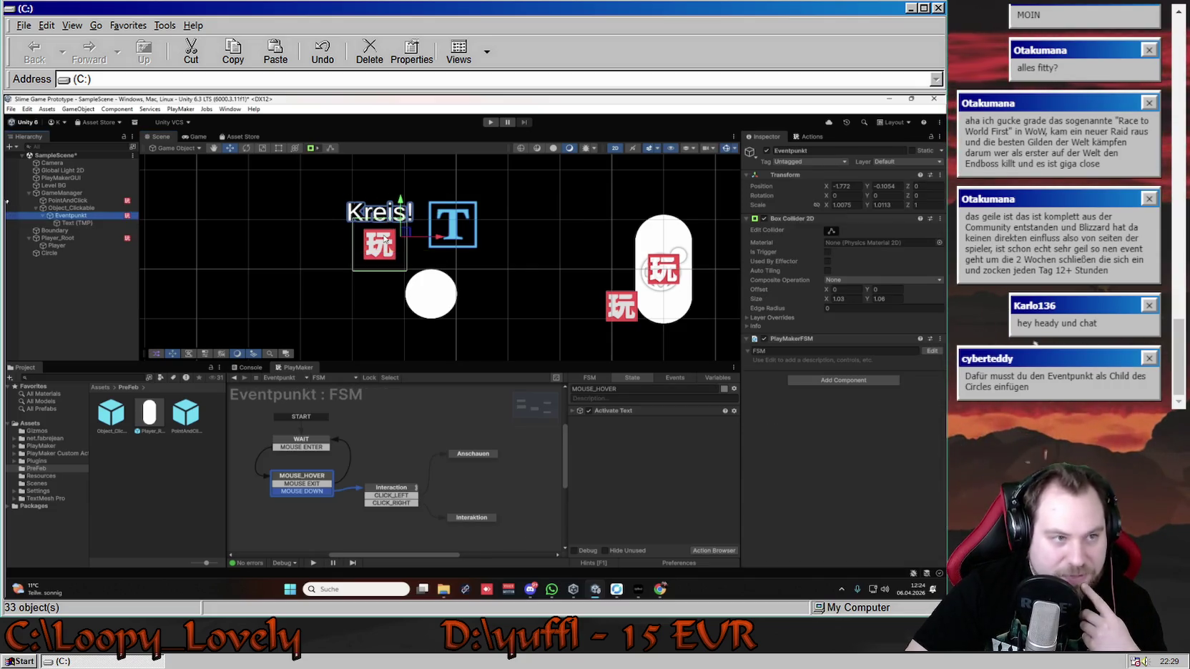
mouse_move(406, 239)
left_mouse_down()
mouse_move(447, 254)
mouse_move(459, 285)
left_mouse_up()
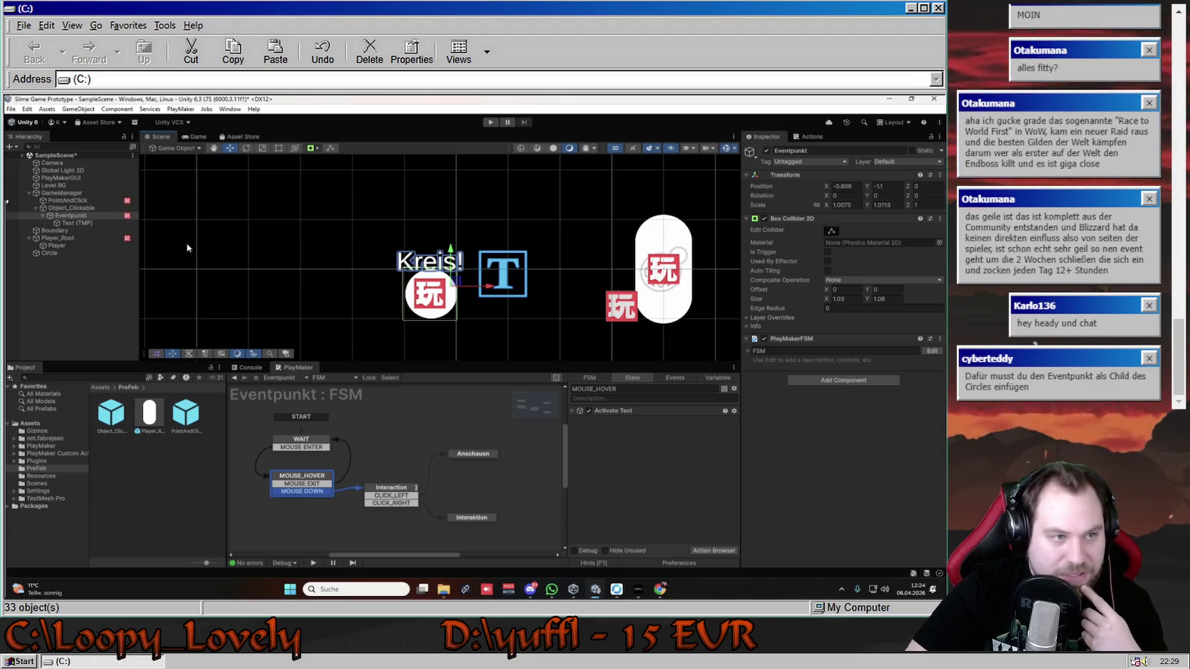
- Deactivate the Text (TMP) Kreis! label again and start play mode
left_click(96, 223)
left_click(767, 150)
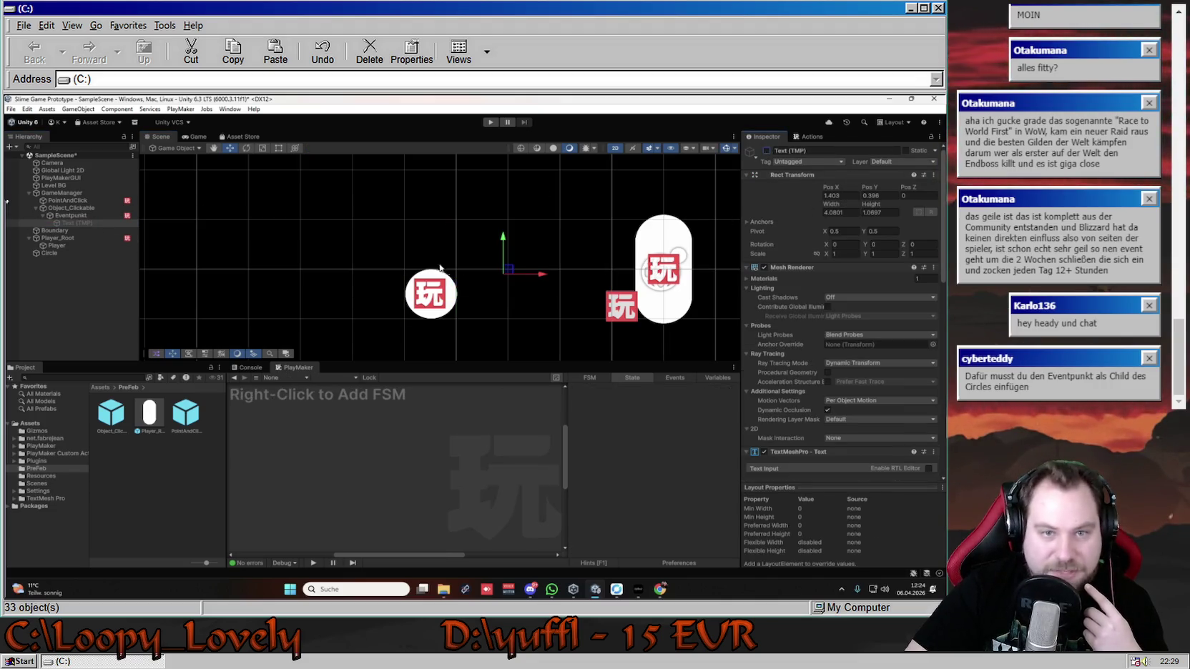
left_click(435, 169)
left_click(491, 122)
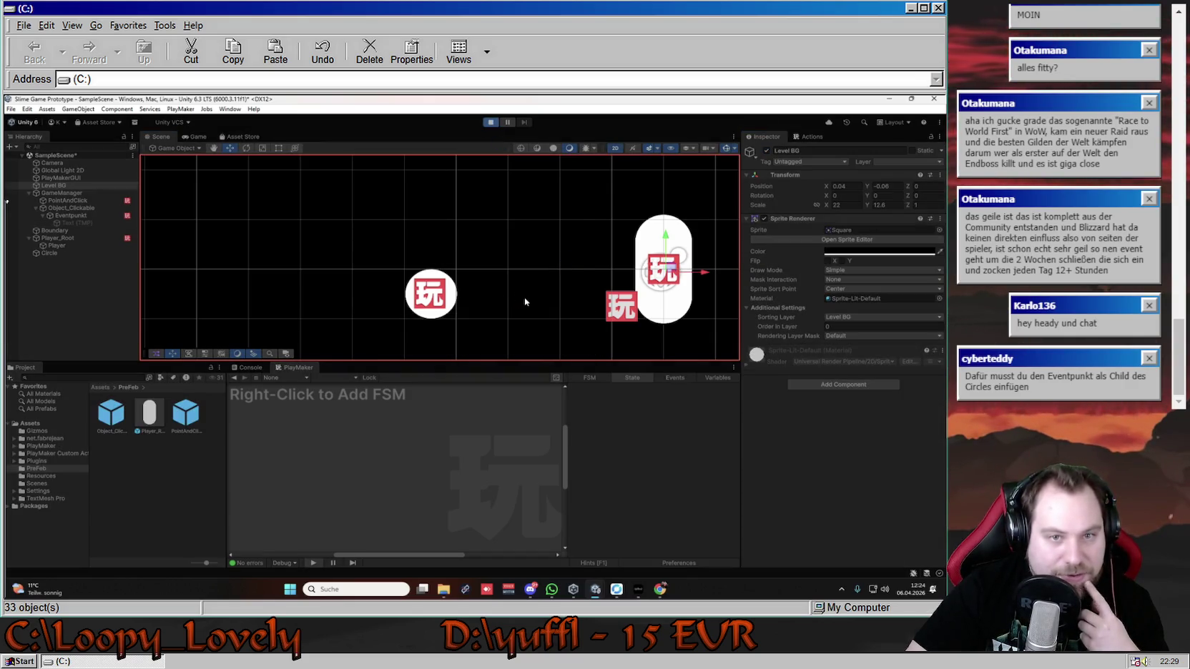
- After a hover test, stop play and raise the Kreis! label slightly above the circle
left_click(360, 264)
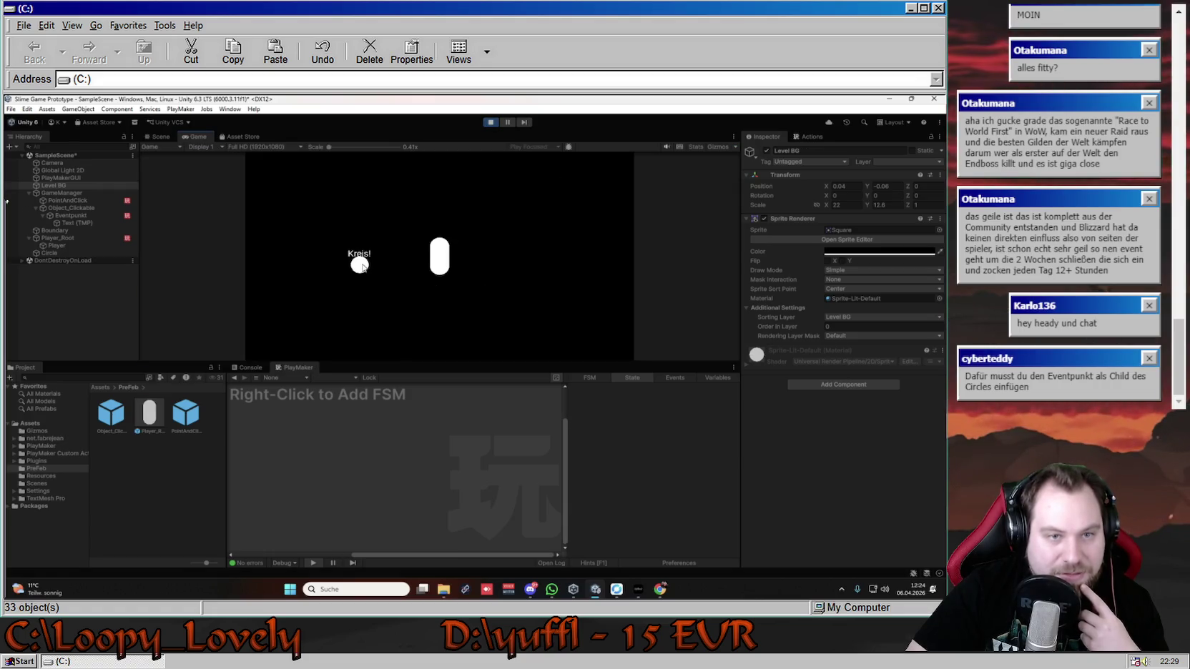
left_click(491, 122)
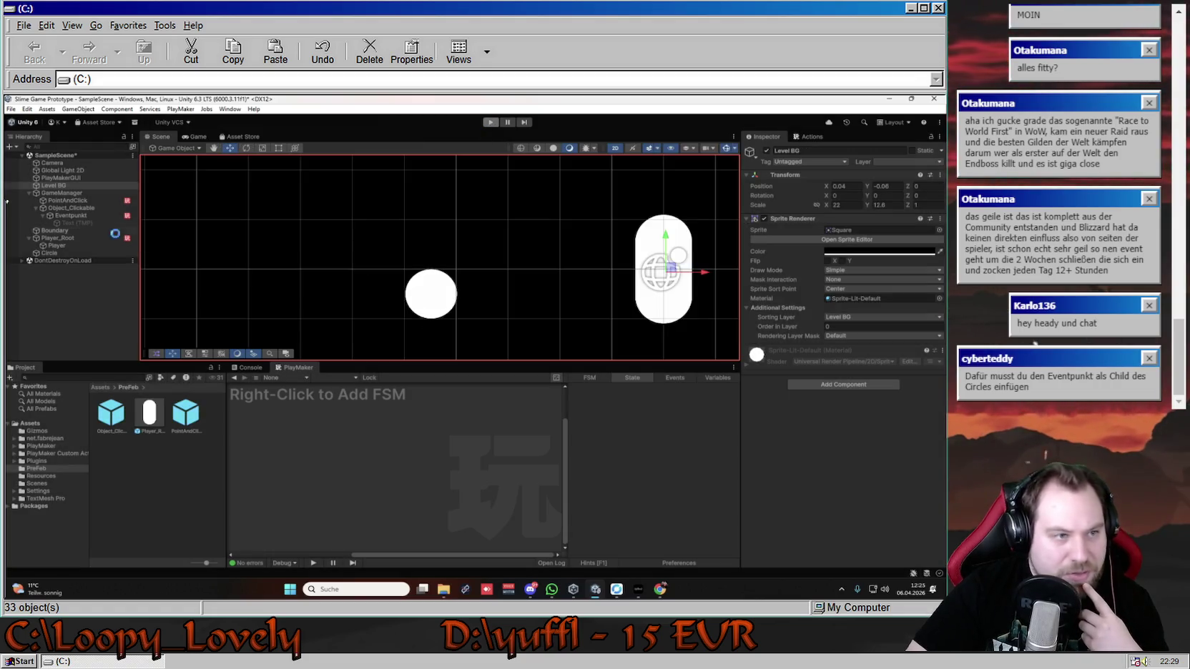
left_click(77, 222)
left_click(512, 263)
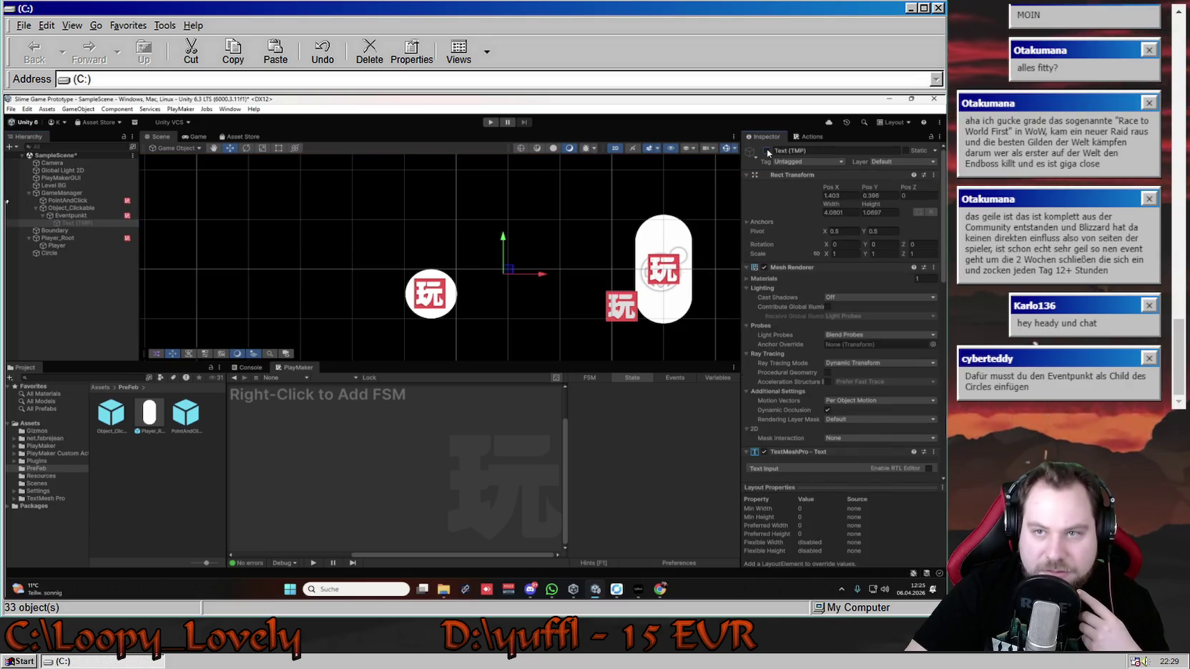
left_click_drag(455, 261, 457, 256)
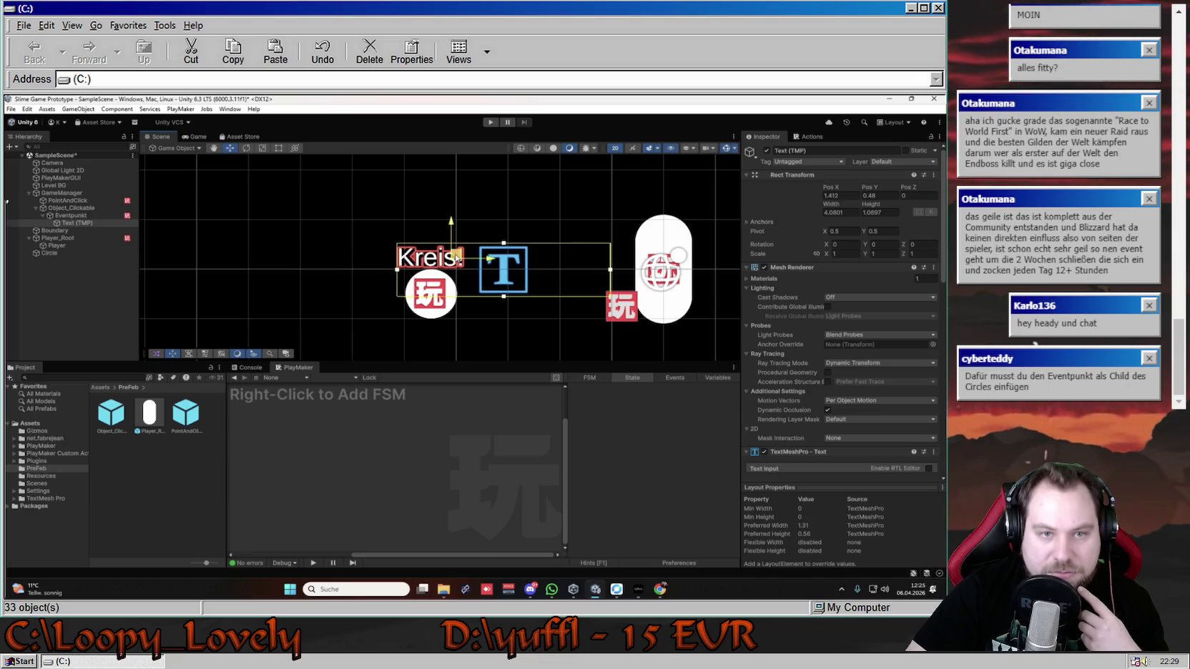
- Hide the label, retest that Kreis! appears on hover, then stop and select Eventpunkt
left_click(490, 122)
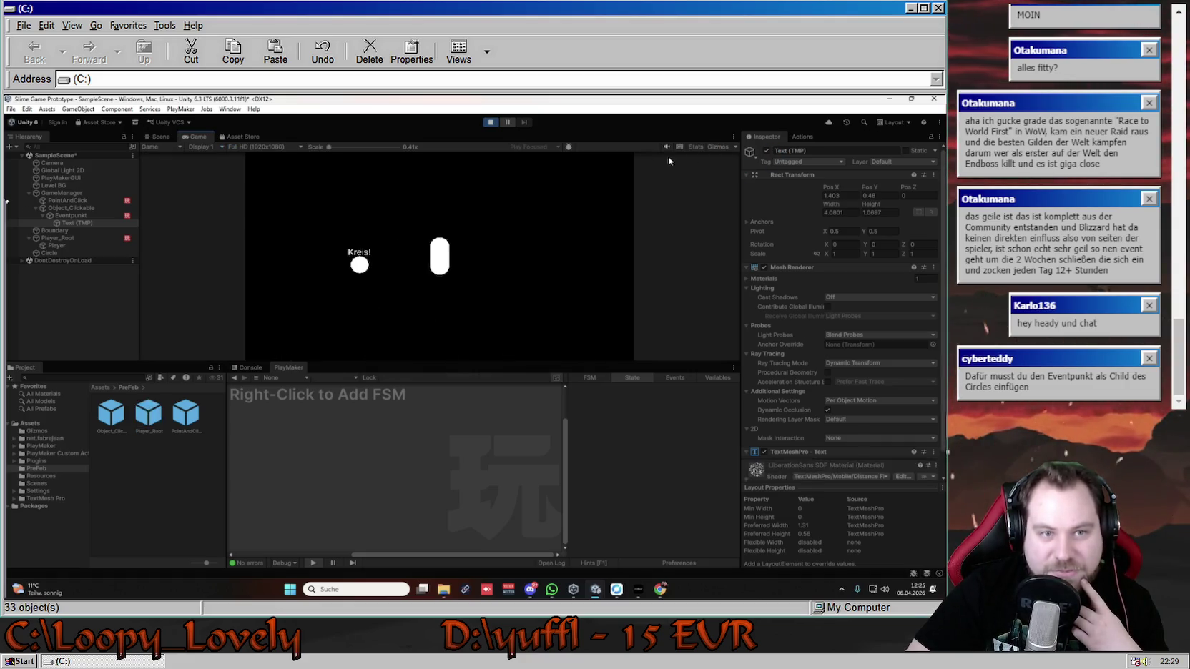
left_click(491, 122)
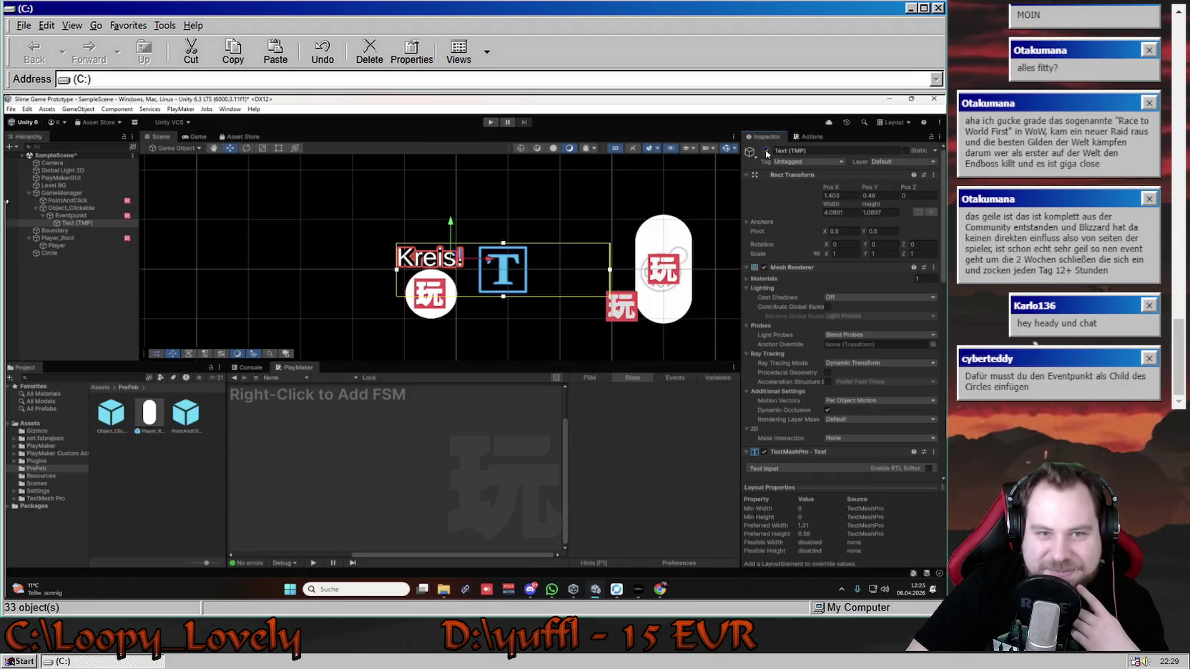
left_click(767, 150)
left_click(491, 123)
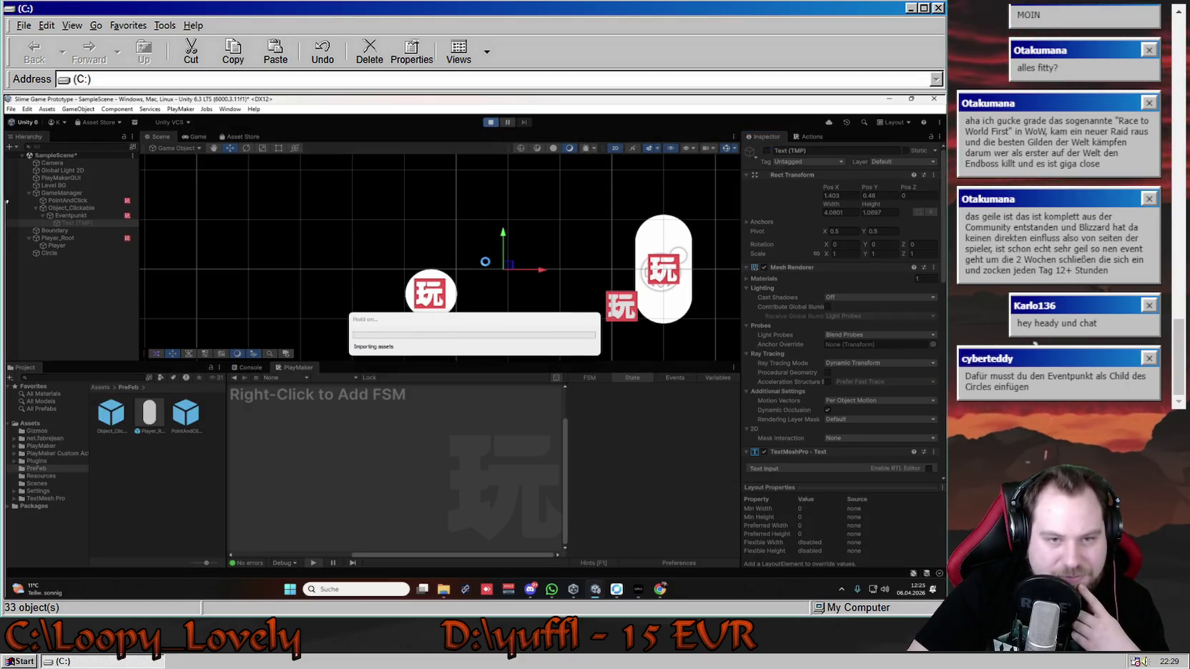
left_click(359, 266)
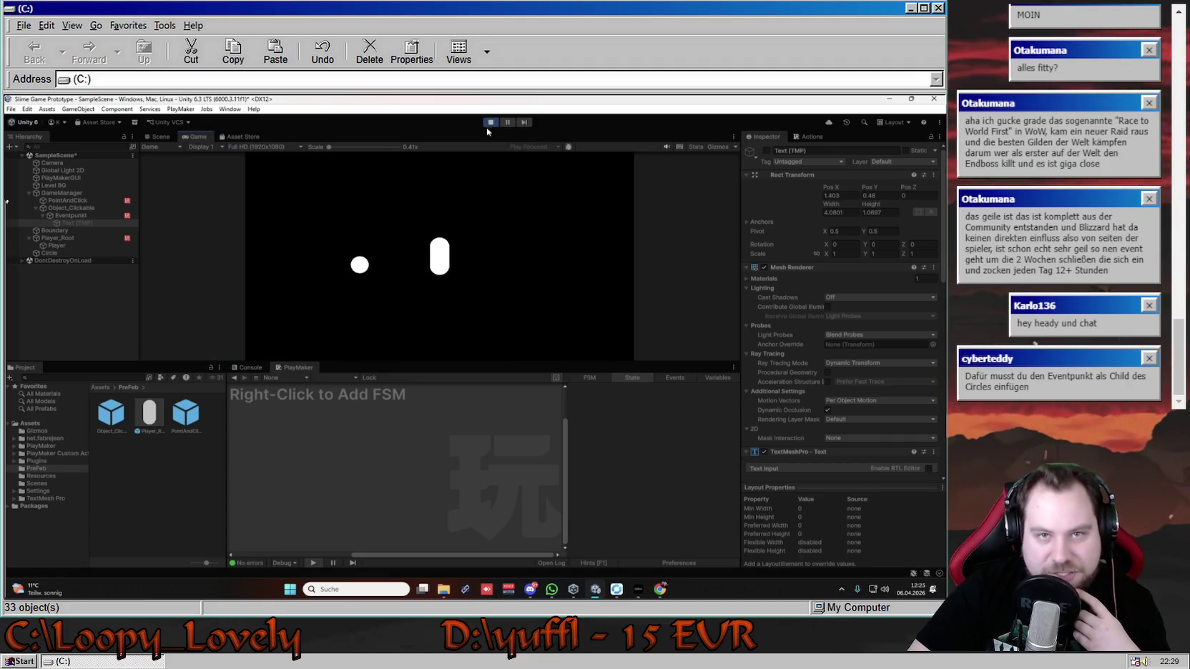
key("ctrl+p")
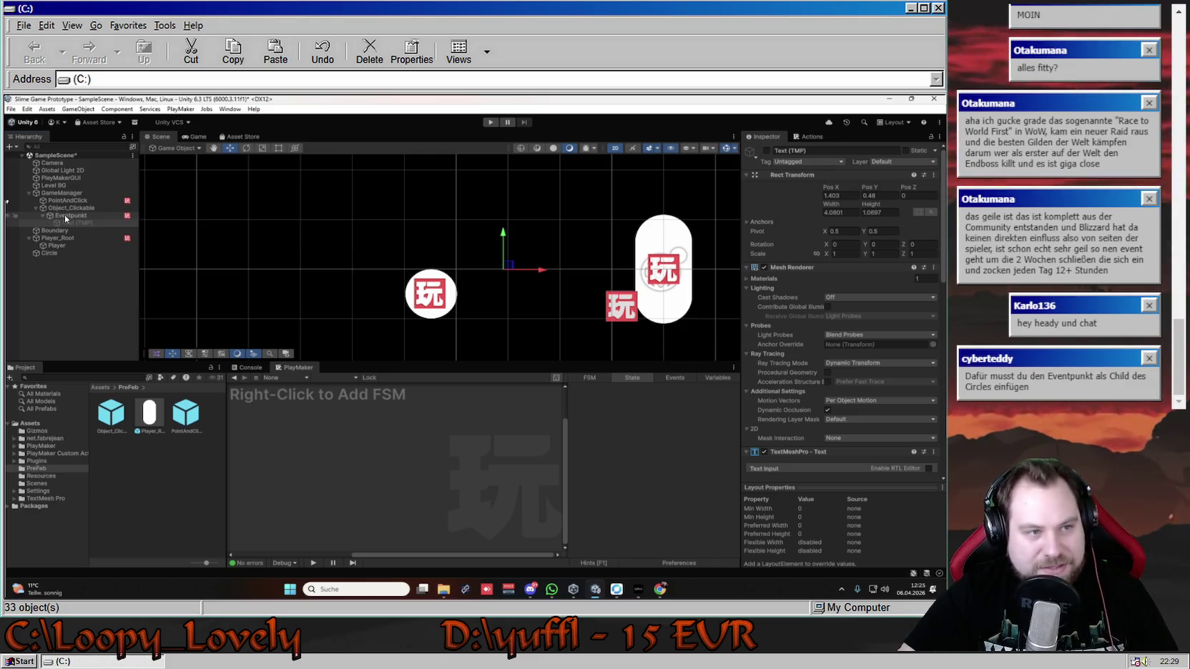
left_click(64, 215)
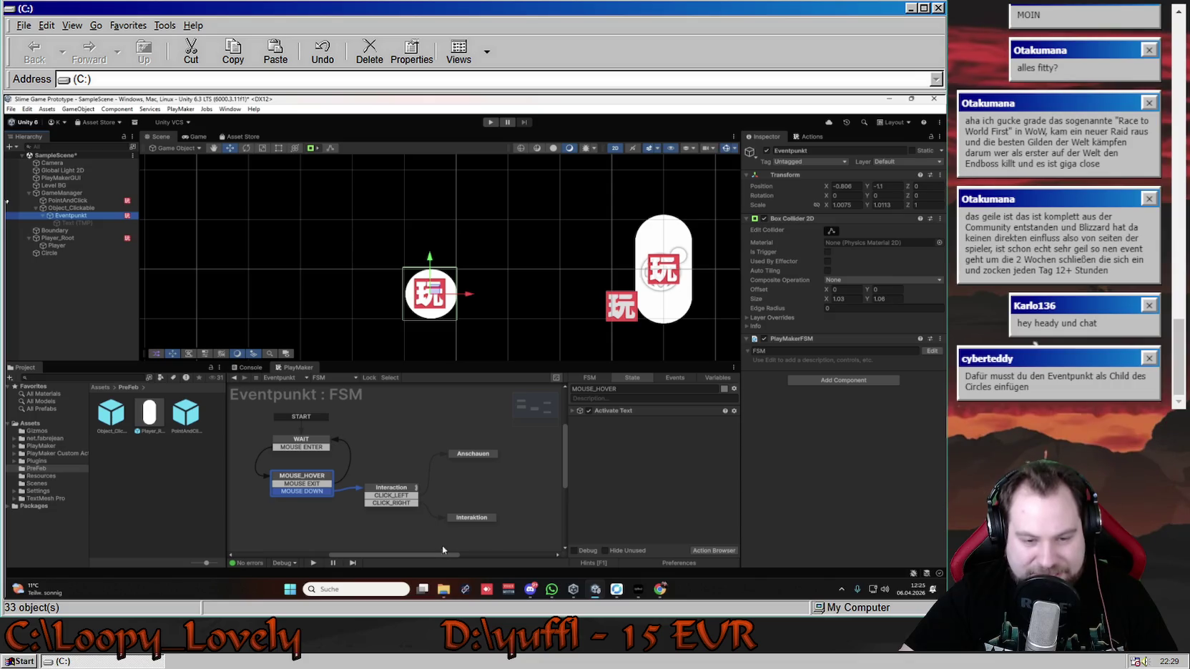
scroll(540, 491, "down", 1)
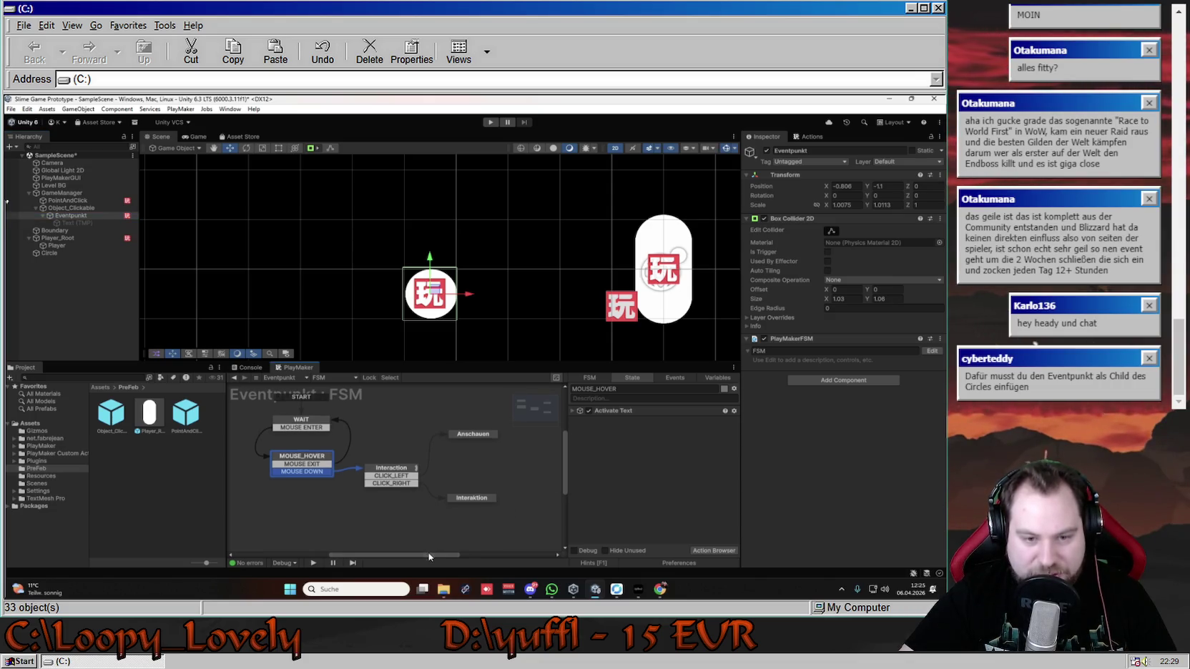
- Select Eventpunkt's Anschauen state and open the Action Browser showing the Input actions
left_click_drag(429, 556, 445, 554)
left_click(425, 434)
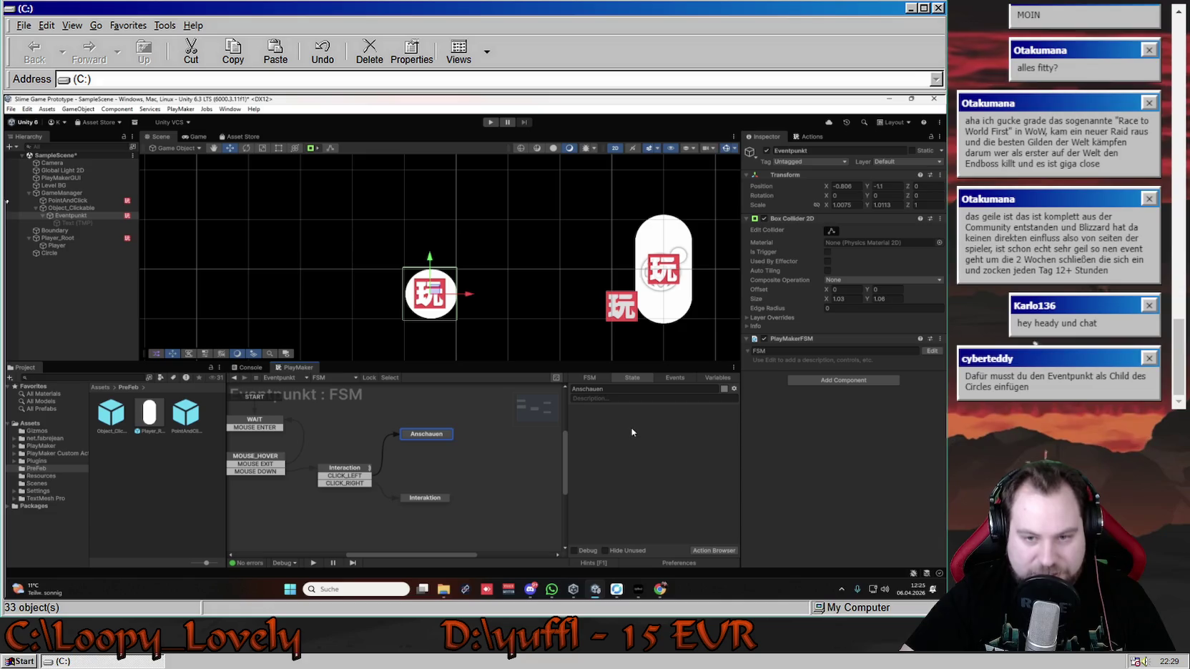
left_click(358, 475)
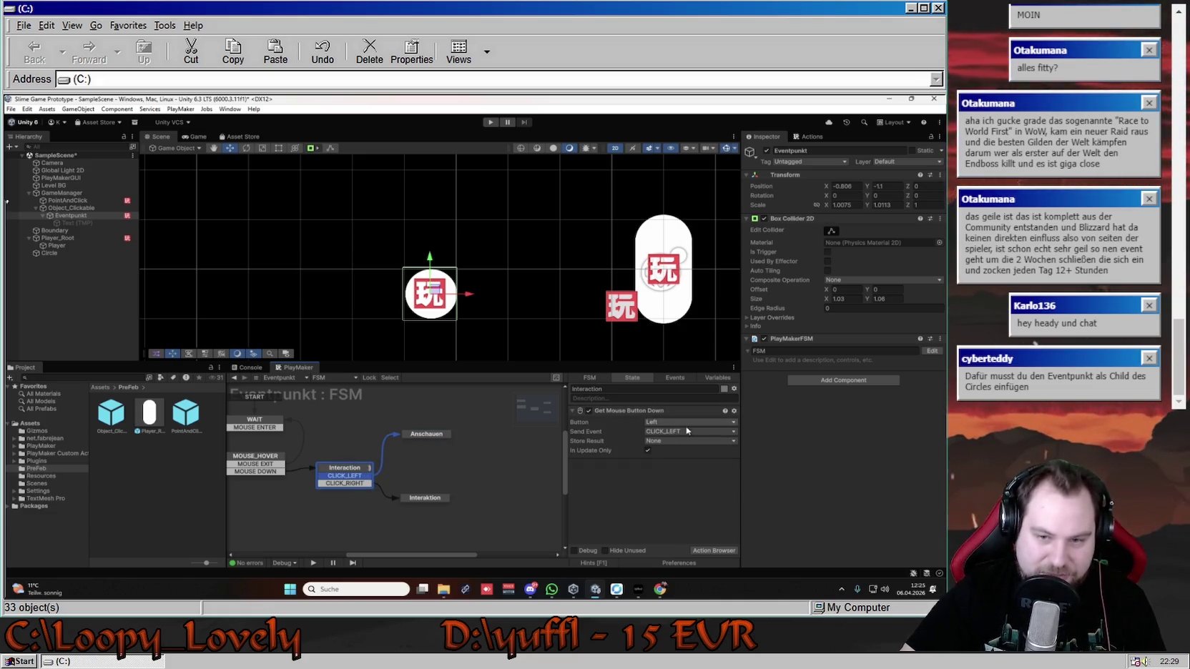
left_click(426, 435)
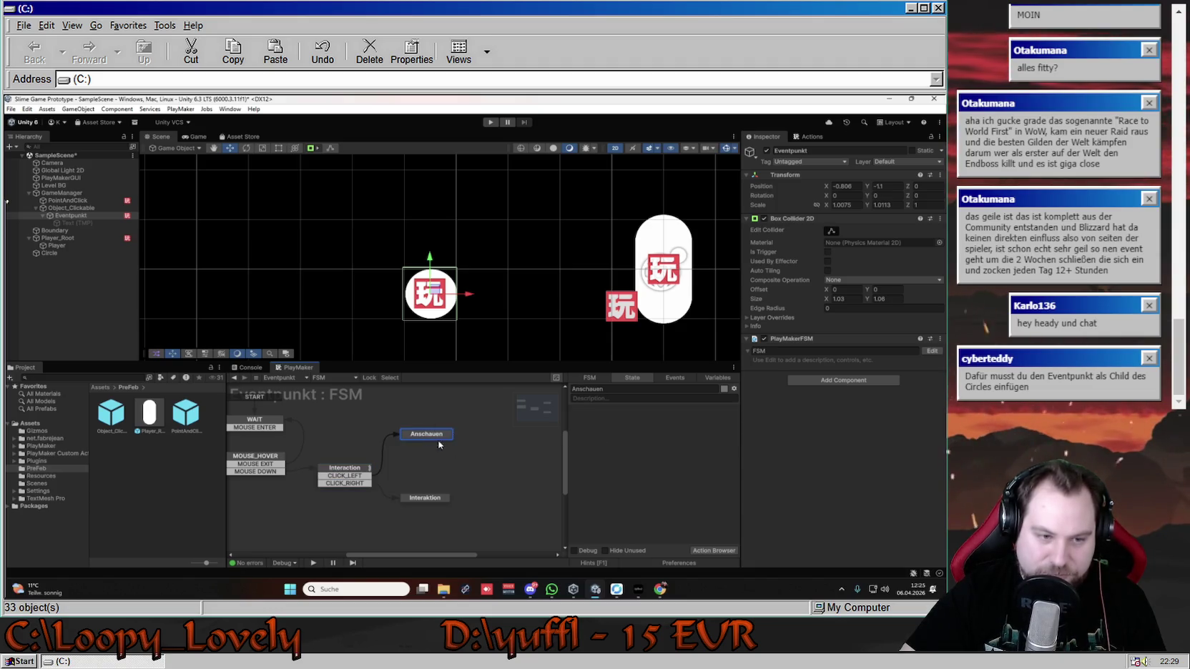
right_click(608, 433)
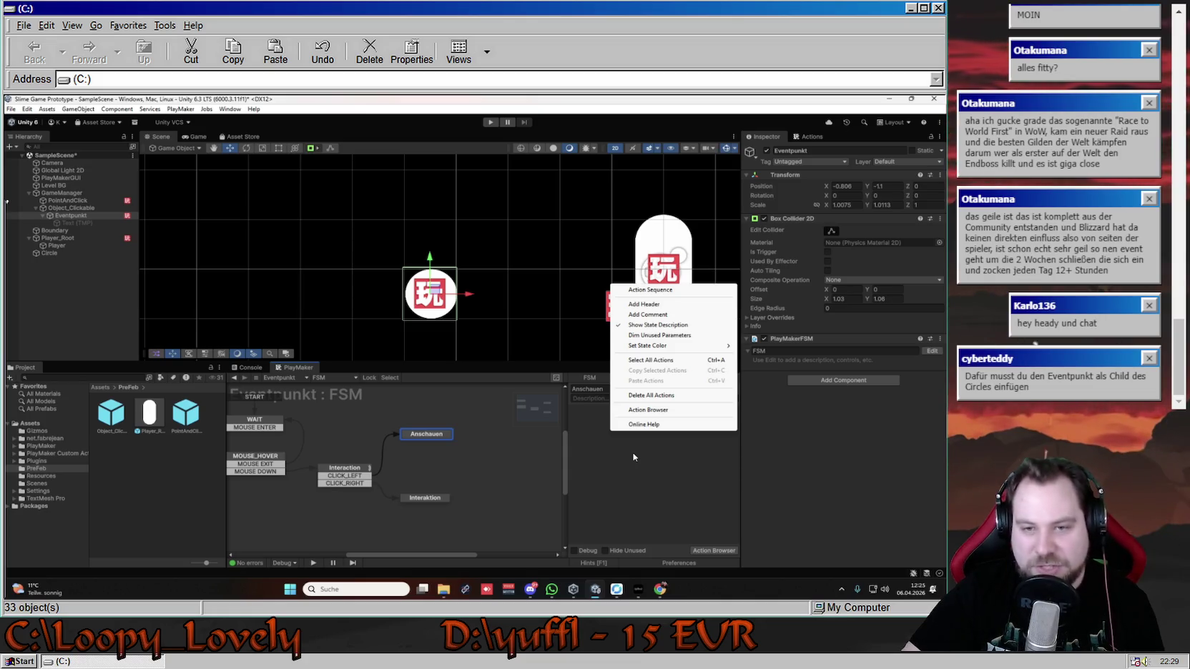
left_click(644, 478)
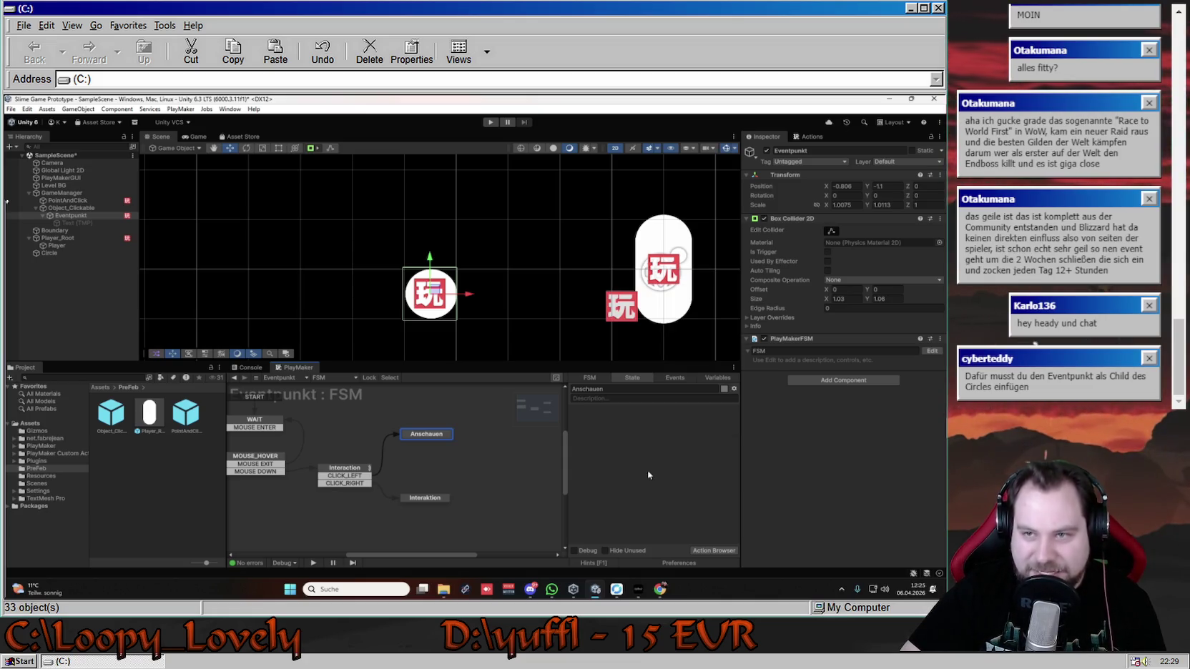
left_click(806, 138)
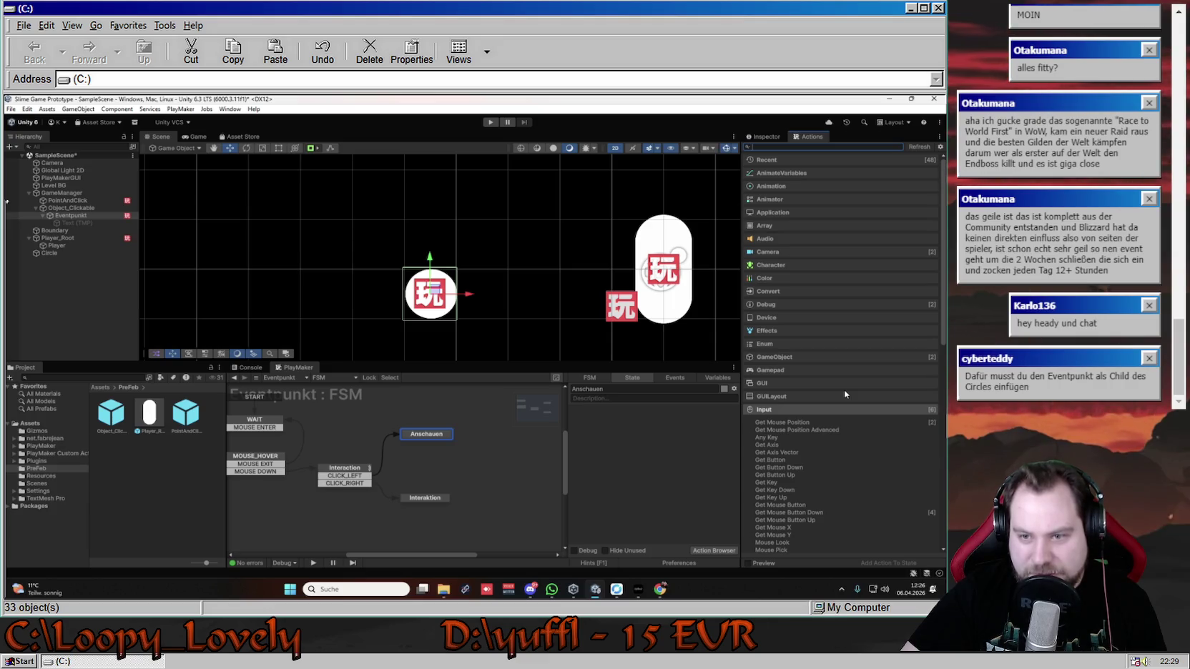
- Collapse the Input category in the Action Browser and shift the scene view left
left_click(819, 411)
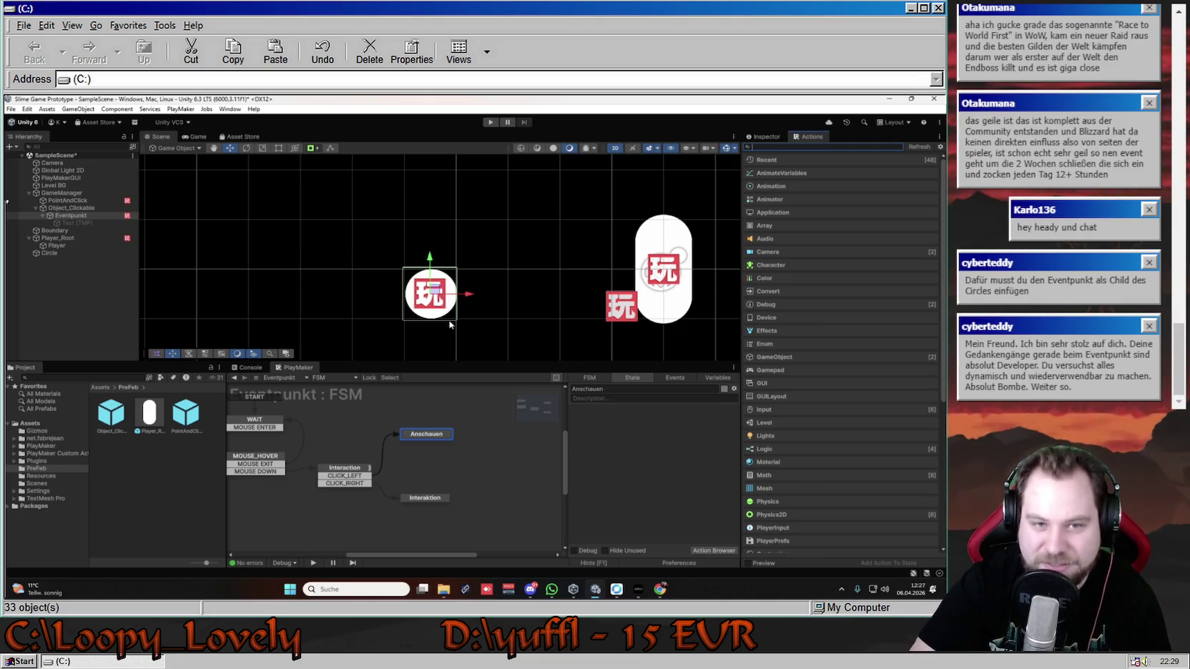
left_click_drag(551, 312, 472, 305)
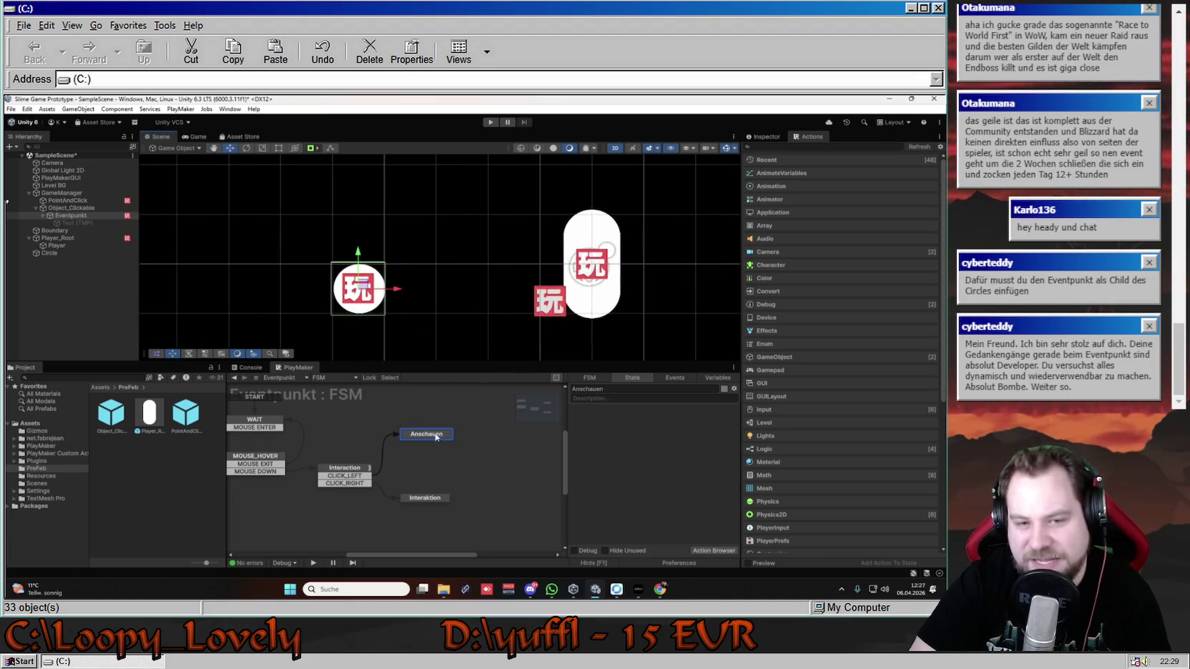
right_click(630, 427)
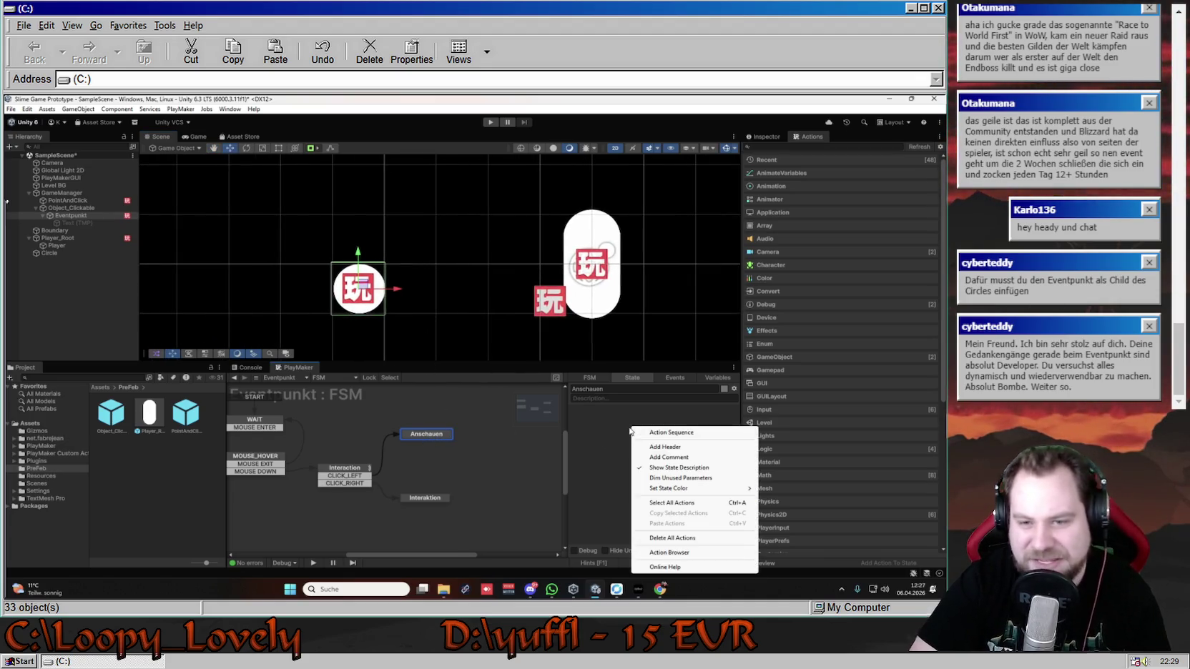
left_click(608, 410)
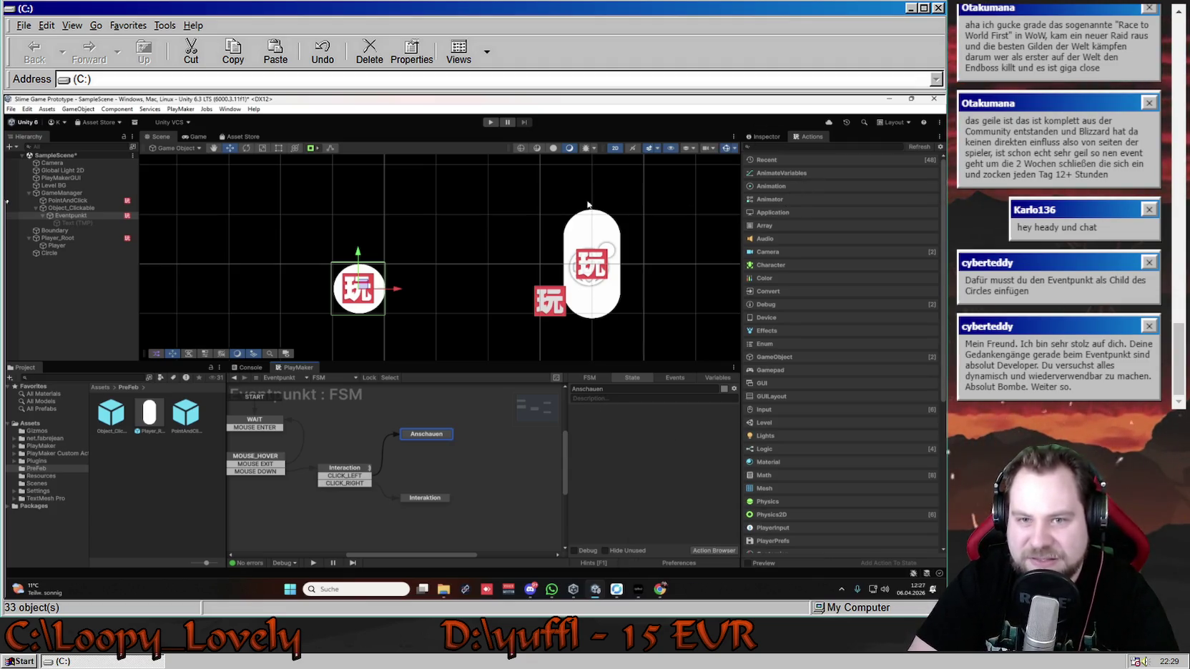
left_click_drag(597, 193, 575, 221)
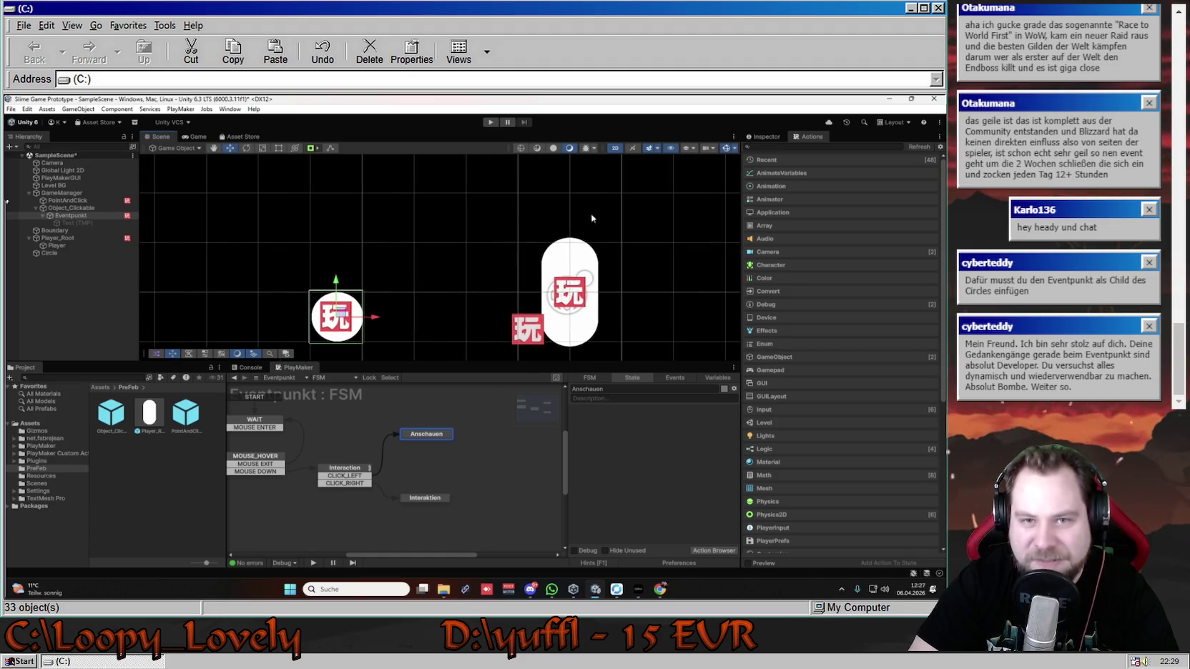
right_click(57, 279)
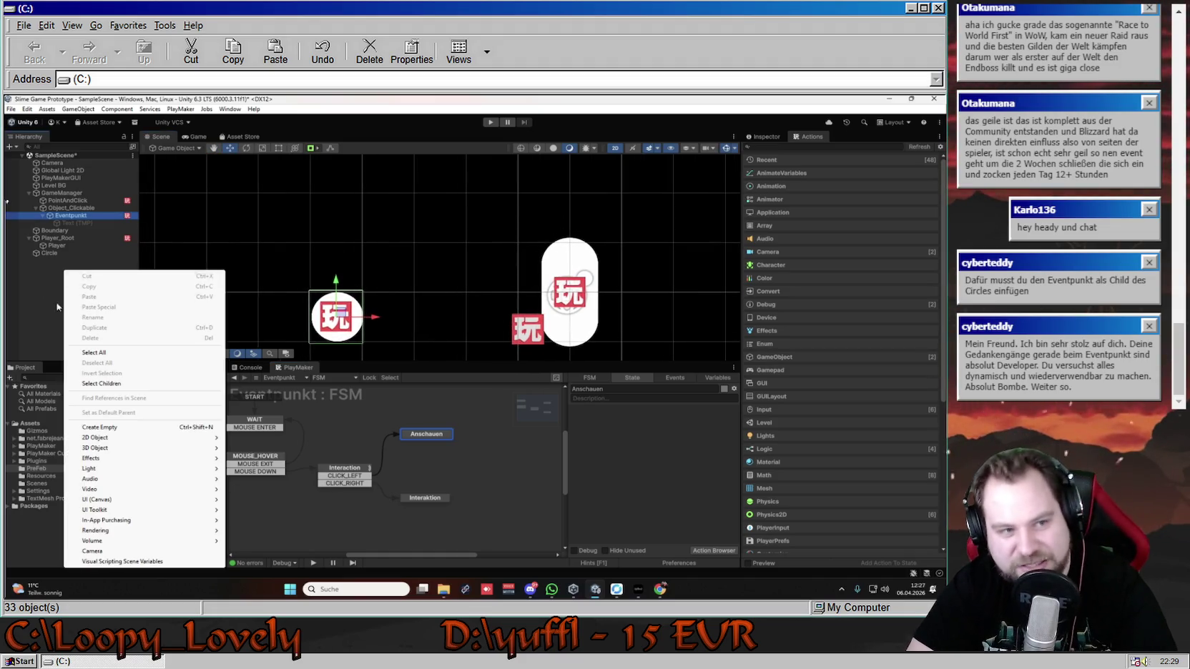
mouse_move(136, 448)
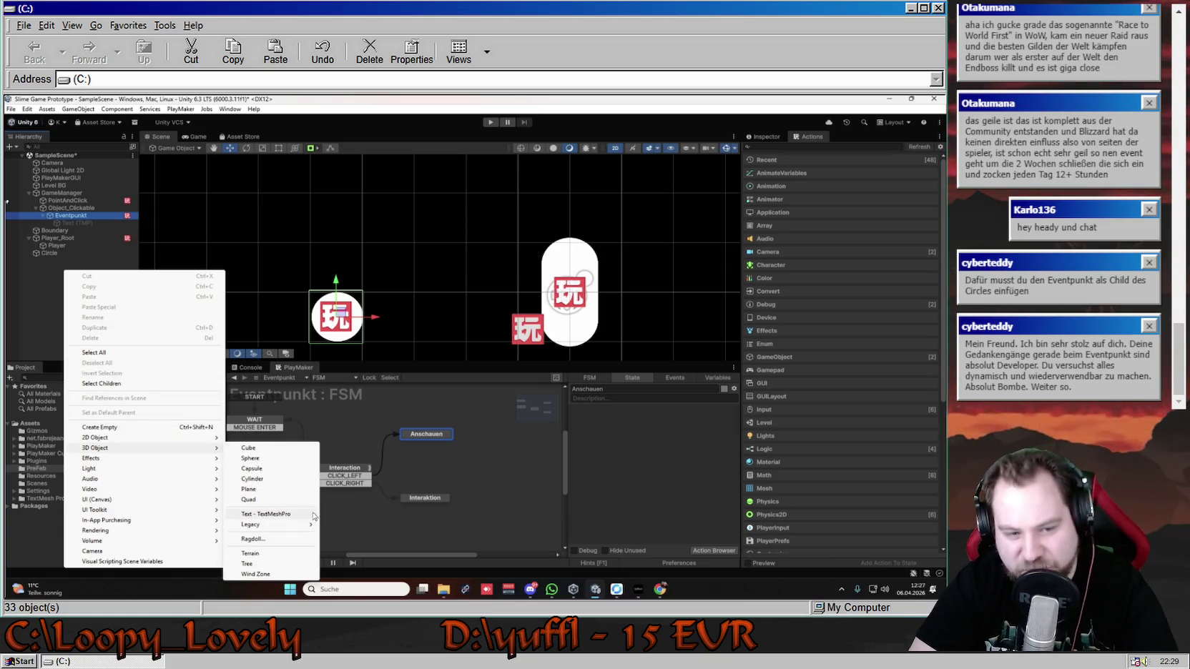
left_click(565, 250)
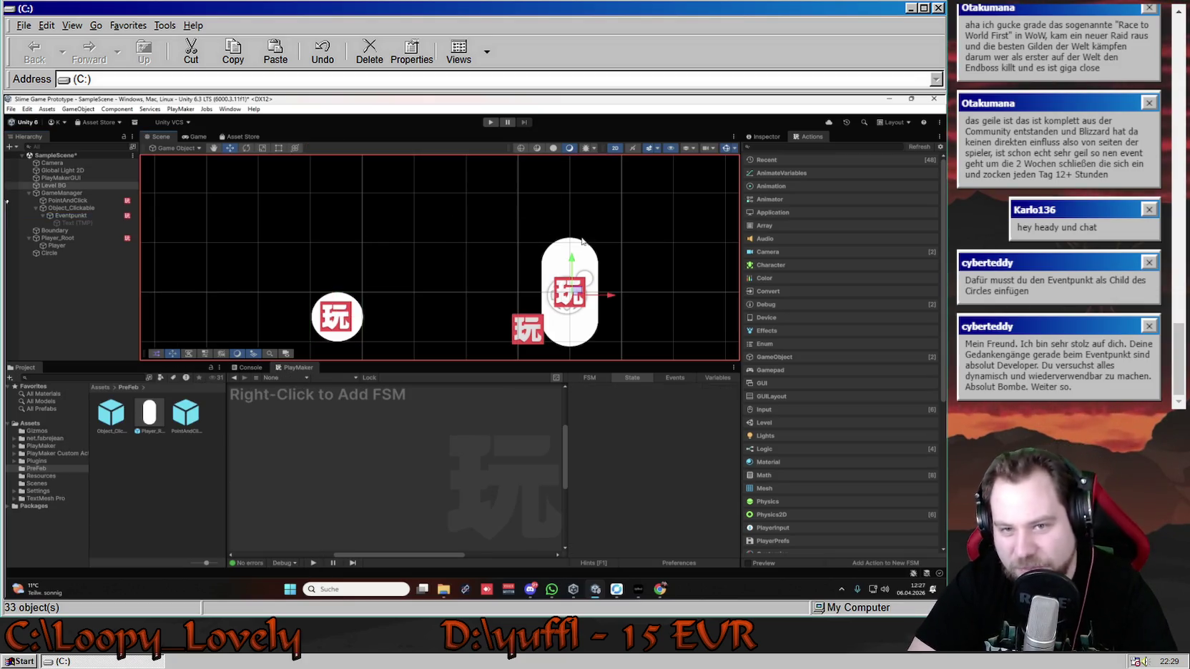
left_click(342, 321)
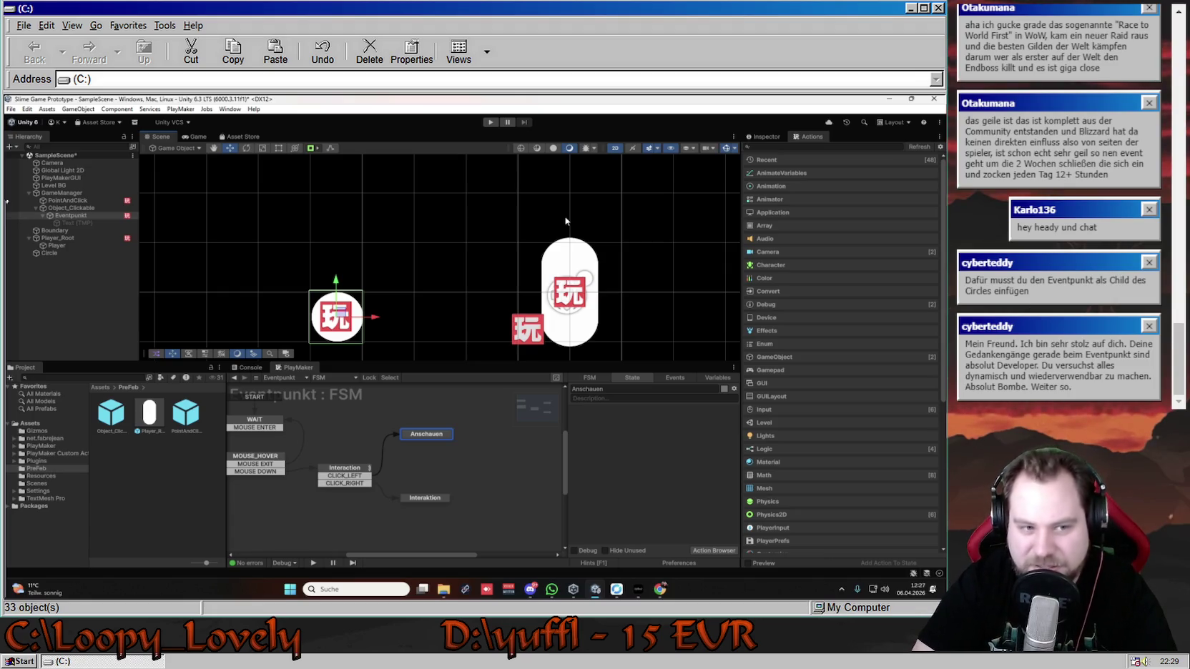
scroll(496, 255, "down", 5)
mouse_move(610, 280)
left_mouse_down()
mouse_move(568, 257)
mouse_move(583, 272)
left_mouse_up()
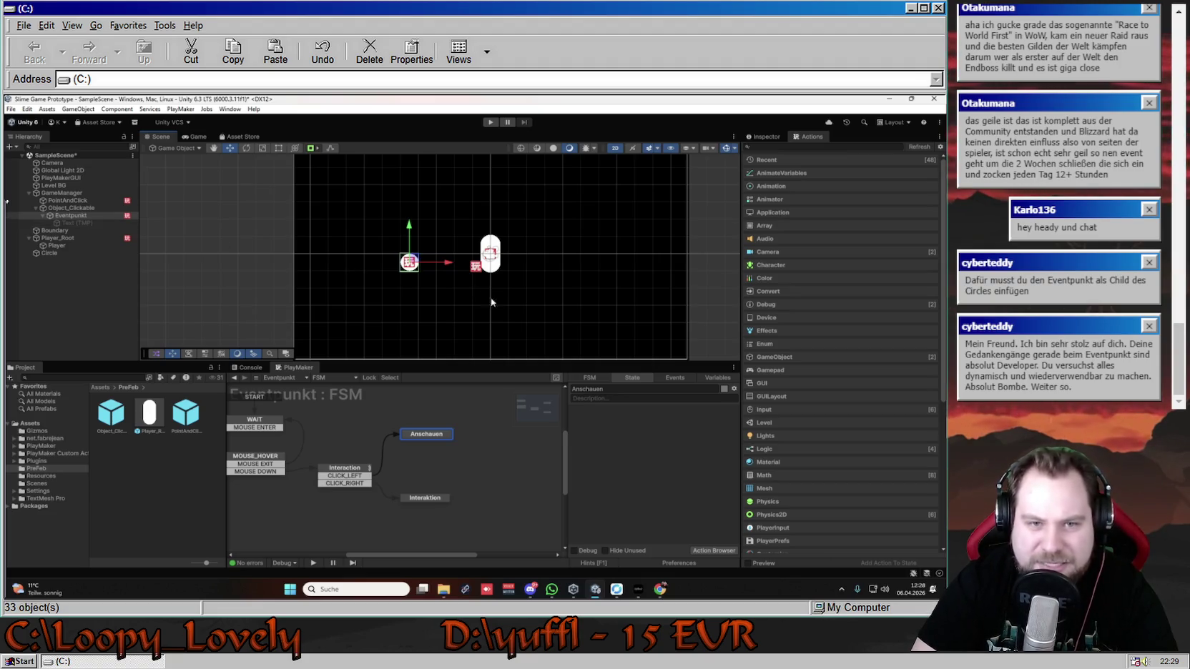
scroll(483, 291, "up", 3)
left_click_drag(511, 239, 517, 279)
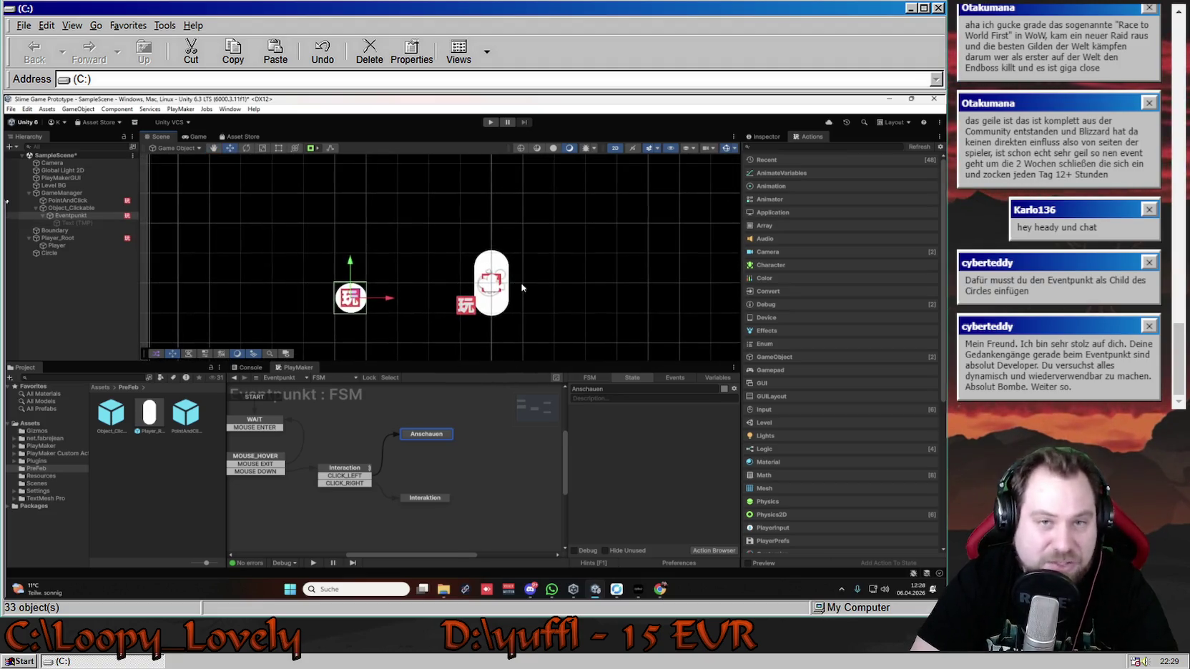
scroll(521, 288, "up", 1)
scroll(535, 289, "up", 1)
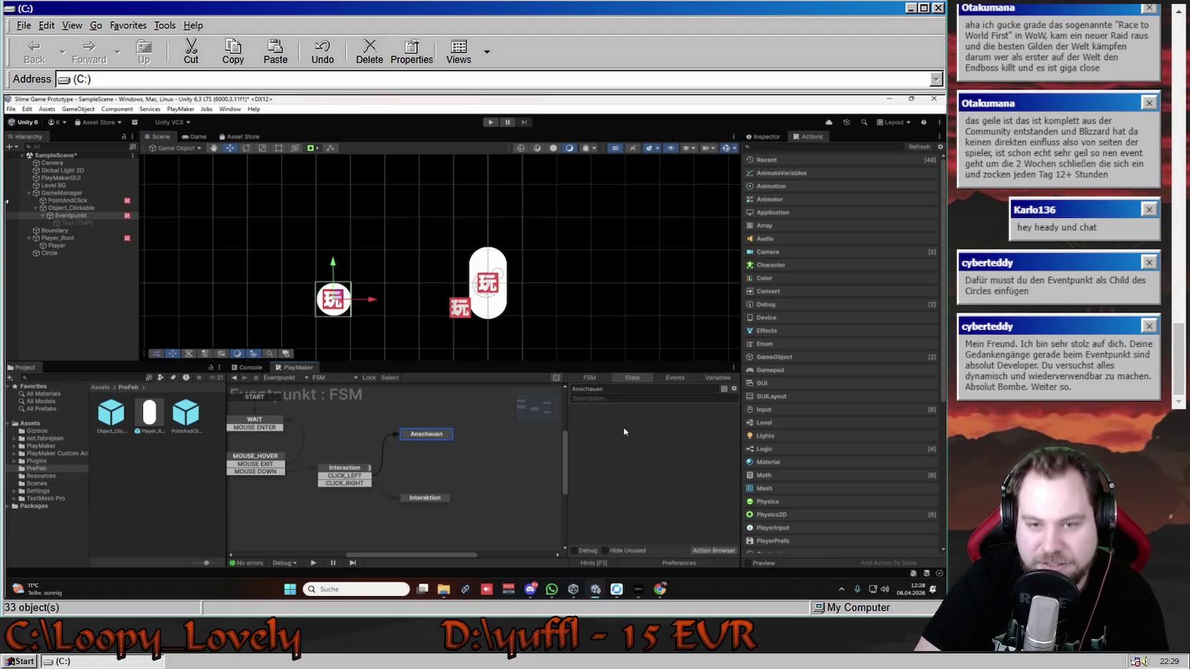
left_click(453, 441)
left_click(447, 435)
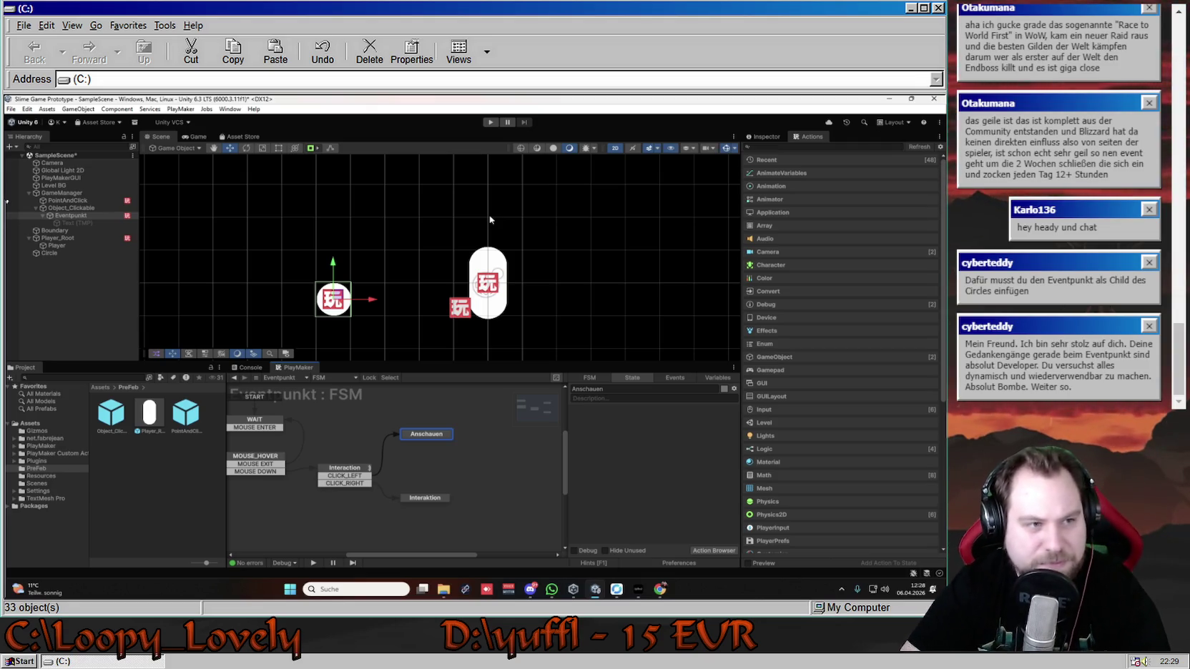
- Collapse Object_Clickable, create empty DialogBoxAnker under GameManager, and move it above the capsule
left_click(41, 215)
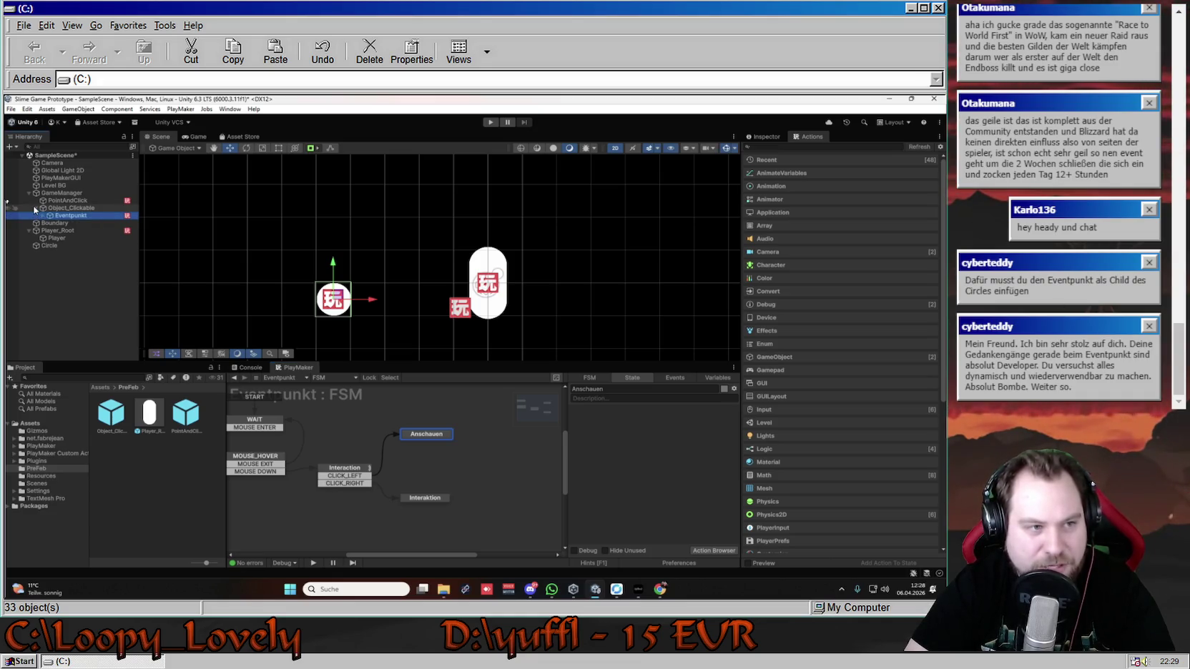
left_click(35, 208)
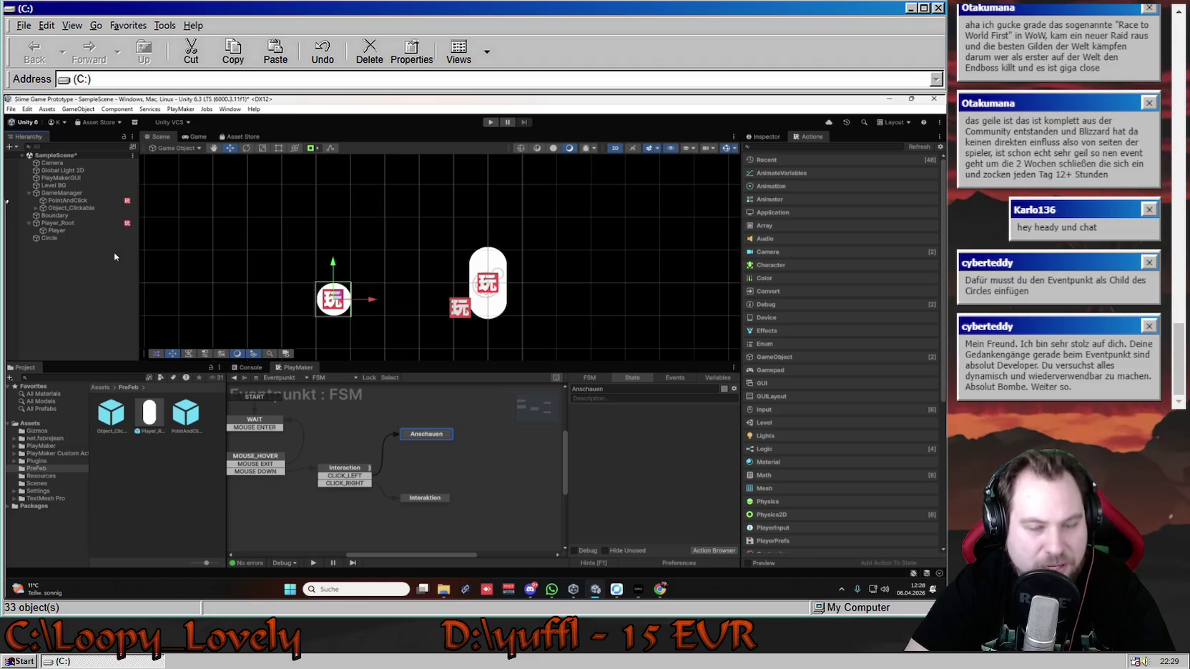
right_click(63, 193)
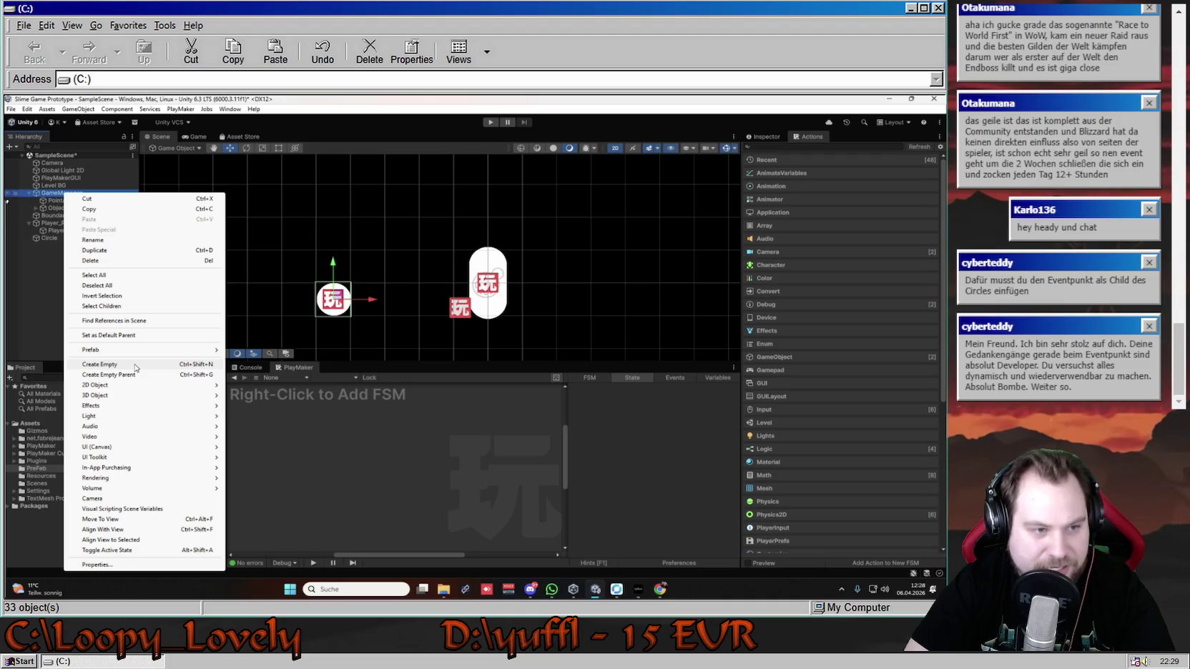
left_click(136, 365)
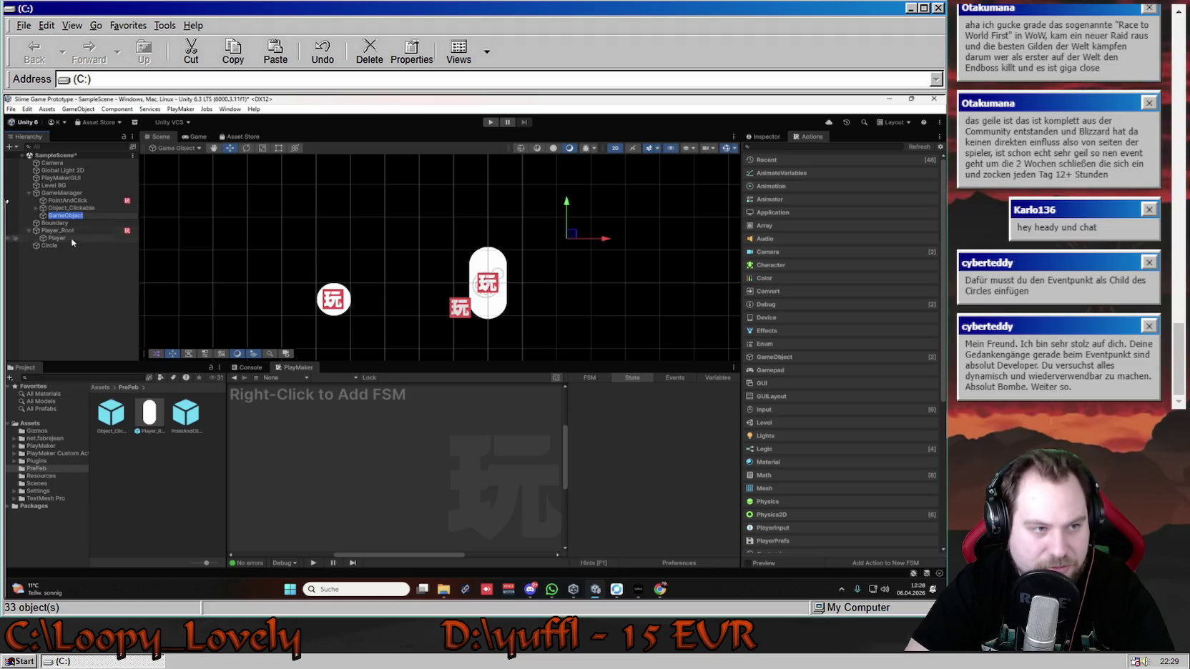
type("Dialo")
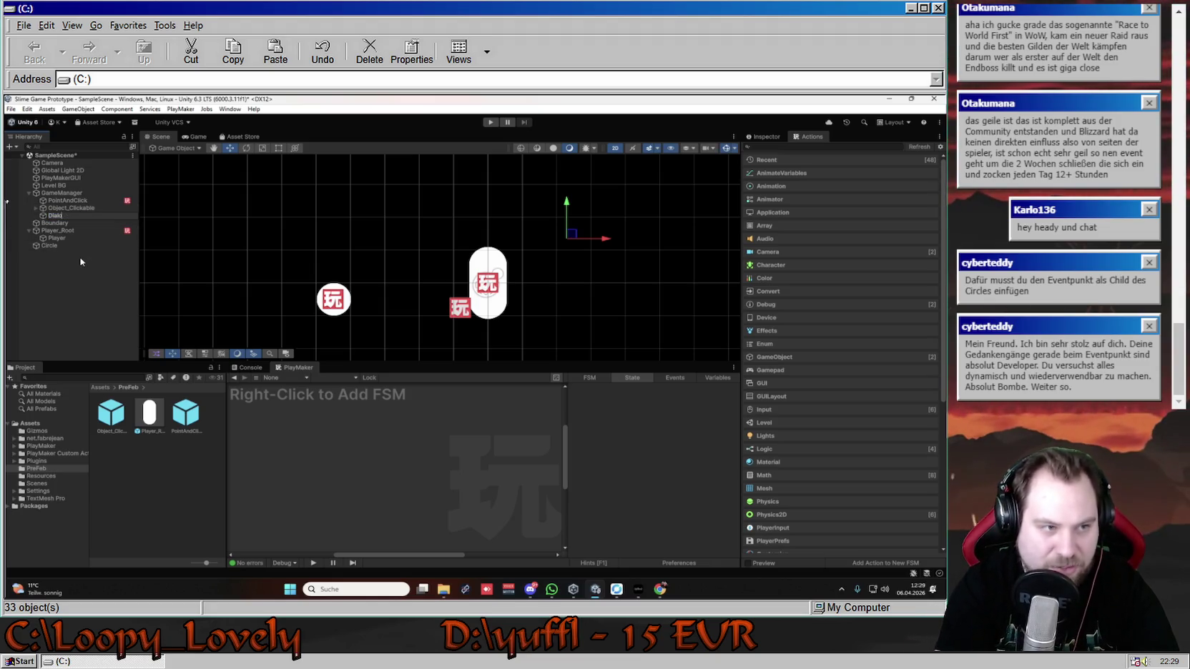
type("gBoxAnker")
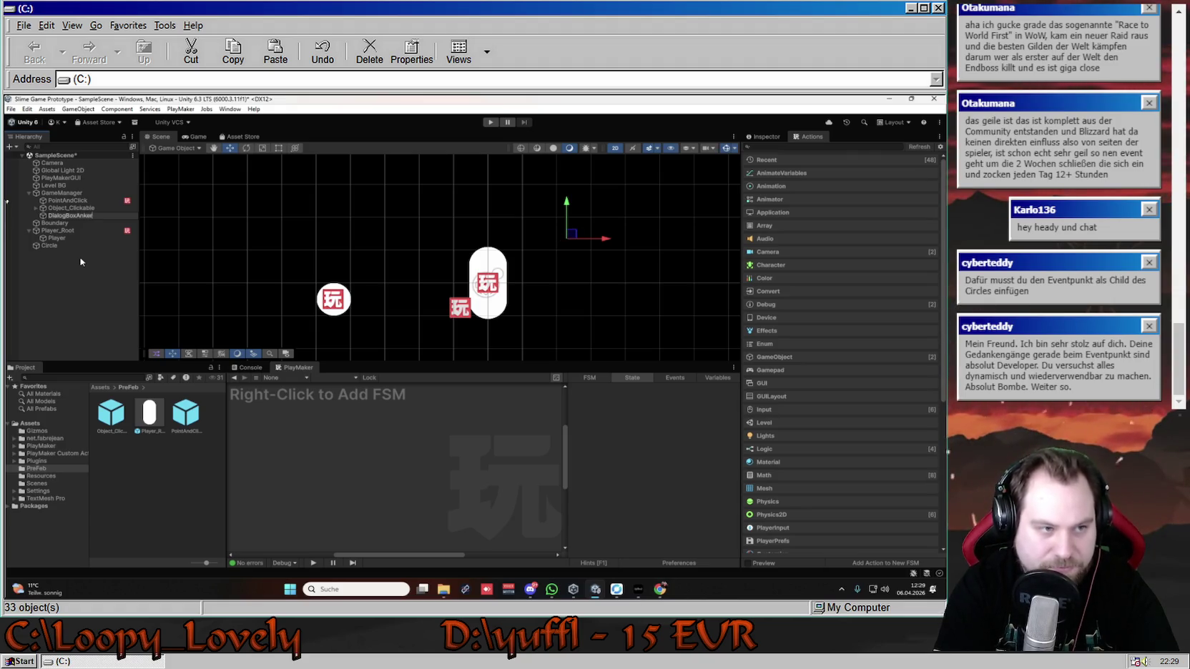
key("Return")
left_click_drag(578, 233, 494, 230)
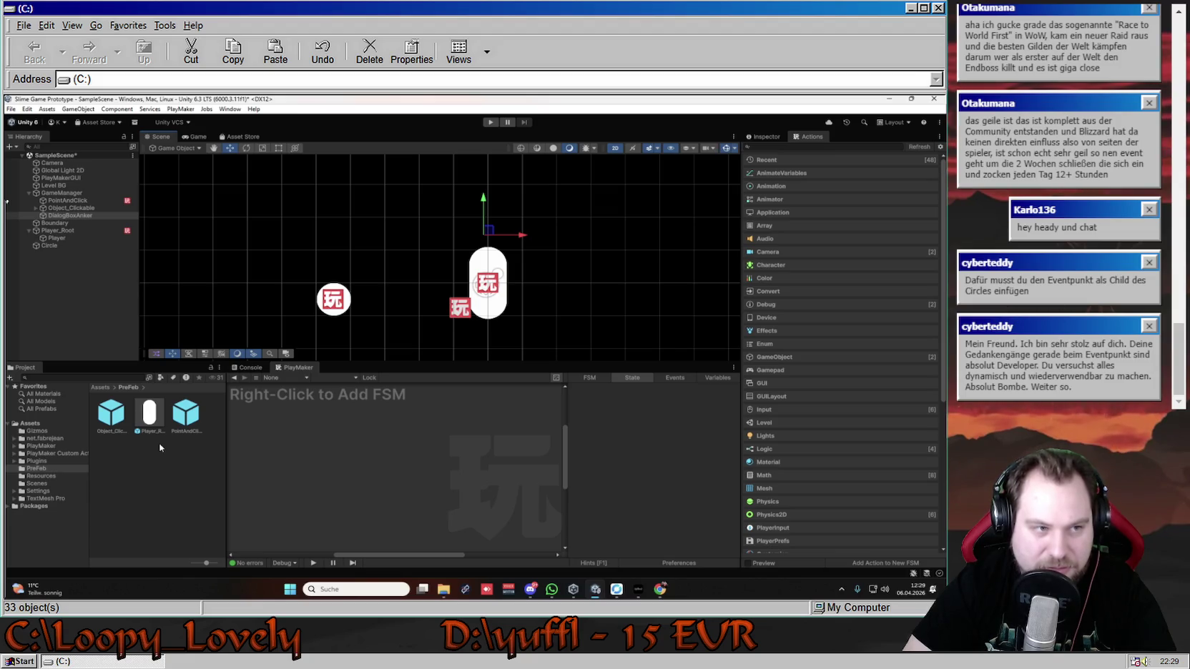
left_click(54, 231)
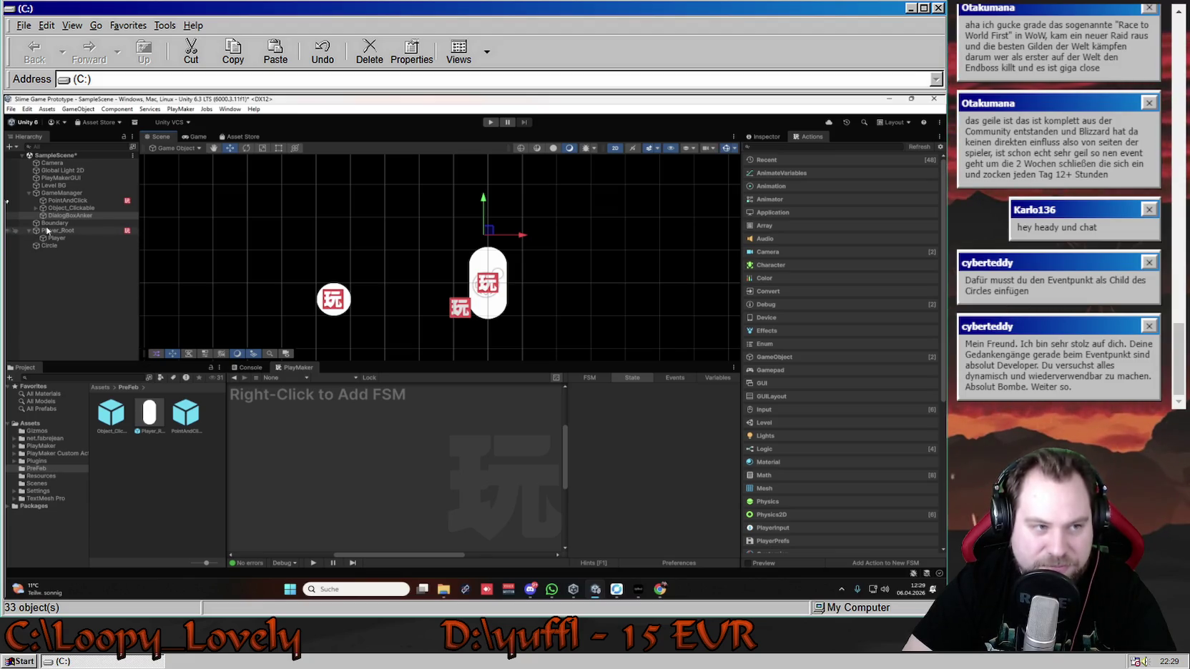
- Drag DialogBoxAnker onto Player_Root in the Hierarchy so it sits beside Player, then deselect
left_click(181, 451)
left_click(88, 216)
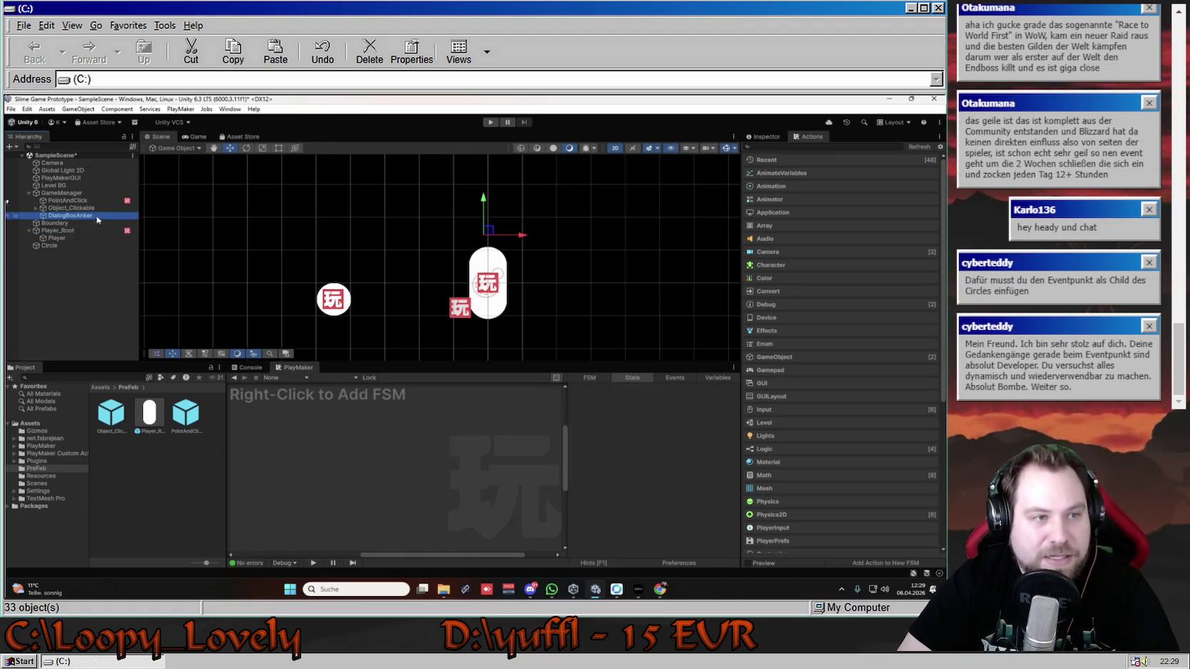
left_click_drag(489, 230, 490, 230)
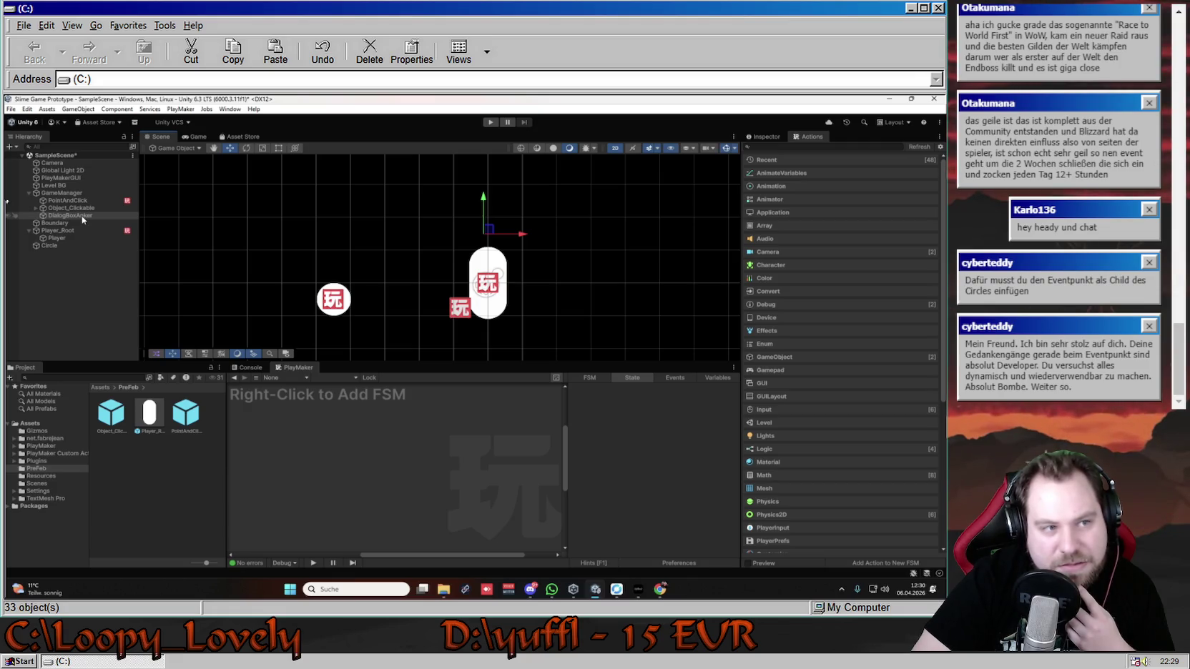
left_click_drag(82, 217, 80, 234)
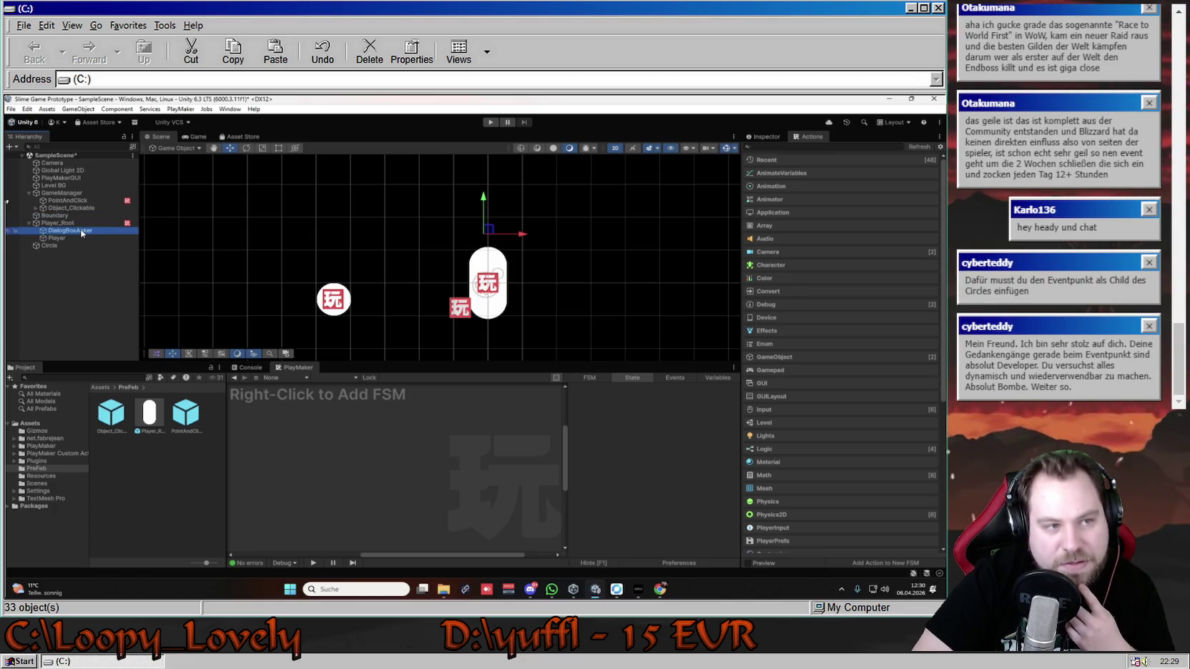
left_click(78, 232)
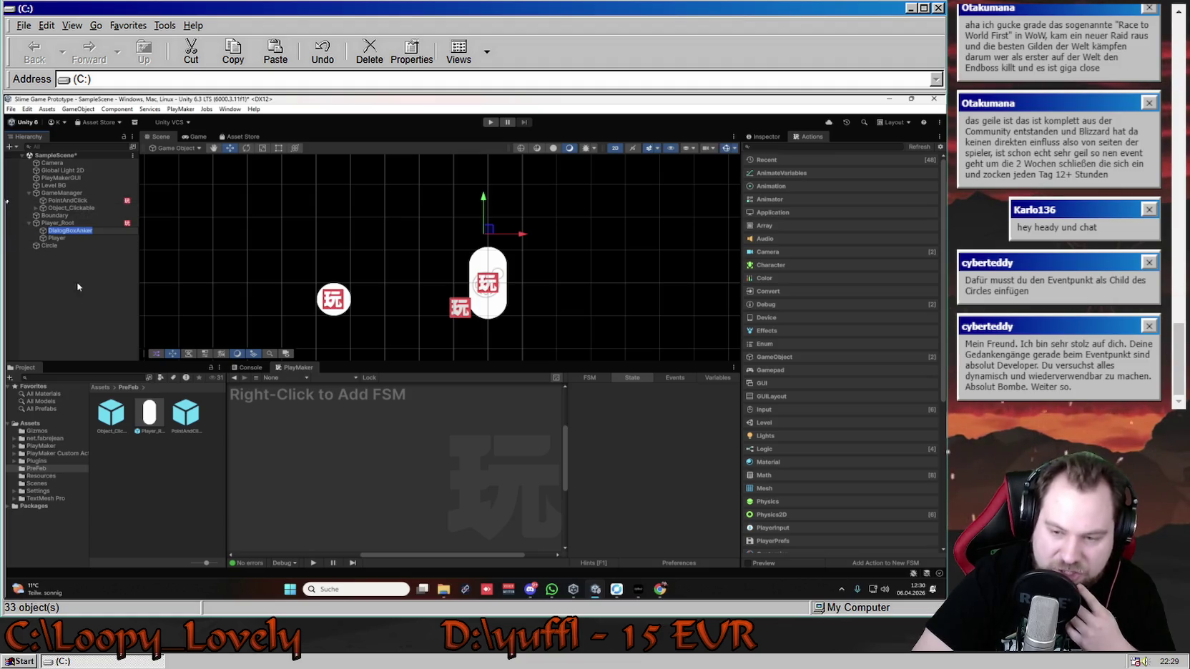
left_click(88, 335)
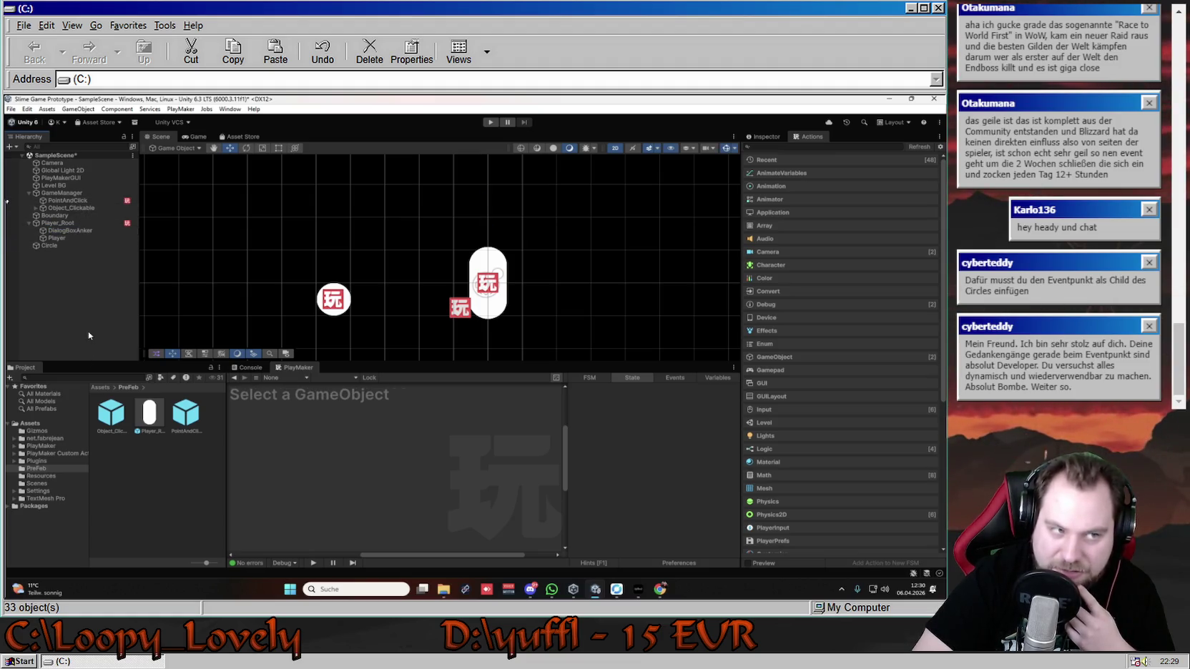
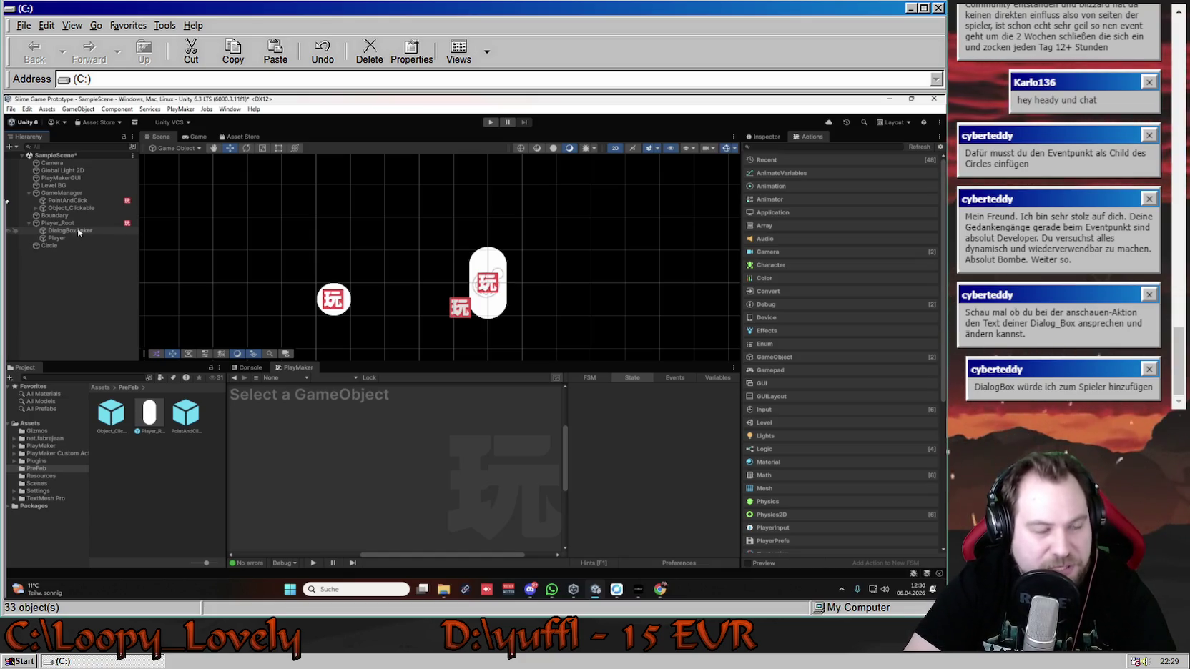
- Start renaming DialogBoxAnker, replacing 'Anker' with 'Position'
left_click(79, 232)
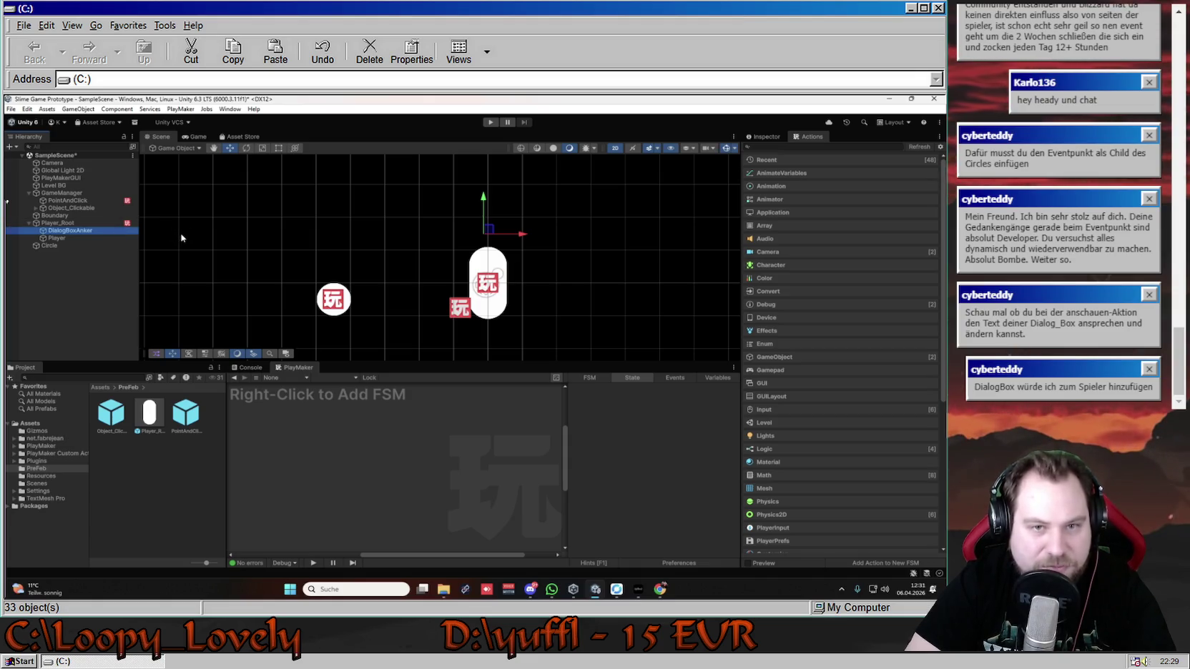
left_click(81, 235)
right_click(83, 234)
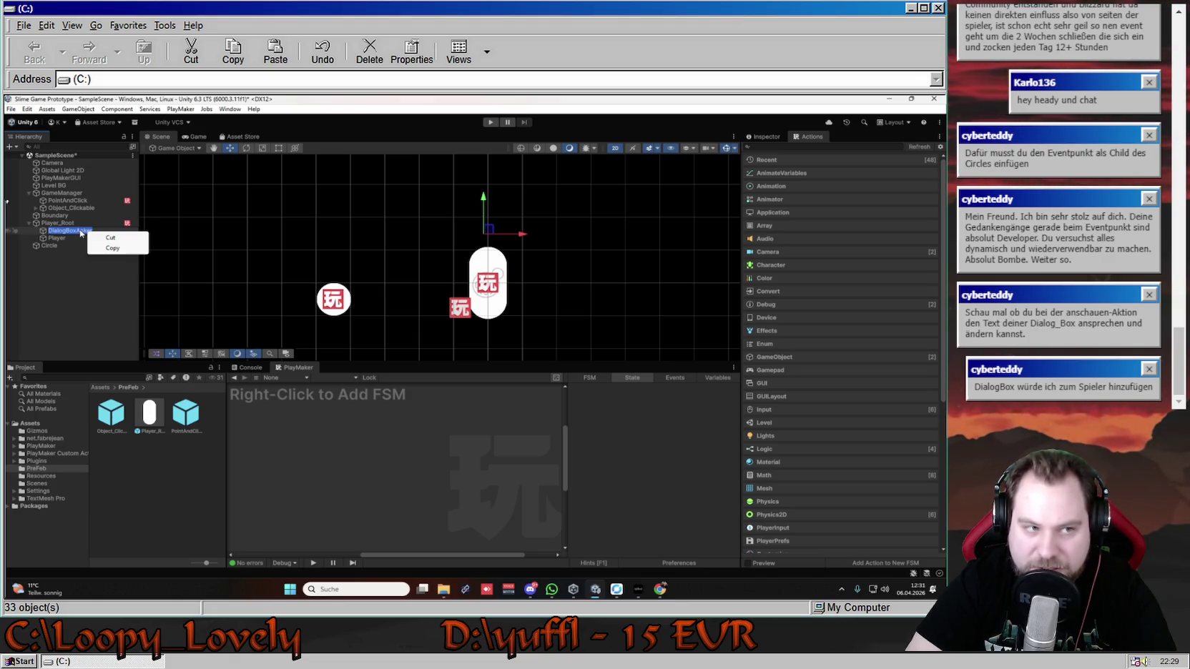
left_click(81, 232)
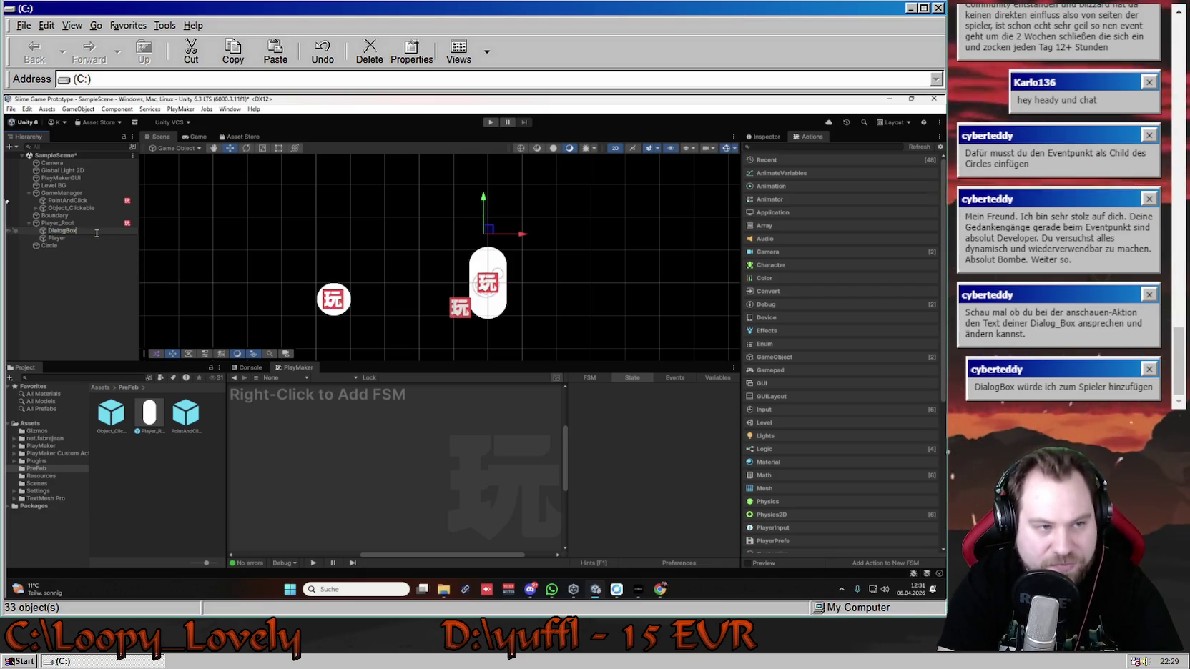
key("BackSpace")
key("BackSpace")
key("BackSpace")
type("Position")
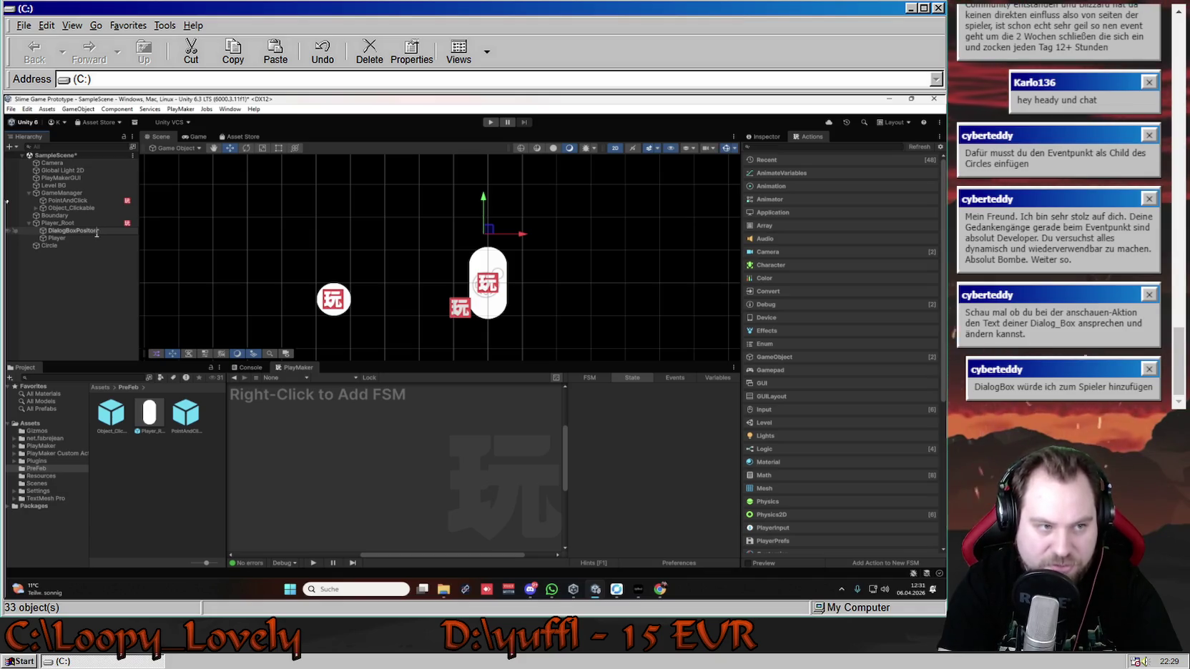
key("Return")
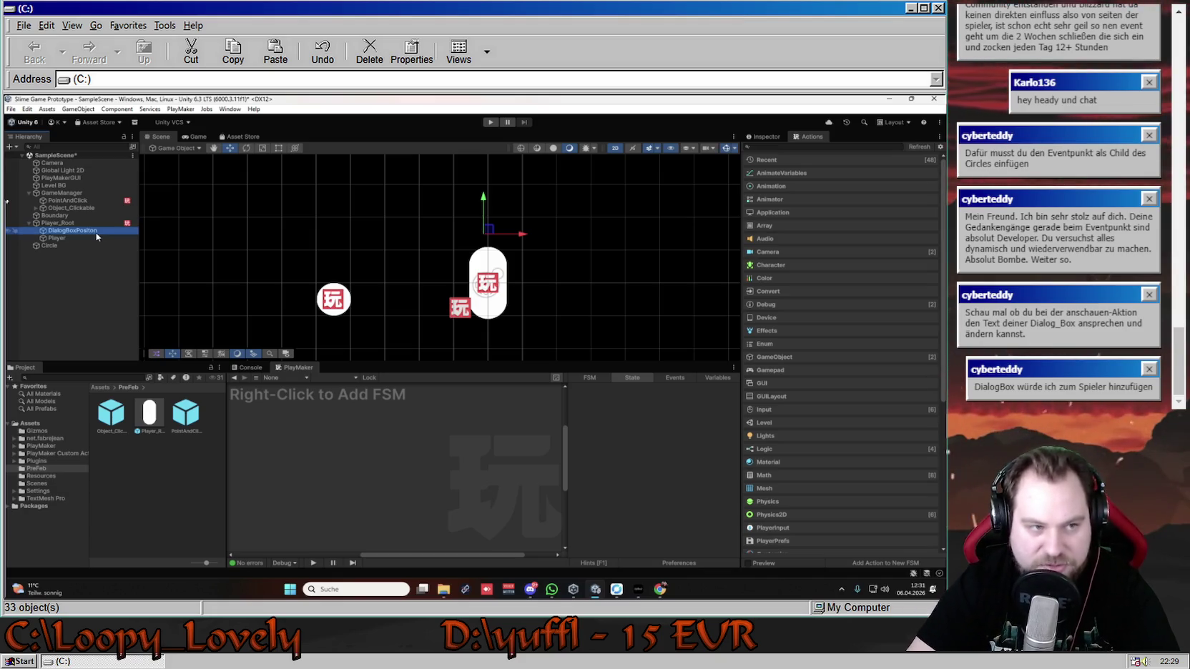
- Correct the object's name to DialogBoxPosition and view its properties
right_click(97, 236)
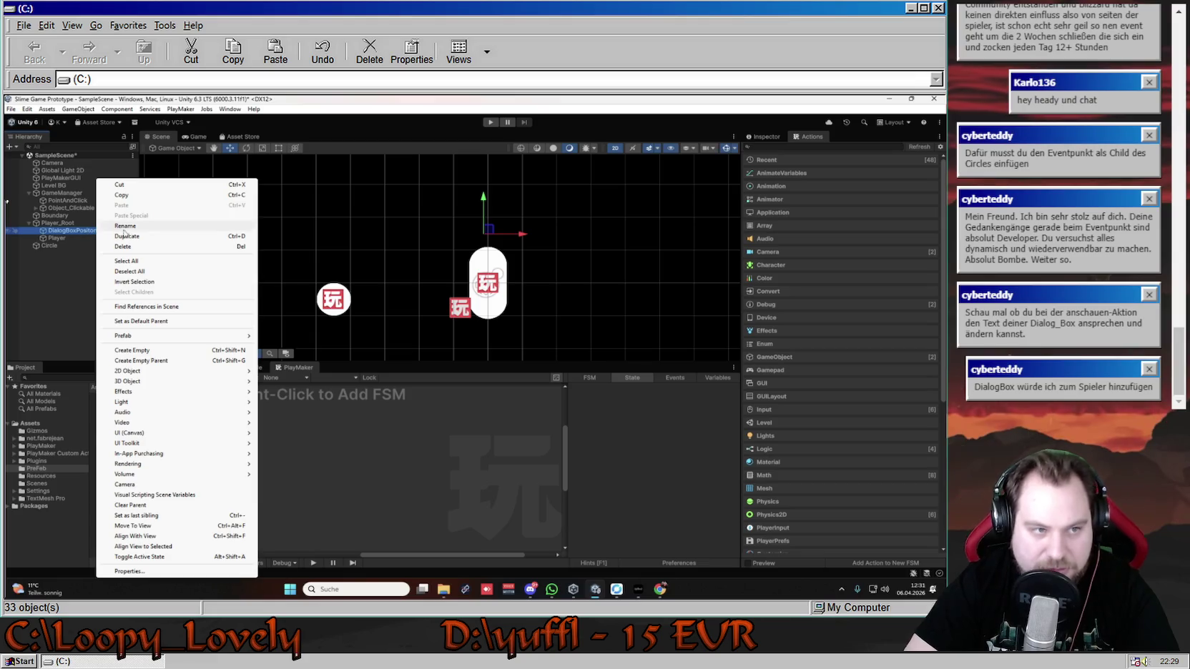
left_click(105, 230)
type("DialogBoxPosition")
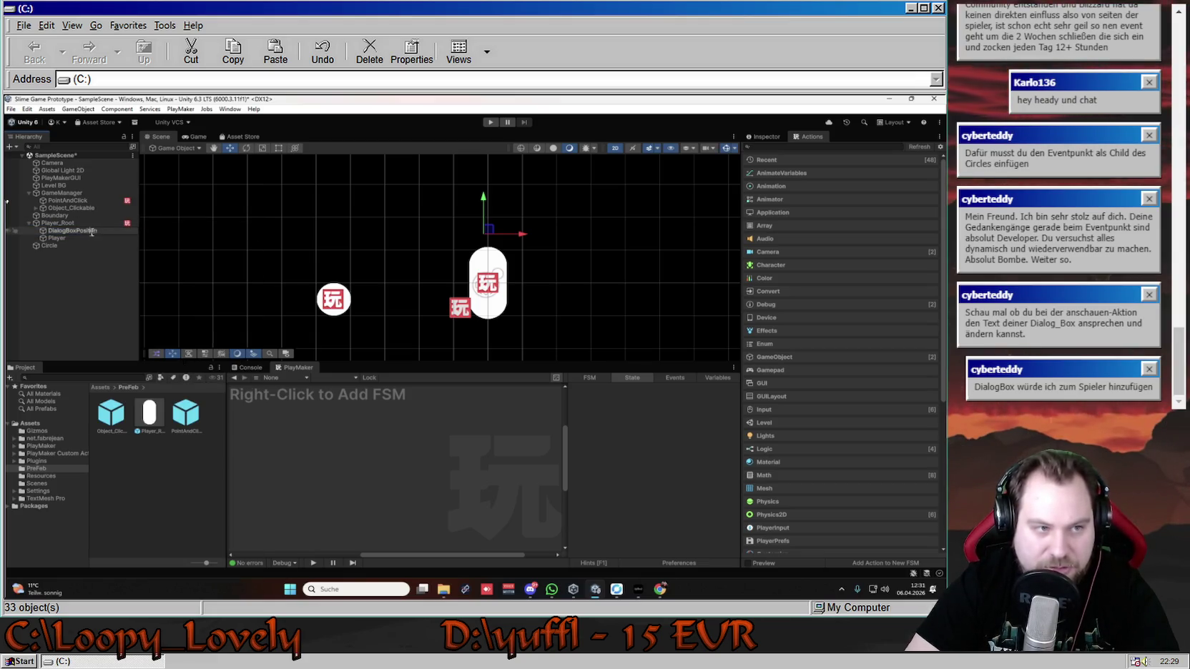
key("Return")
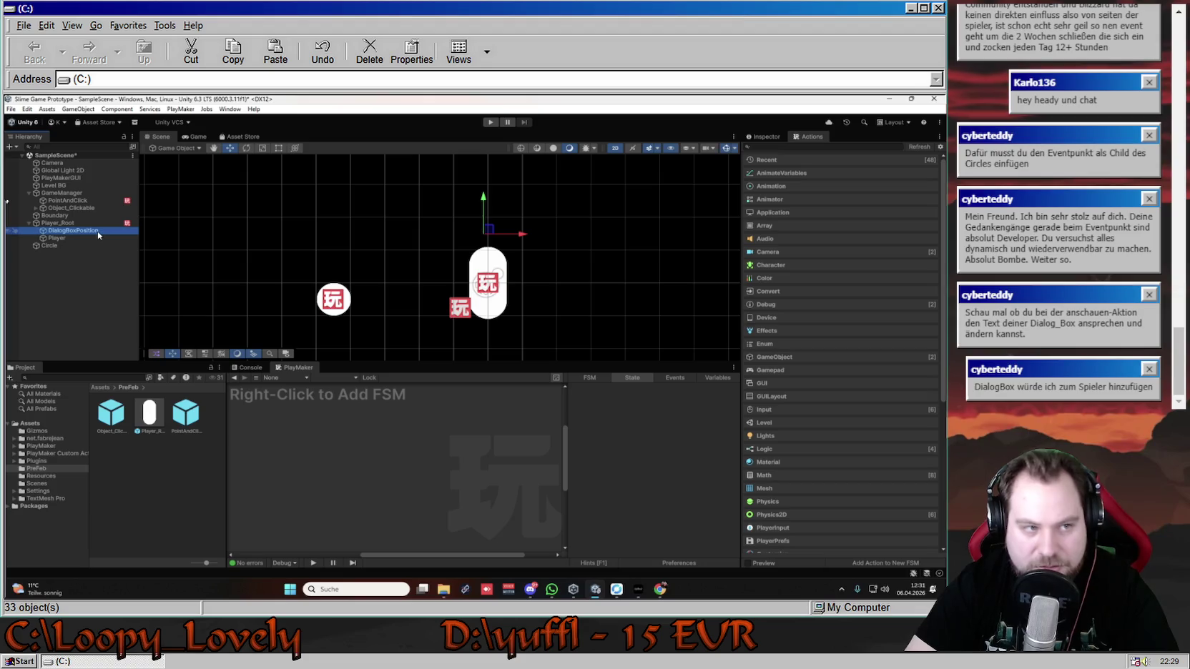
left_click_drag(492, 231, 492, 231)
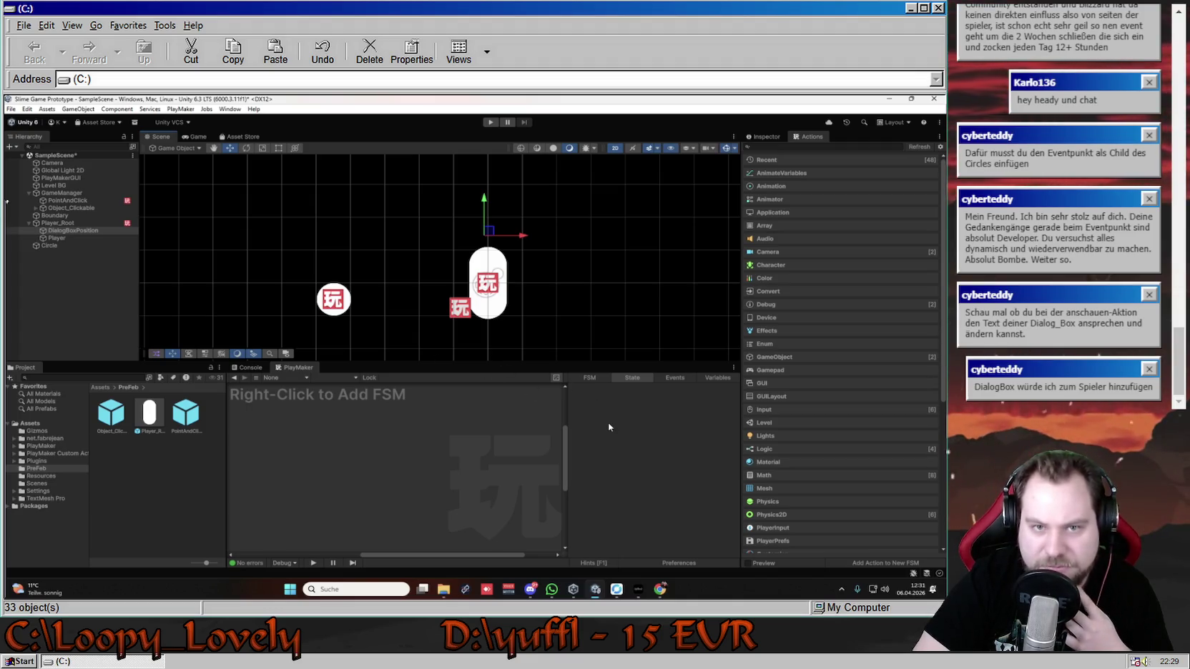
left_click(763, 136)
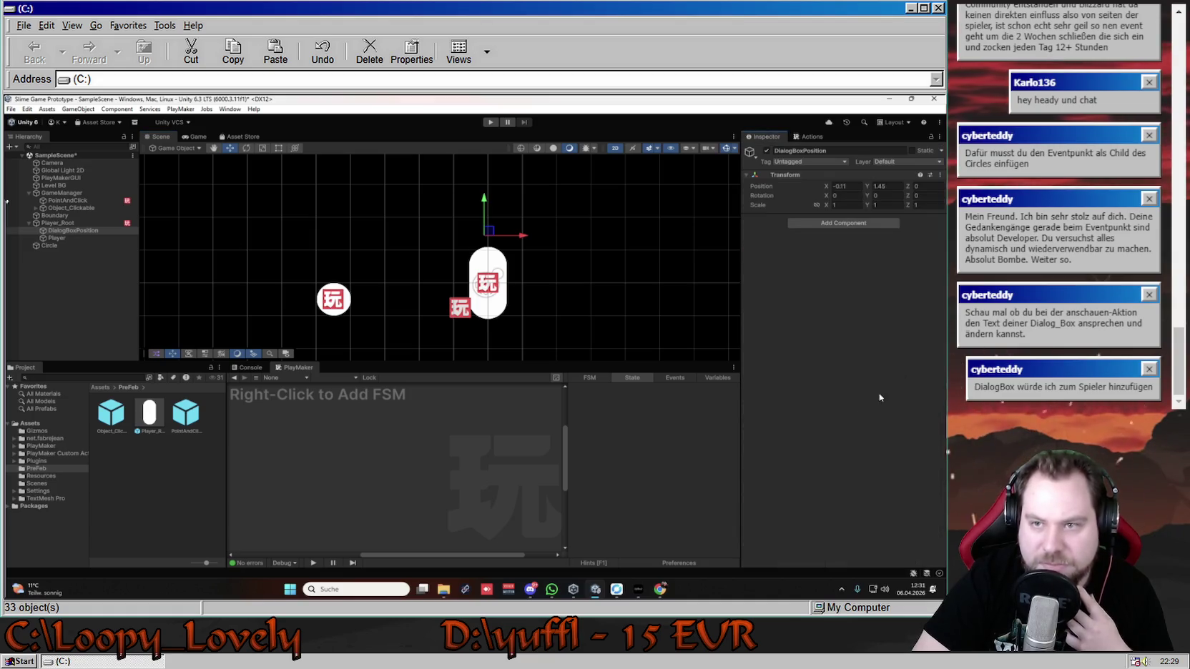
- Add a Sprite Renderer component to DialogBoxPosition by searching 'sprit'
left_click(844, 223)
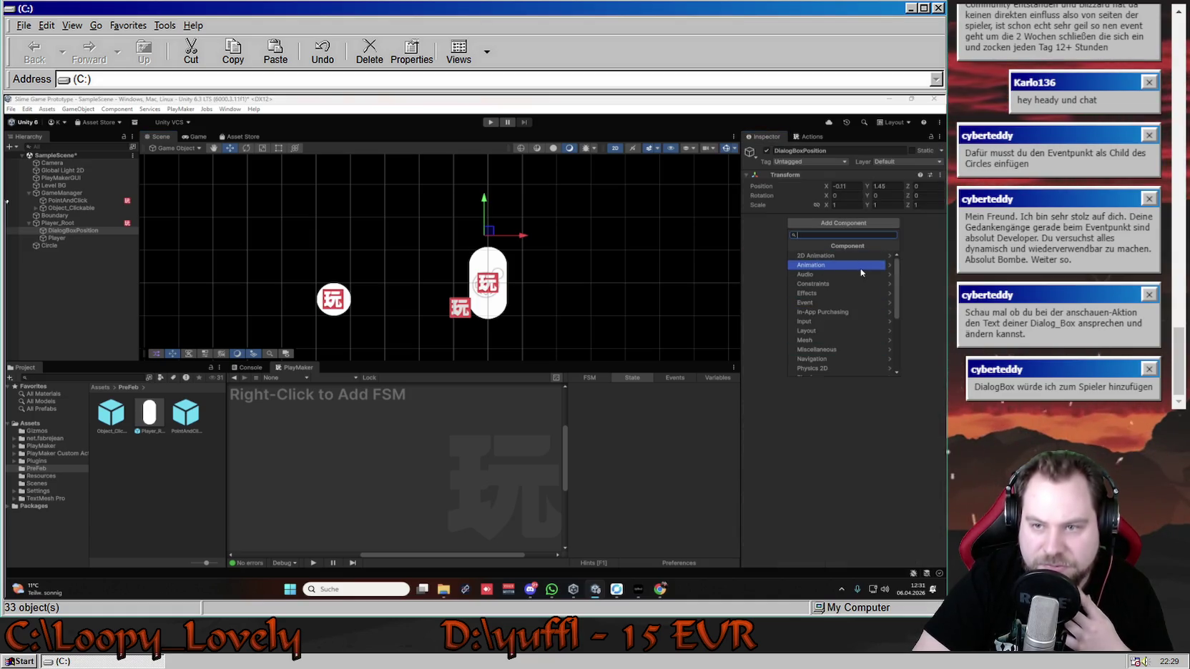
scroll(848, 315, "down", 3)
scroll(857, 342, "down", 2)
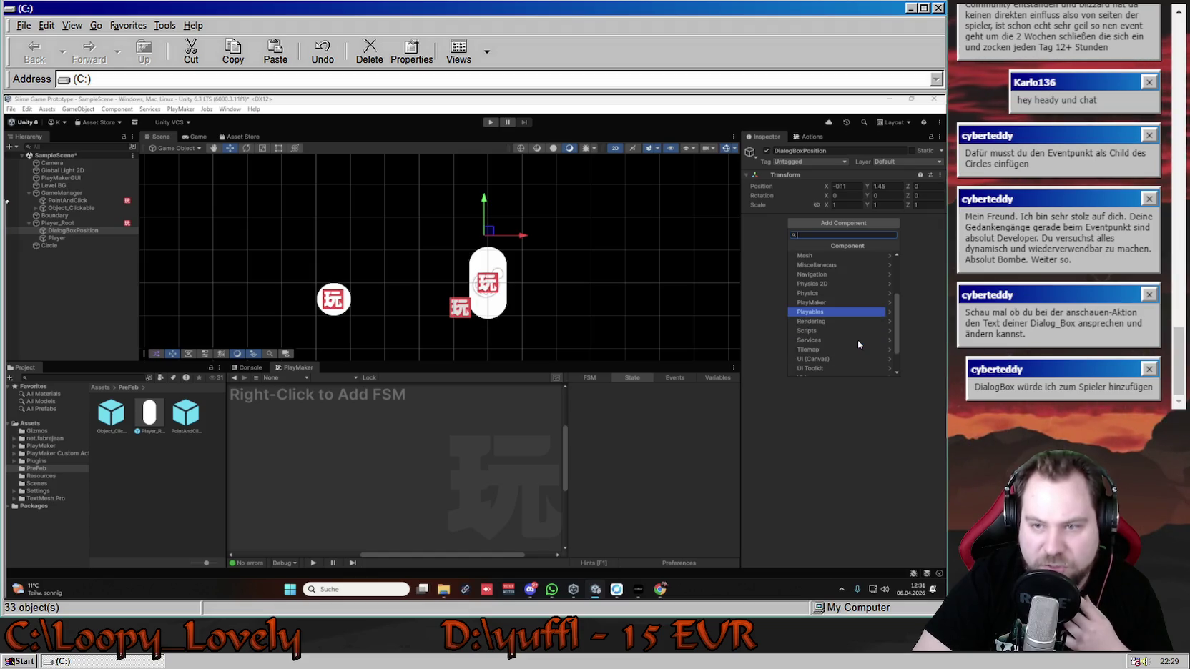
scroll(847, 338, "down", 3)
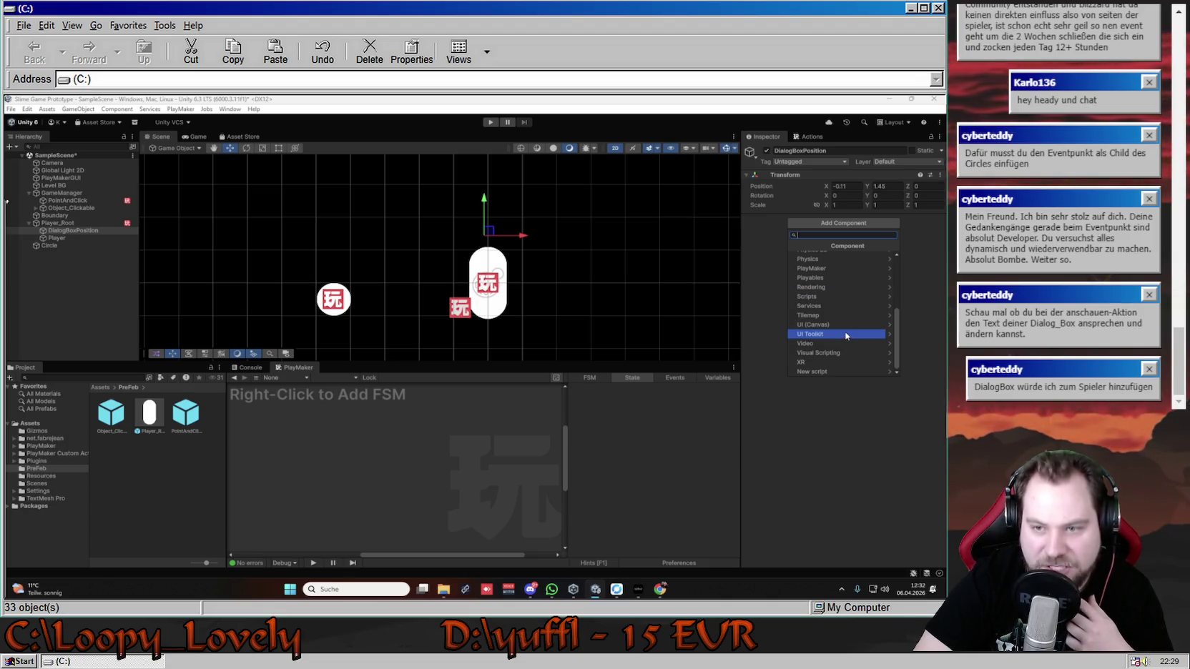
scroll(833, 313, "up", 2)
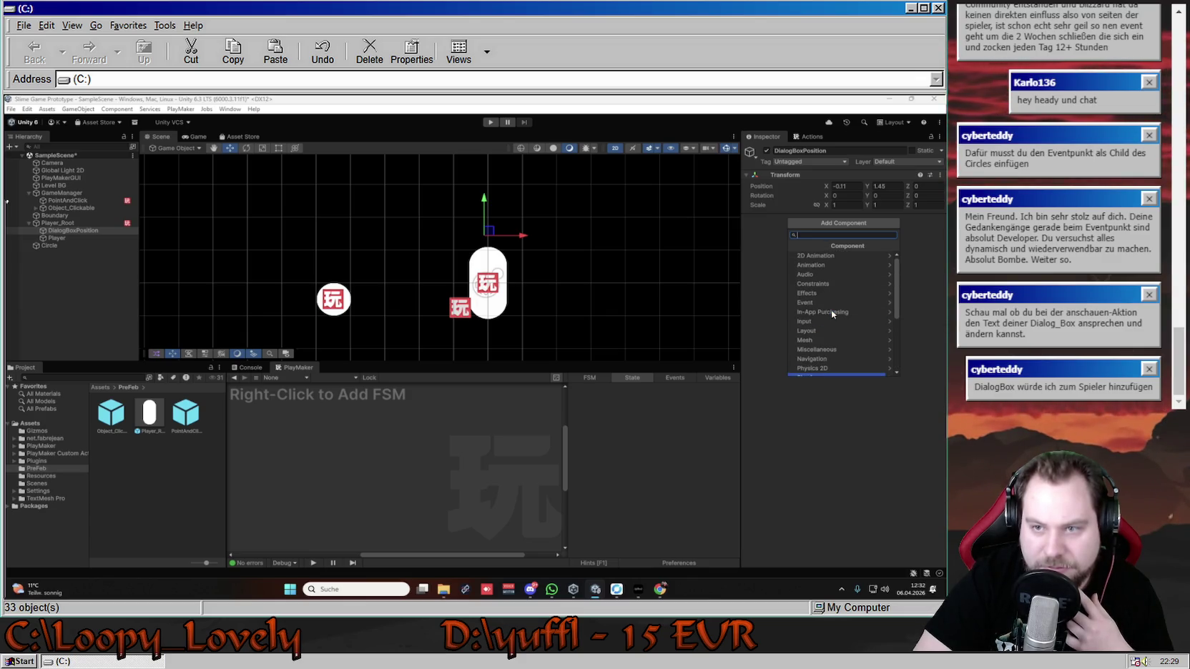
scroll(833, 320, "up", 1)
scroll(835, 326, "down", 2)
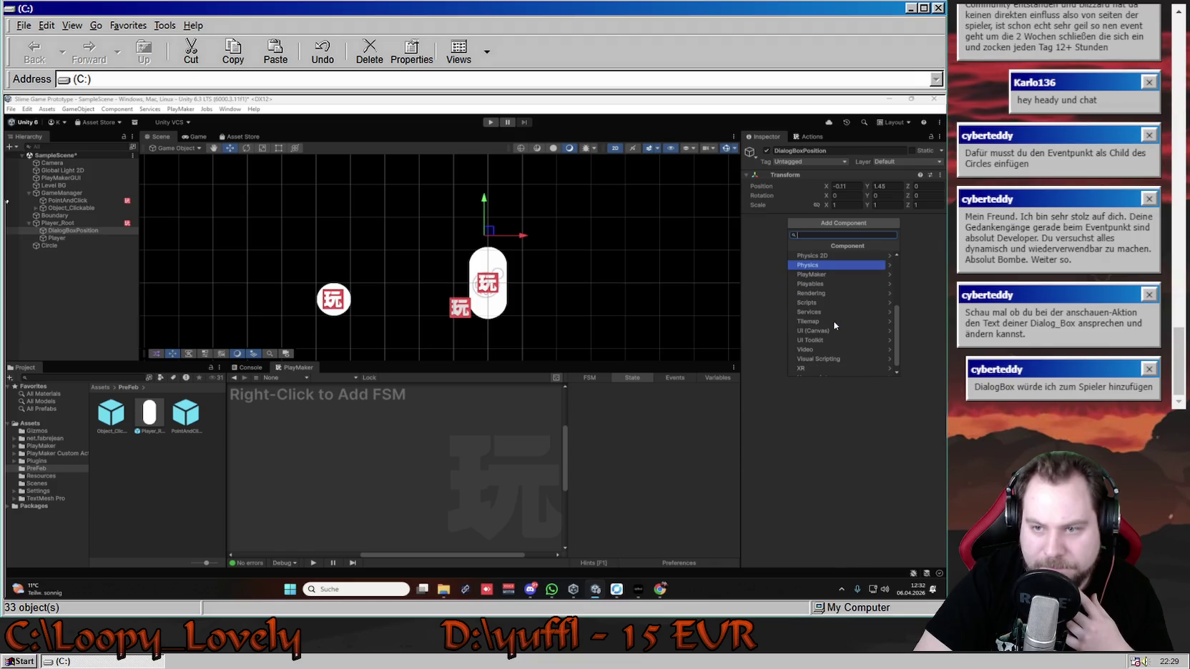
type("s")
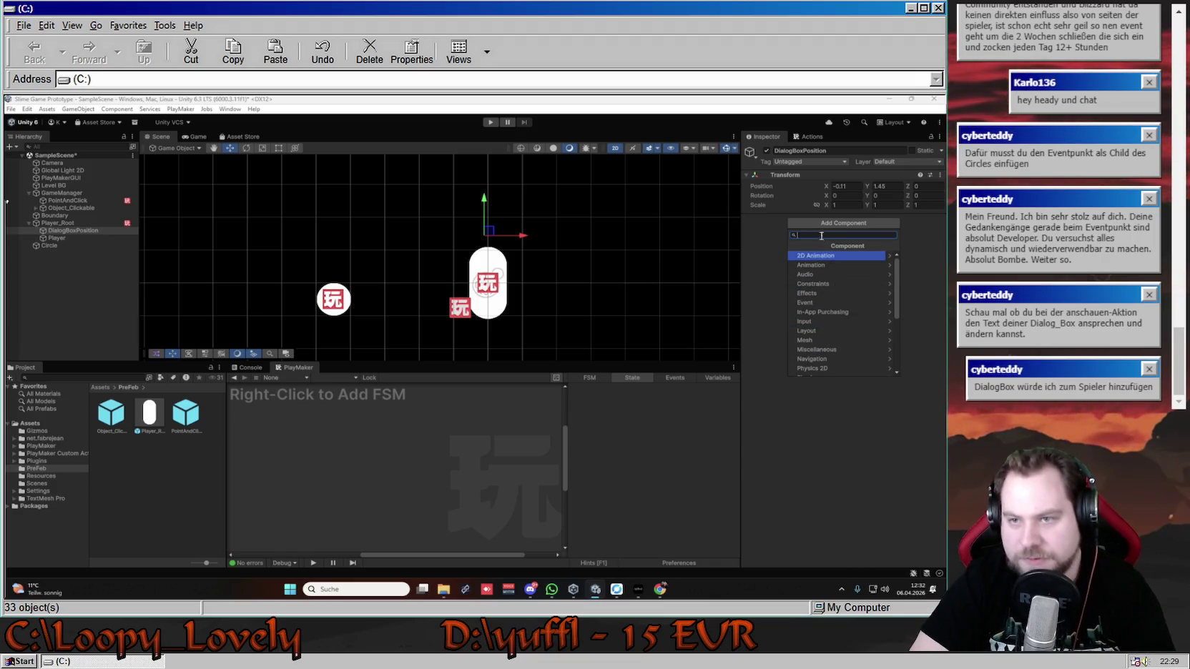
type("prit")
key("Down")
key("Down")
key("Return")
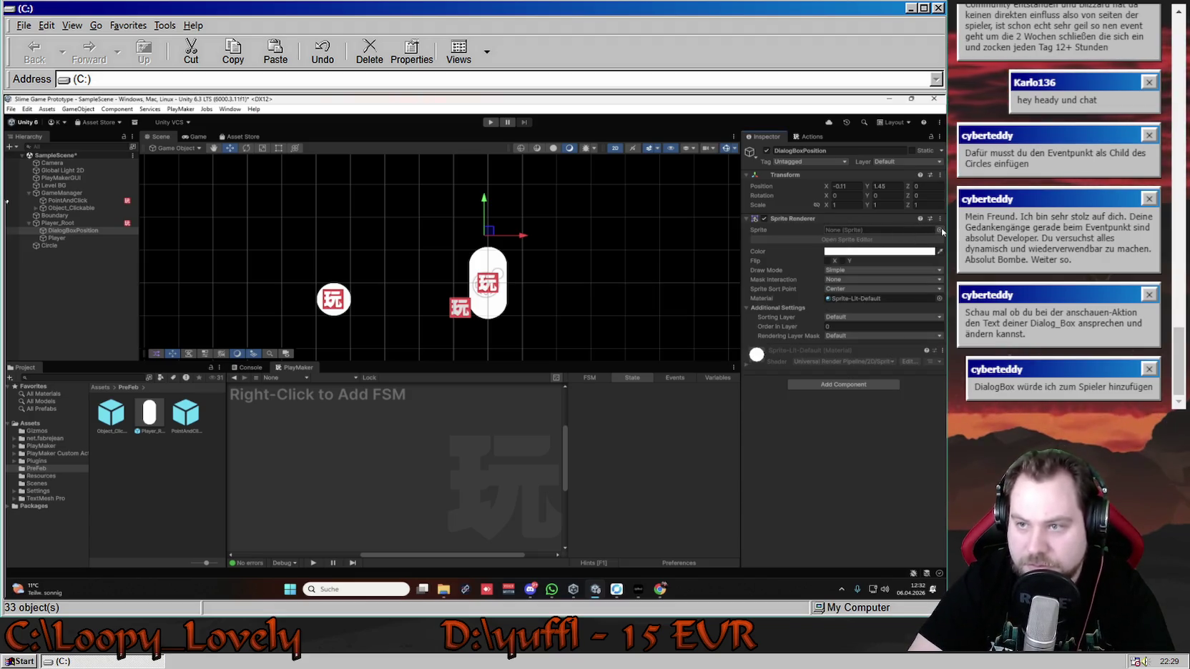
- Assign the Knob sprite to the Sprite Renderer
left_click(938, 230)
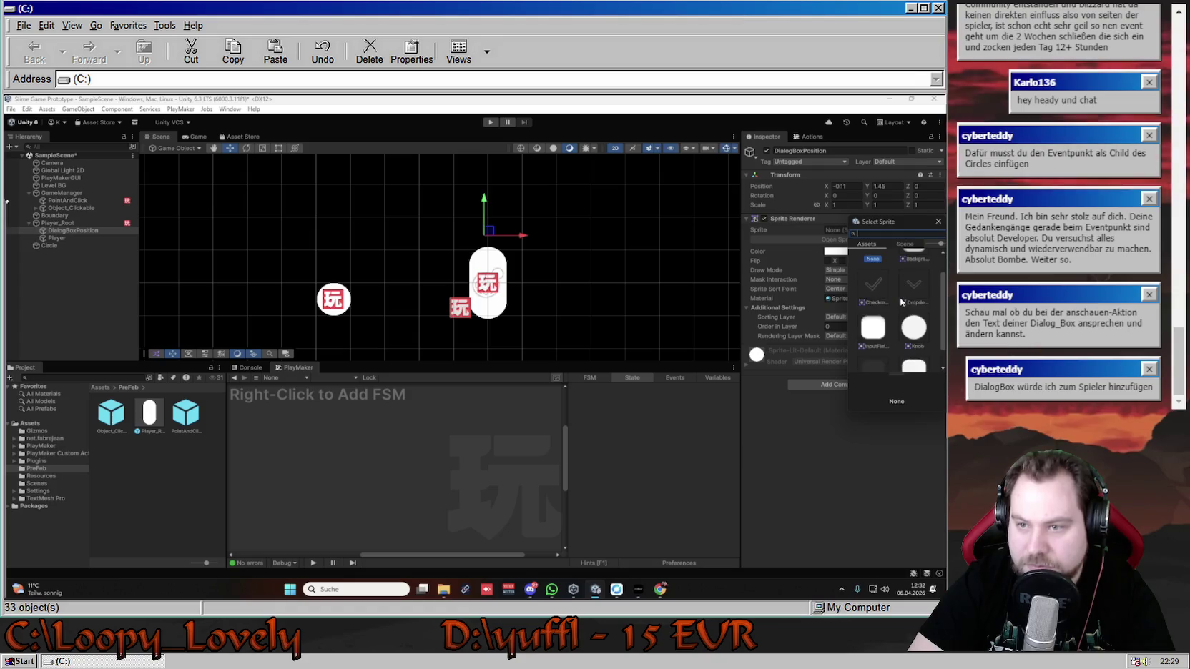
left_click(873, 303)
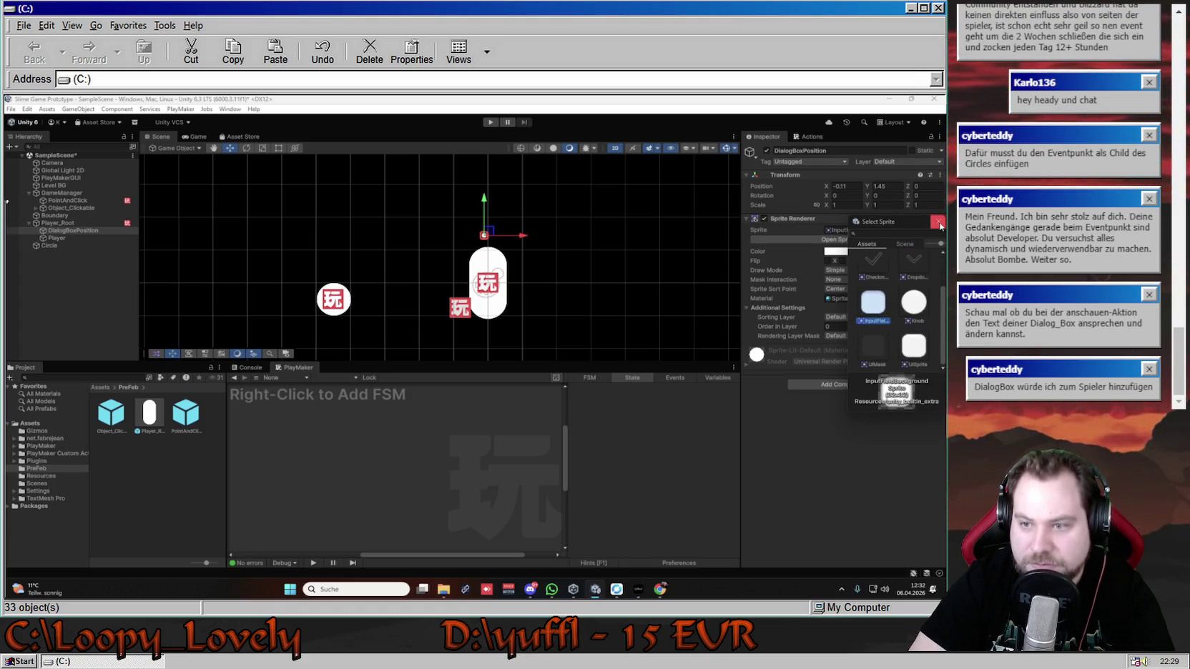
left_click(921, 297)
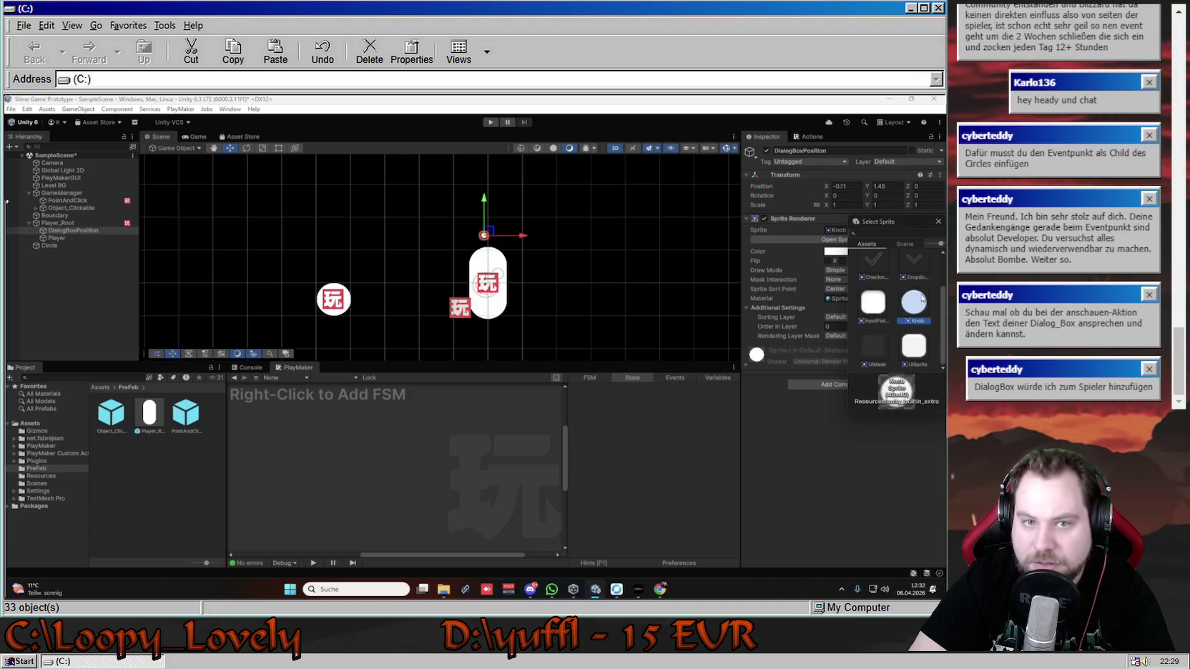
left_click(938, 221)
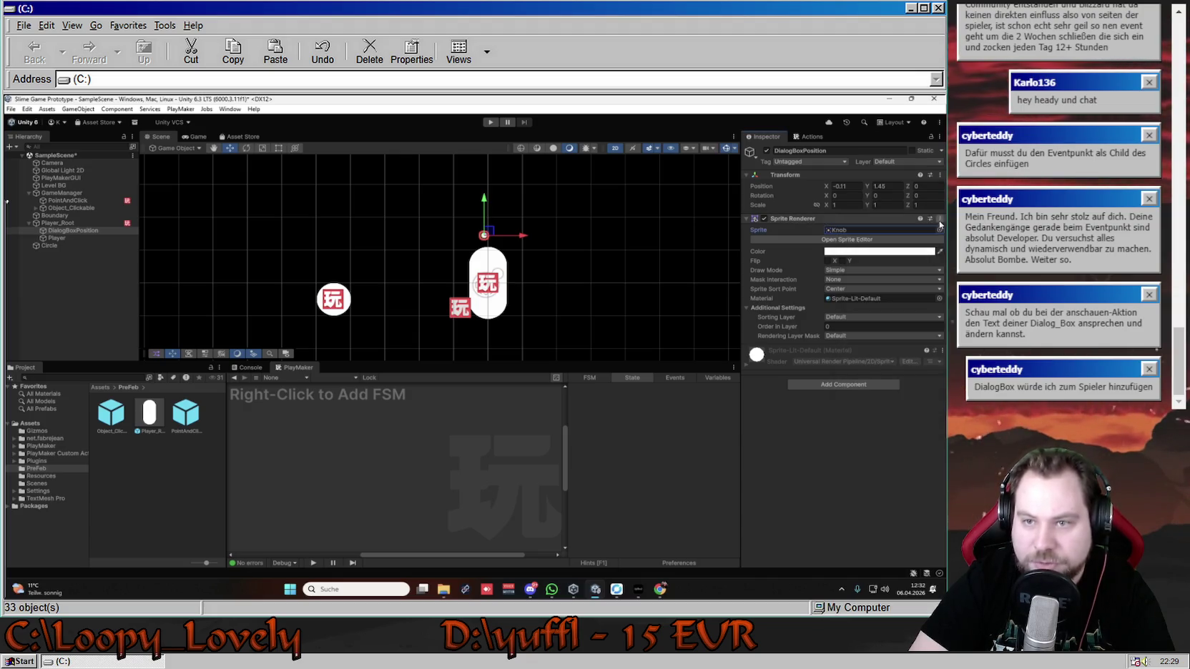
left_click(915, 254)
- Tint the Knob sprite red (FF0000) and nudge the marker slightly right
mouse_move(894, 318)
left_mouse_down()
mouse_move(878, 316)
mouse_move(881, 336)
mouse_move(877, 323)
mouse_move(913, 304)
left_mouse_up()
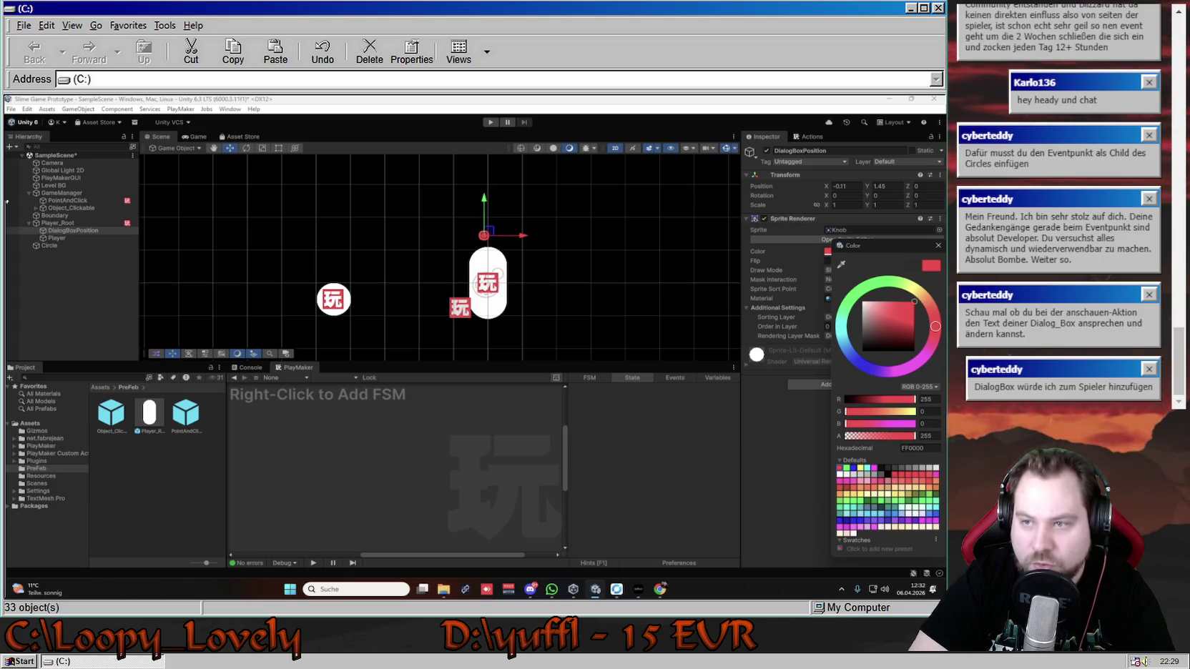
left_click(747, 243)
left_click_drag(487, 234, 494, 234)
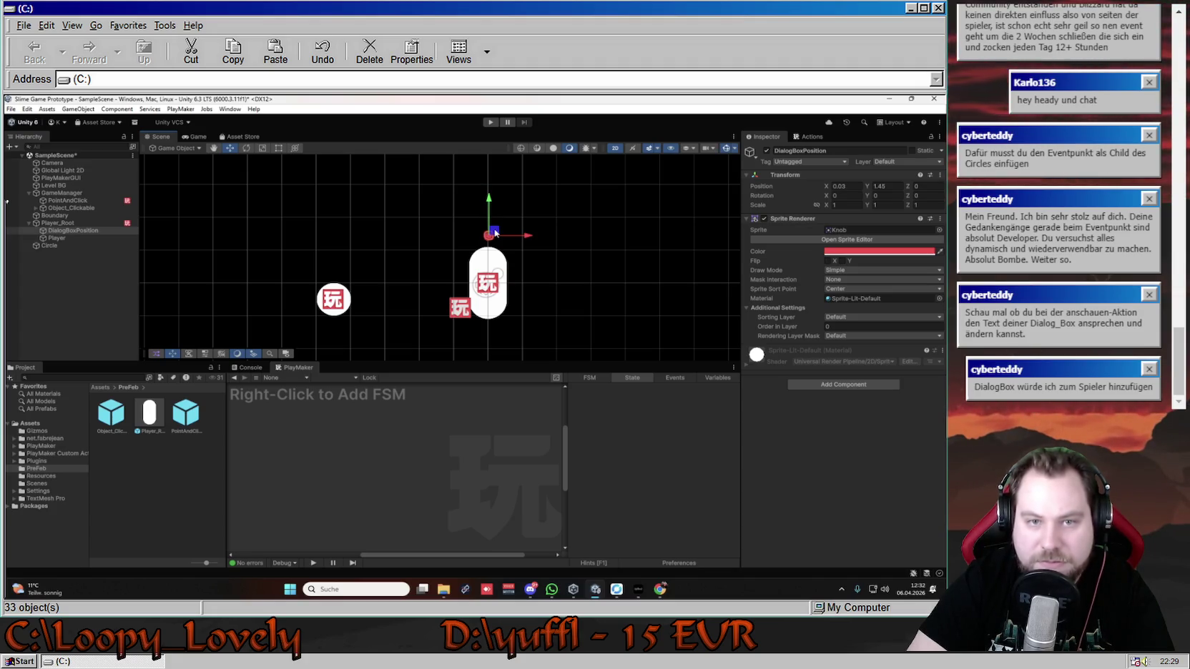
- Centre the marker above the player at X 0, lifting it to Y 1.57
left_click(70, 238)
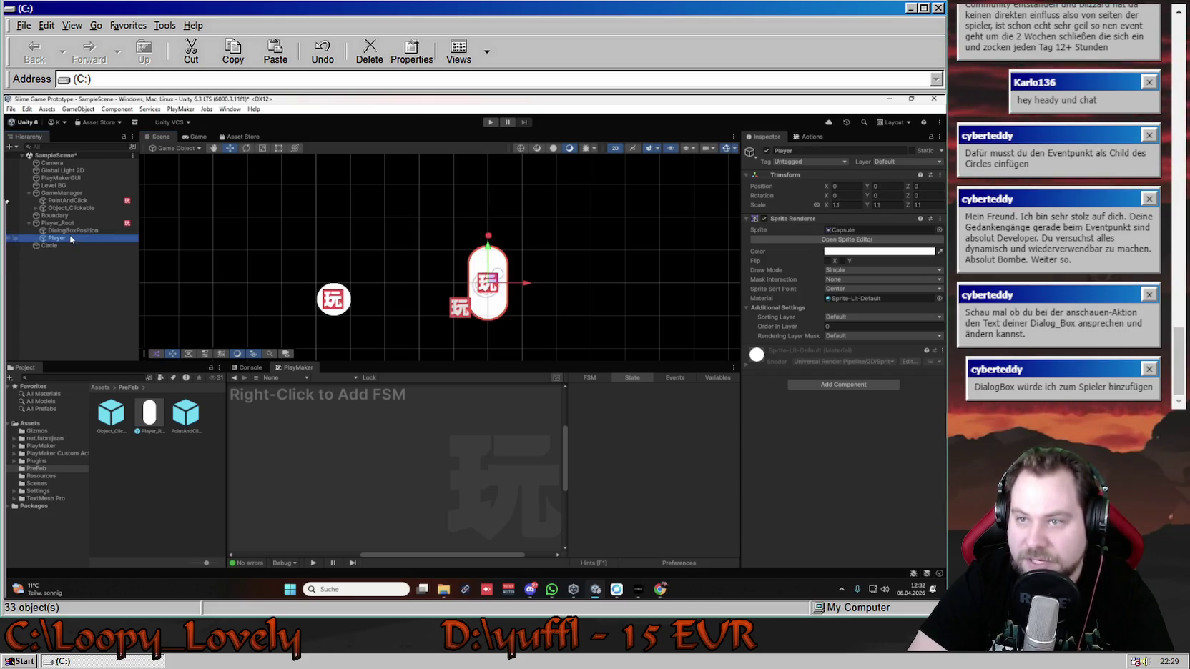
left_click(72, 230)
left_click(858, 185)
type("0")
key("Tab")
type("0")
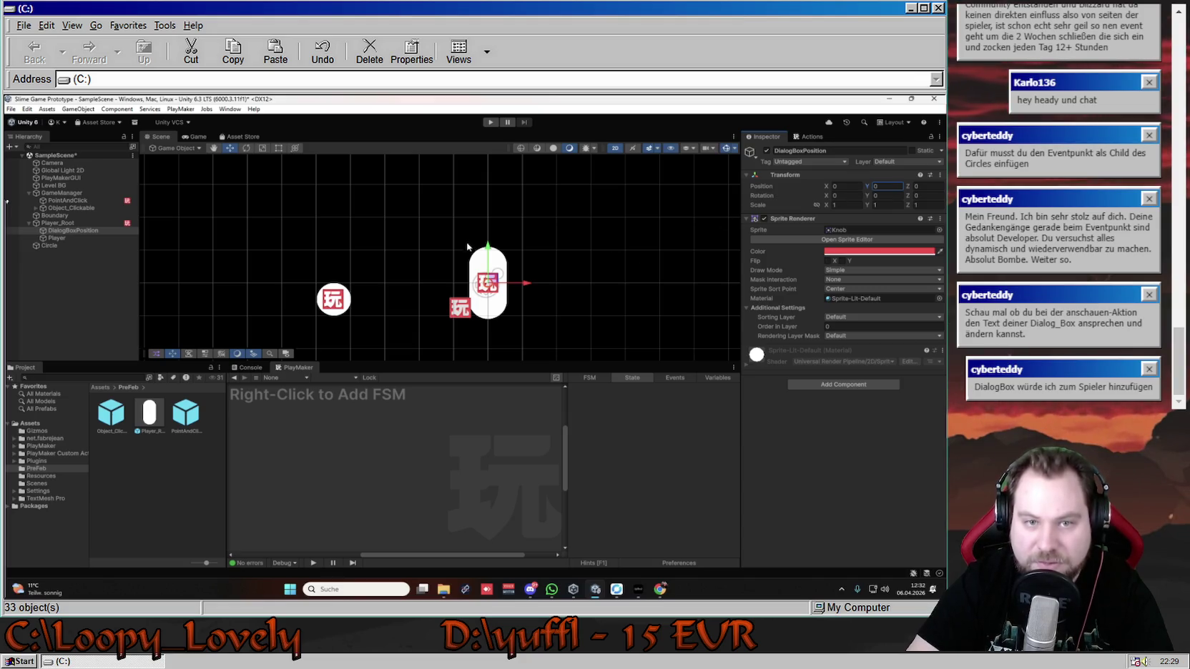
left_click_drag(487, 249, 491, 194)
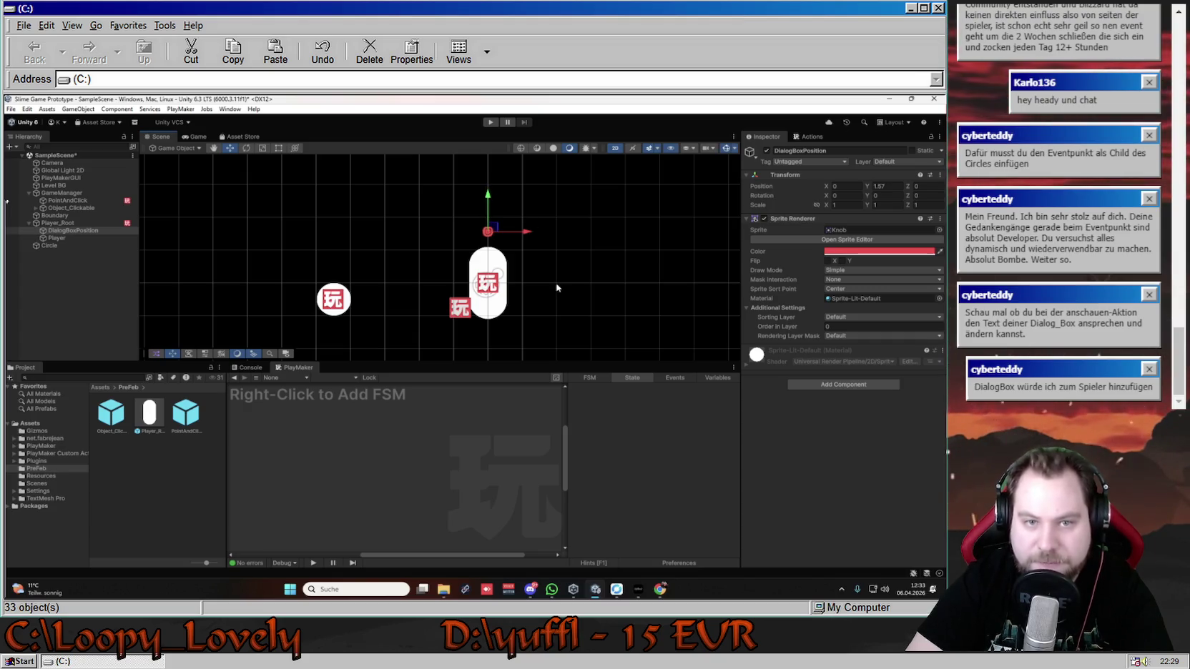
- Disable DialogBoxPosition's Sprite Renderer to hide the red marker
left_click(93, 276)
left_click(83, 230)
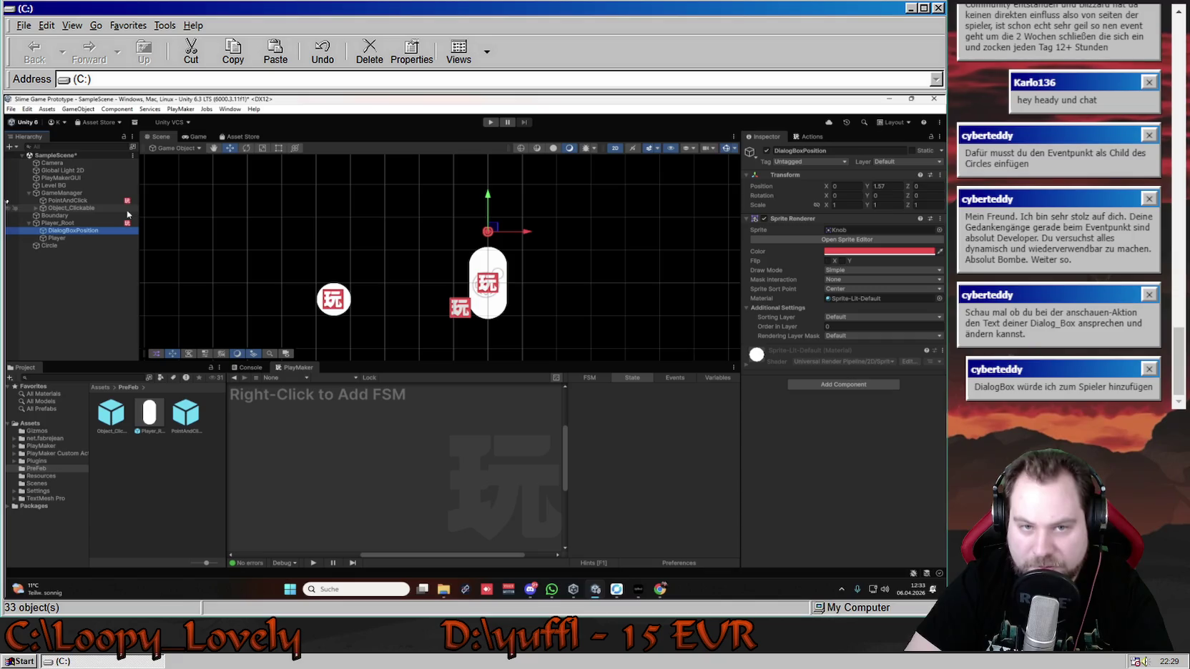
left_click(765, 219)
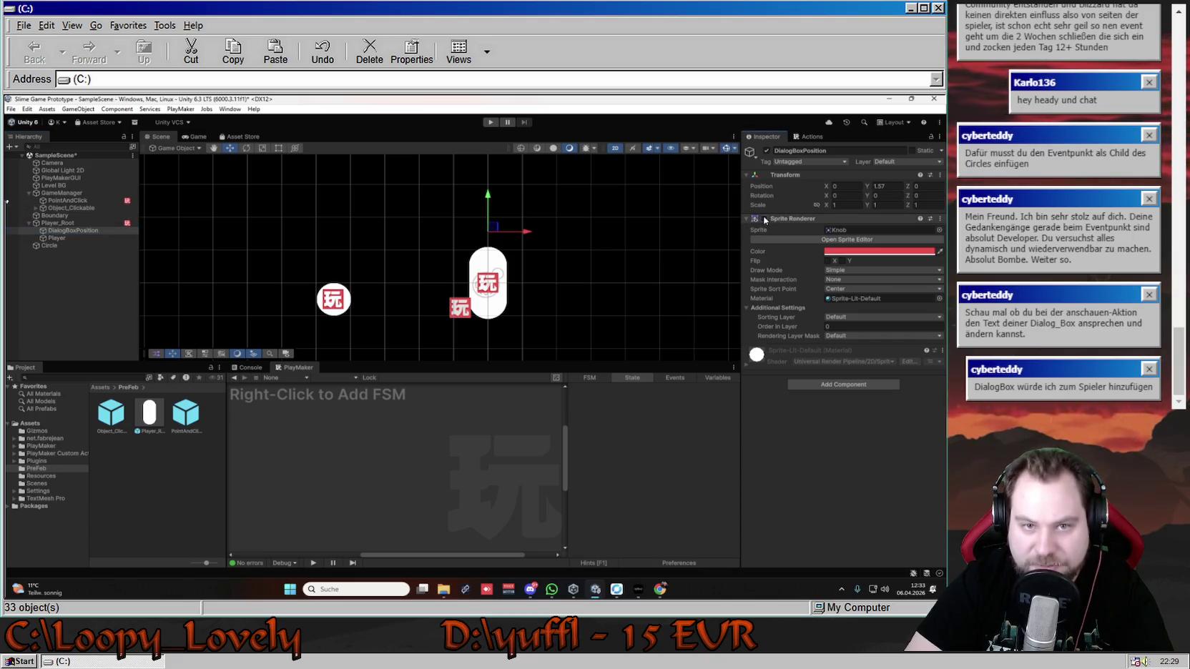
- Browse PointAndClick, Object_Clickable and Eventpunkt to show Eventpunkt's FSM graph
left_click(746, 218)
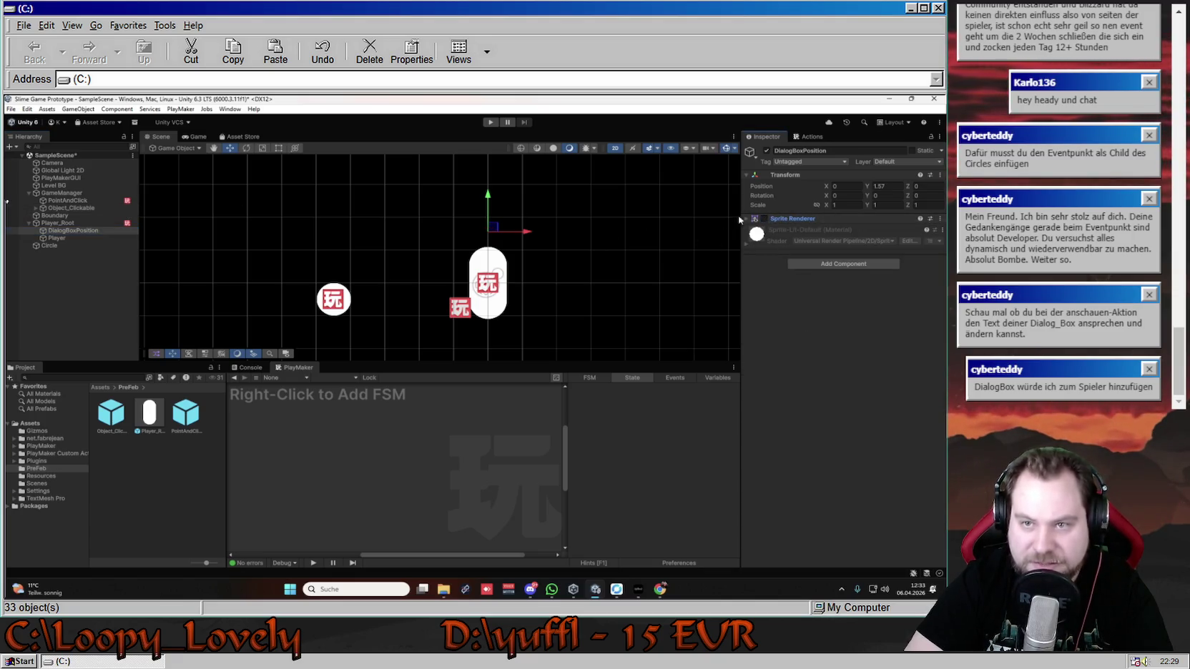
left_click(746, 219)
left_click(744, 219)
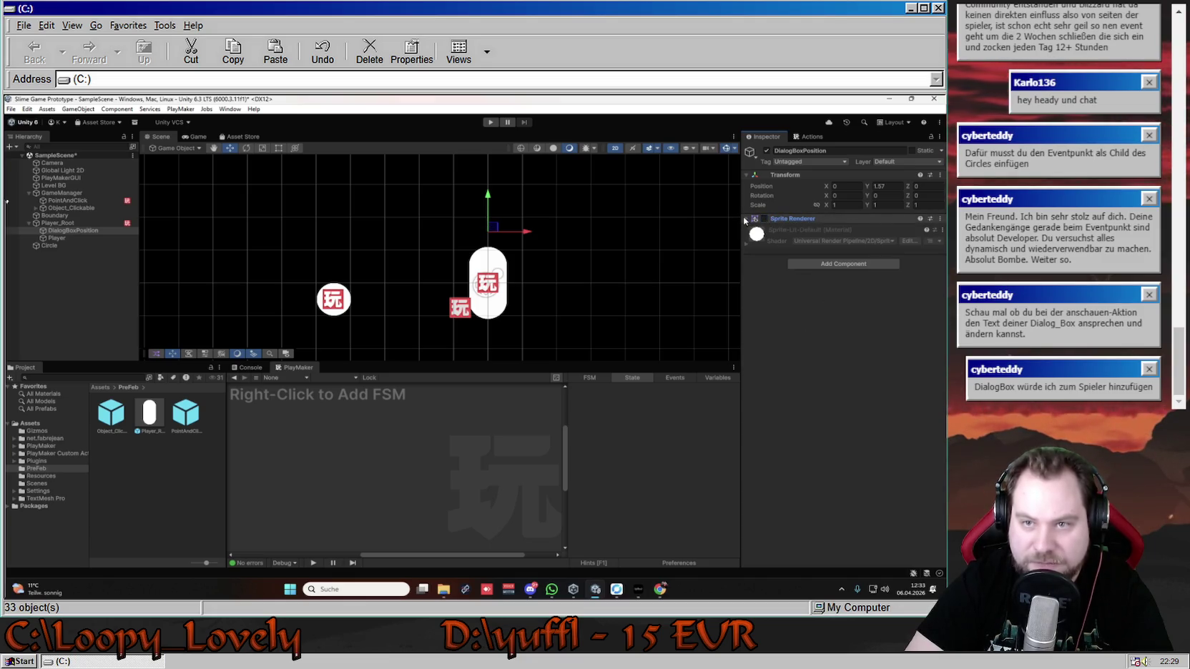
left_click(68, 200)
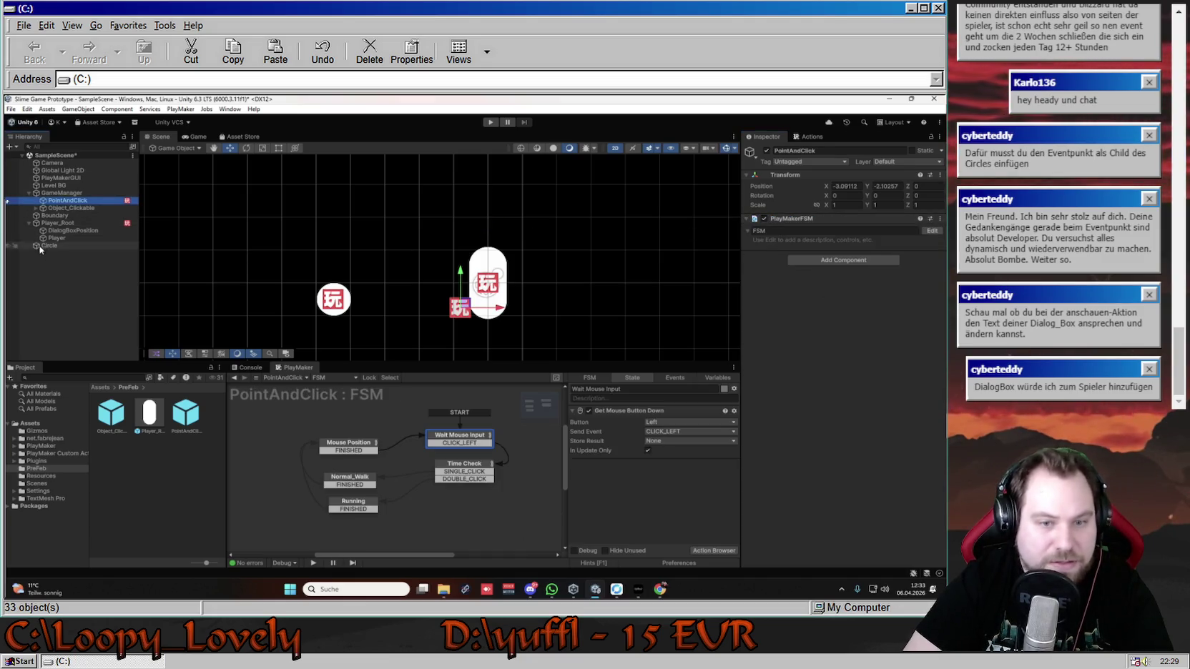
left_click(107, 208)
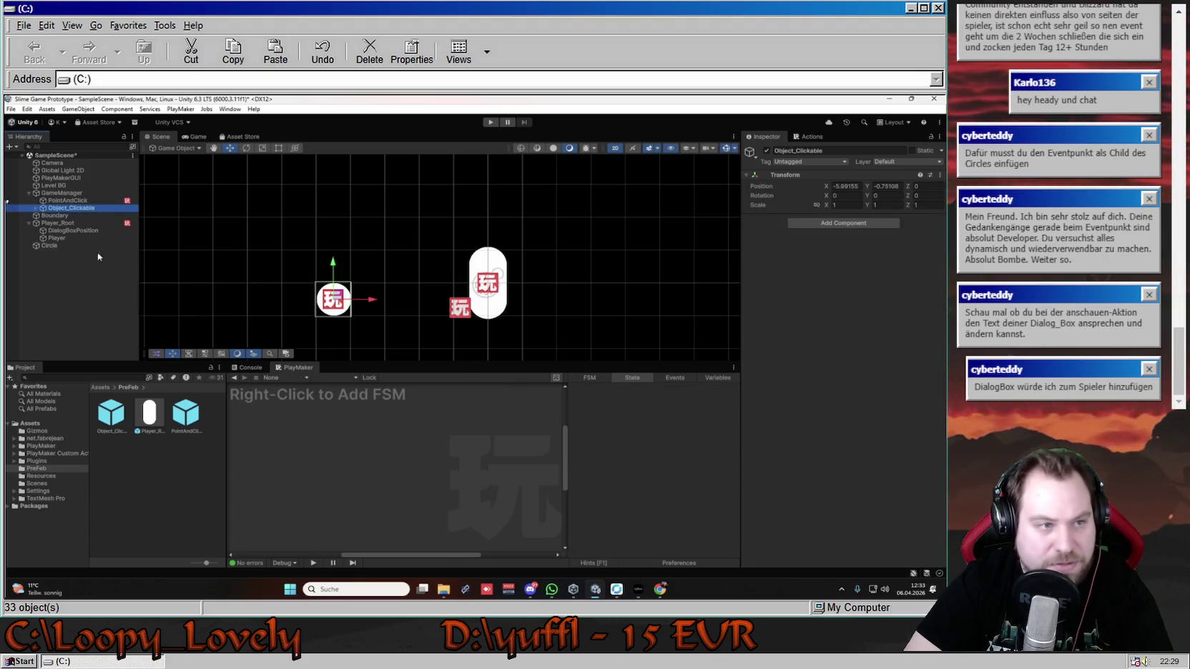
left_click(36, 208)
left_click(71, 215)
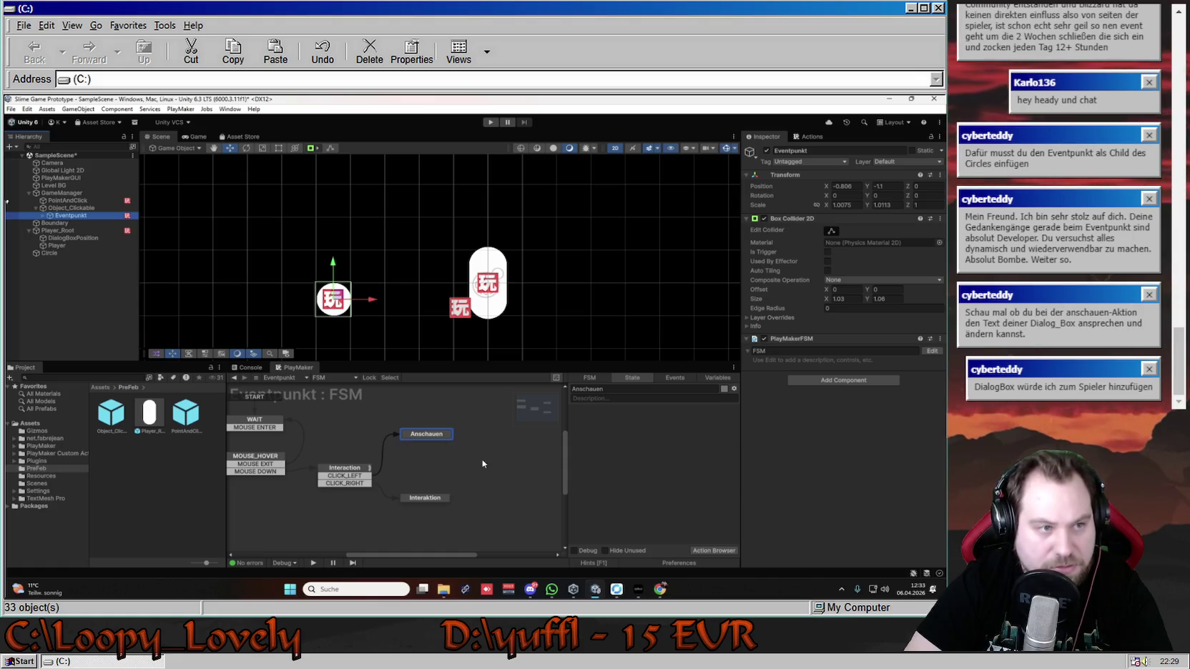
left_click(66, 208)
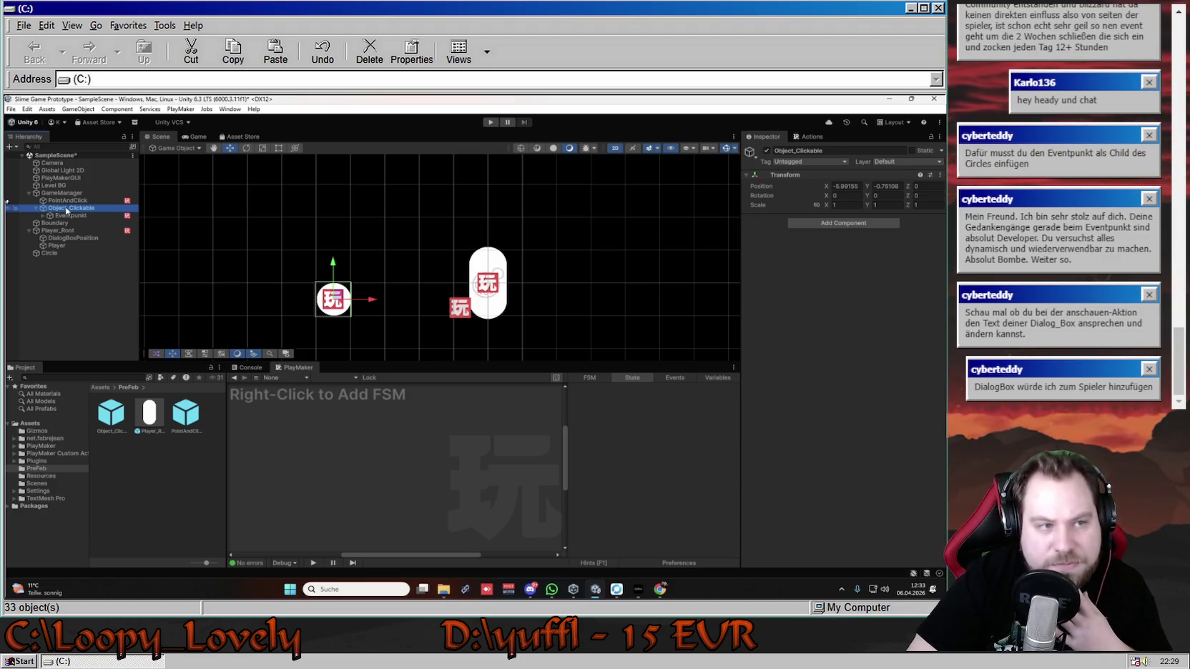
left_click(71, 215)
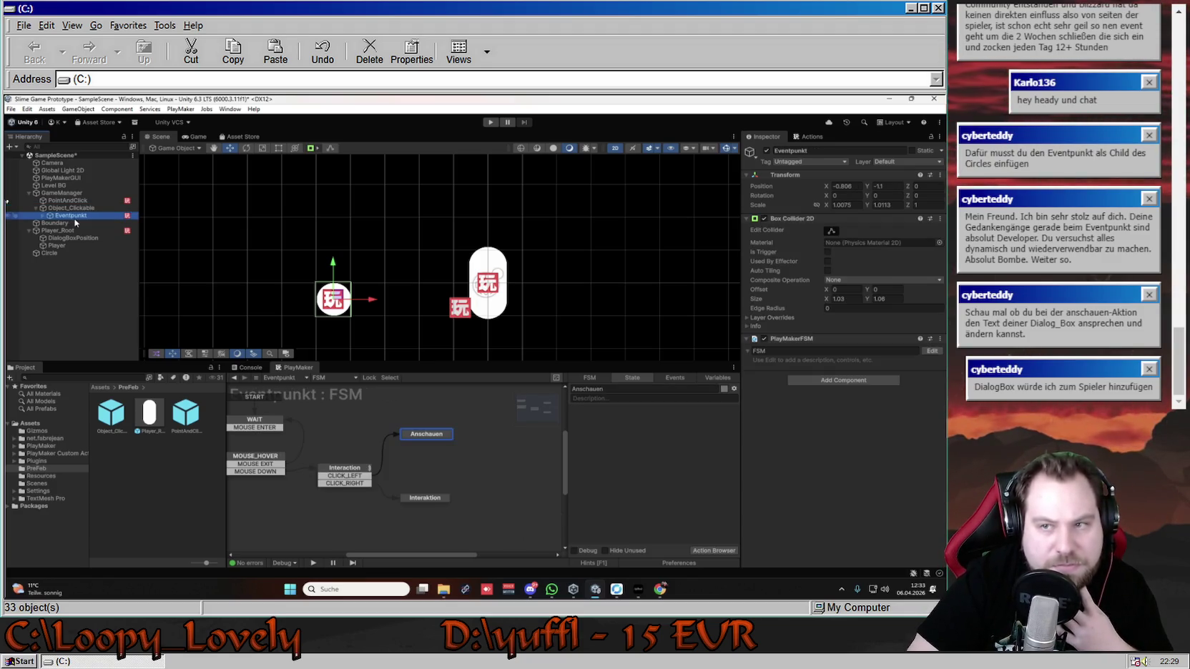
- Expand Eventpunkt to reveal its inactive Text (TMP) child, then enter Play mode
left_click(42, 215)
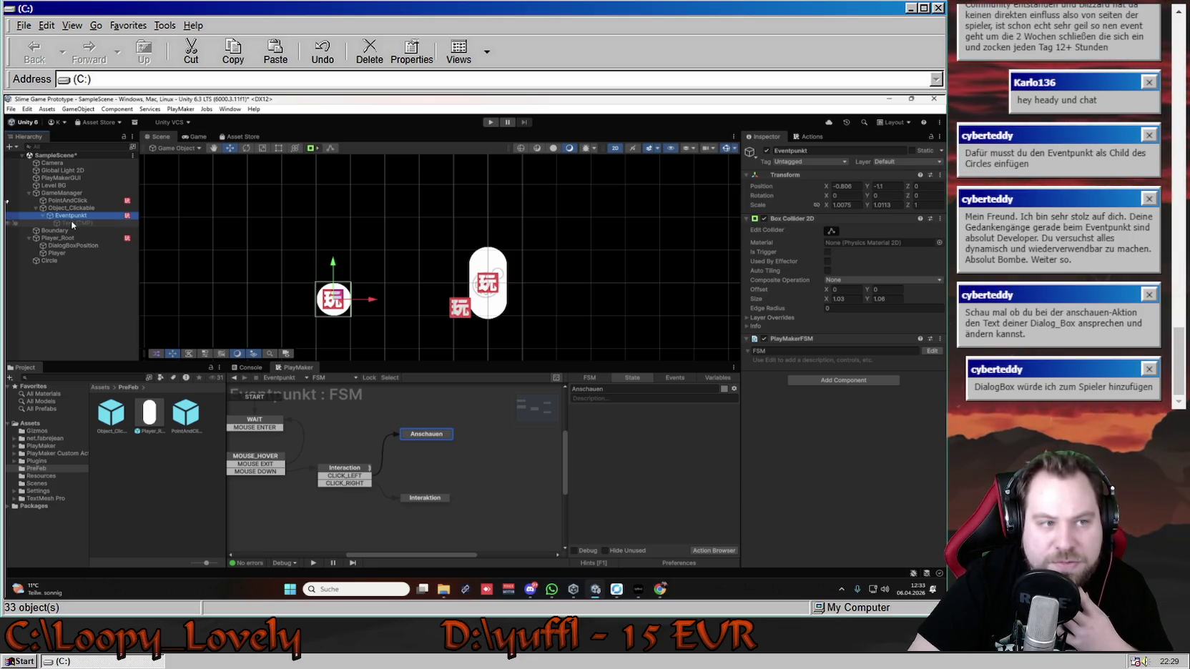
left_click(71, 222)
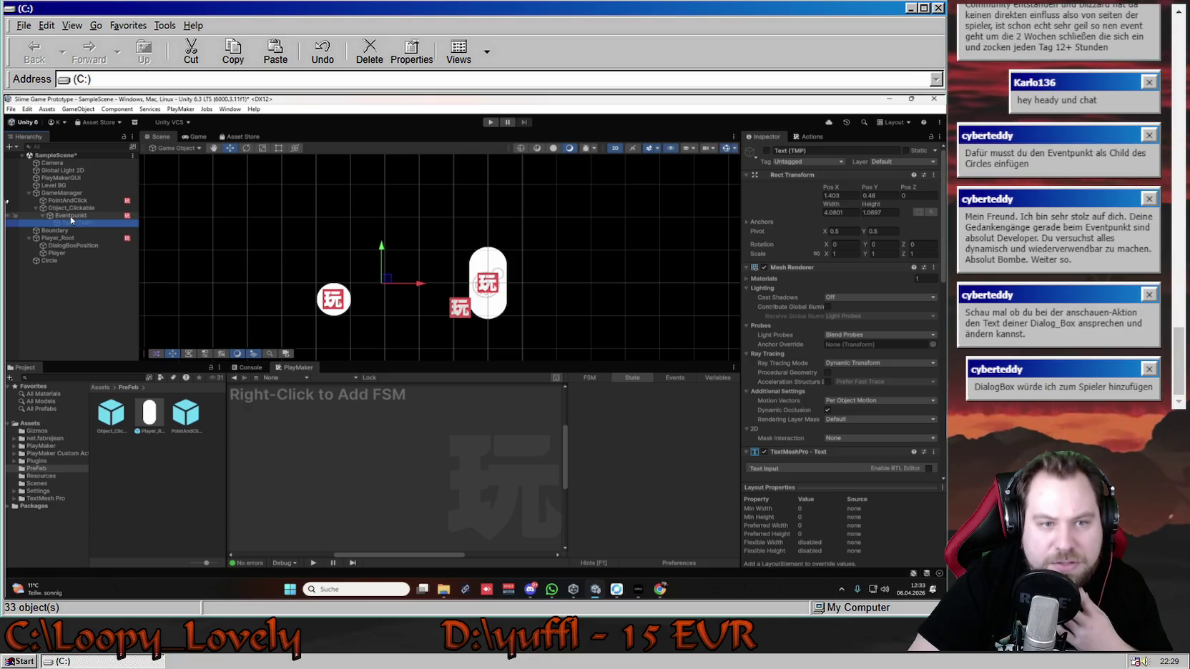
left_click(71, 216)
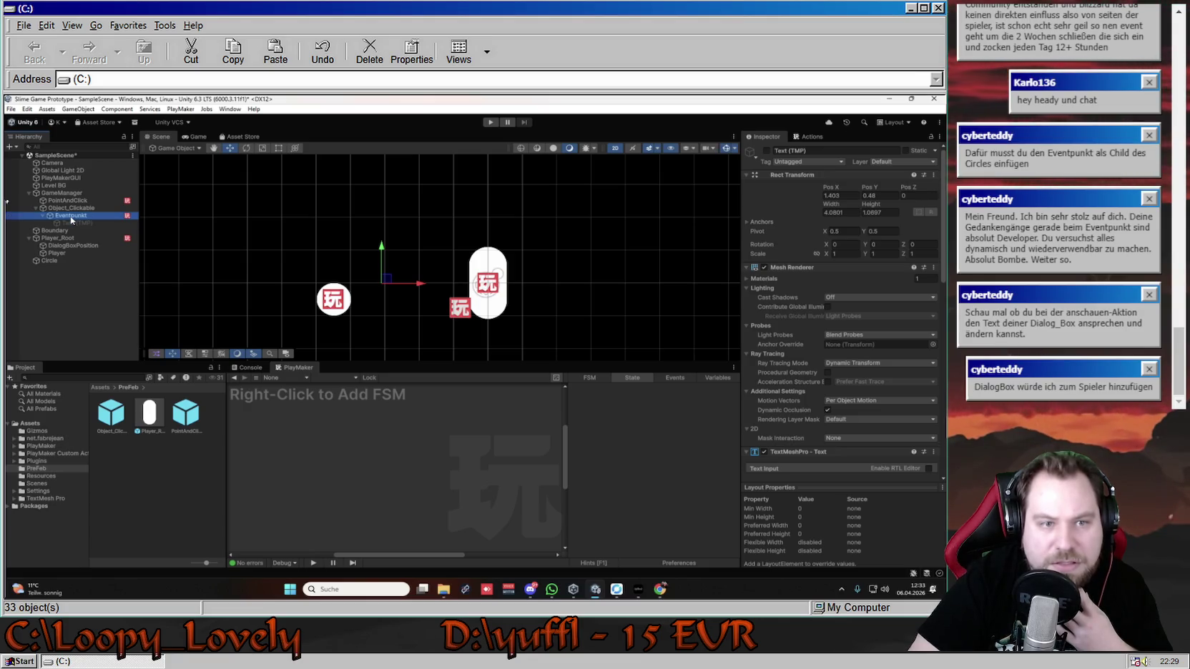
left_click(72, 222)
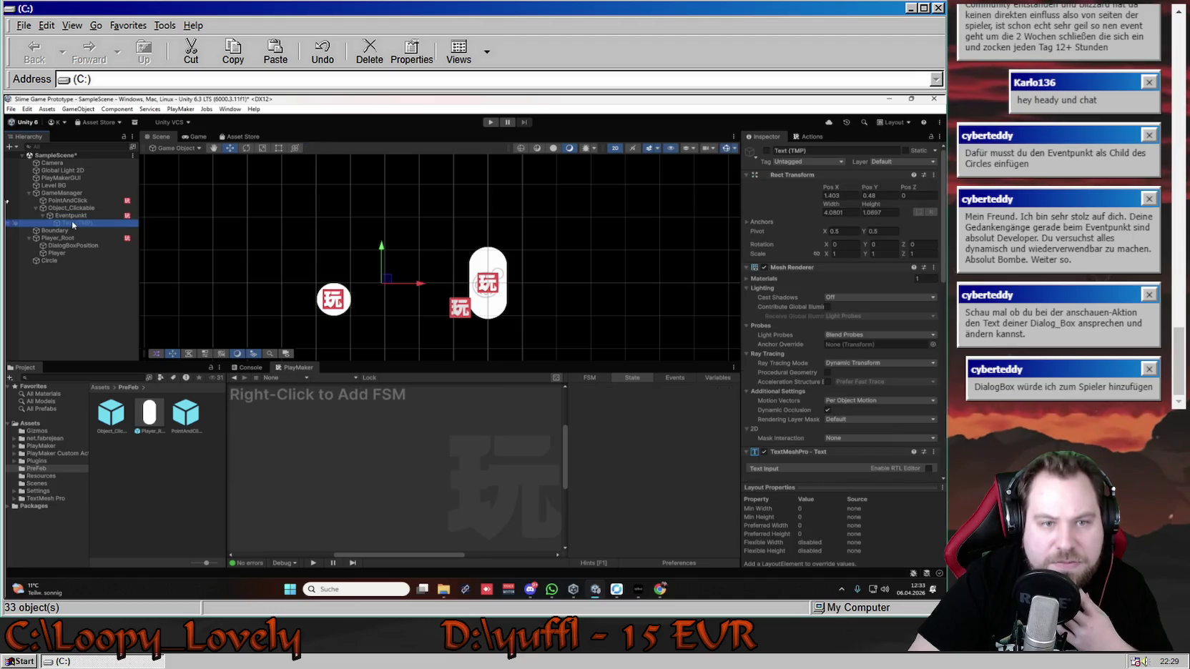
left_click(72, 217)
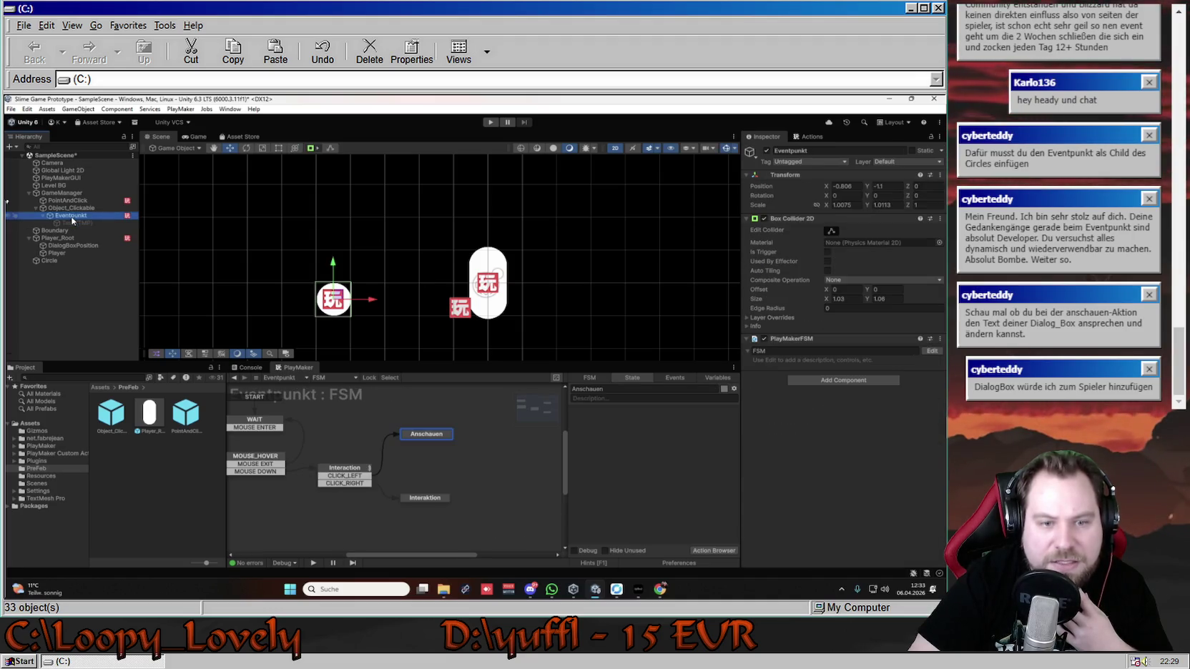
left_click(491, 122)
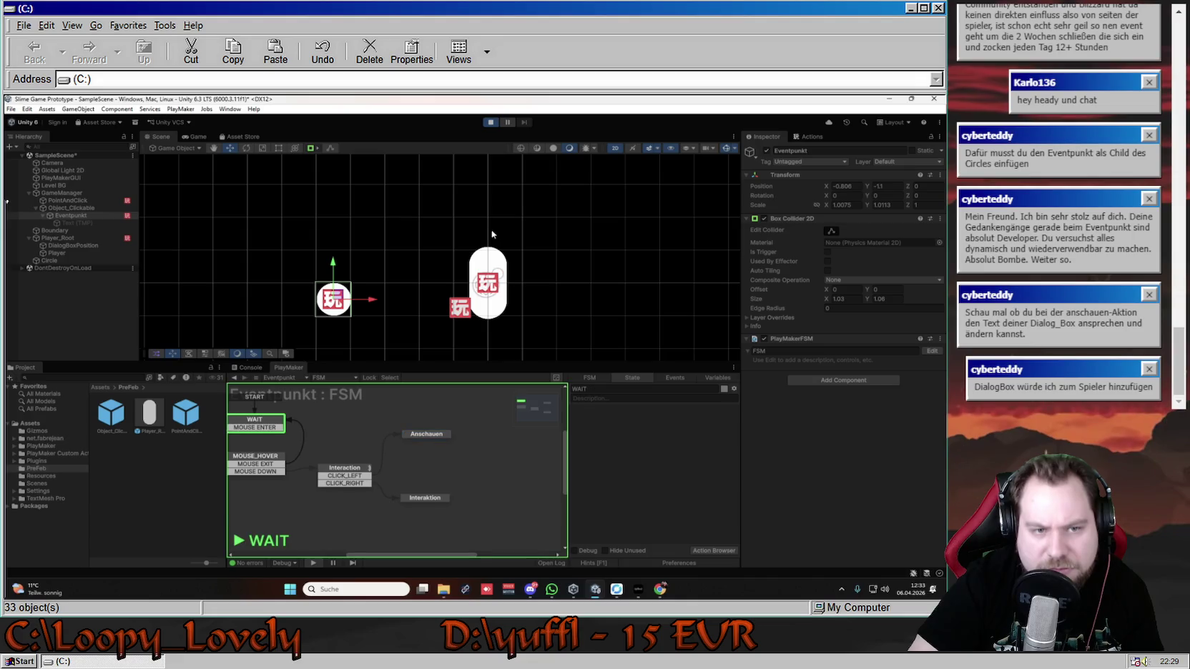
- Play-test the circle's 'Kreis!' label, stop, and select the Text (TMP) child
mouse_move(359, 262)
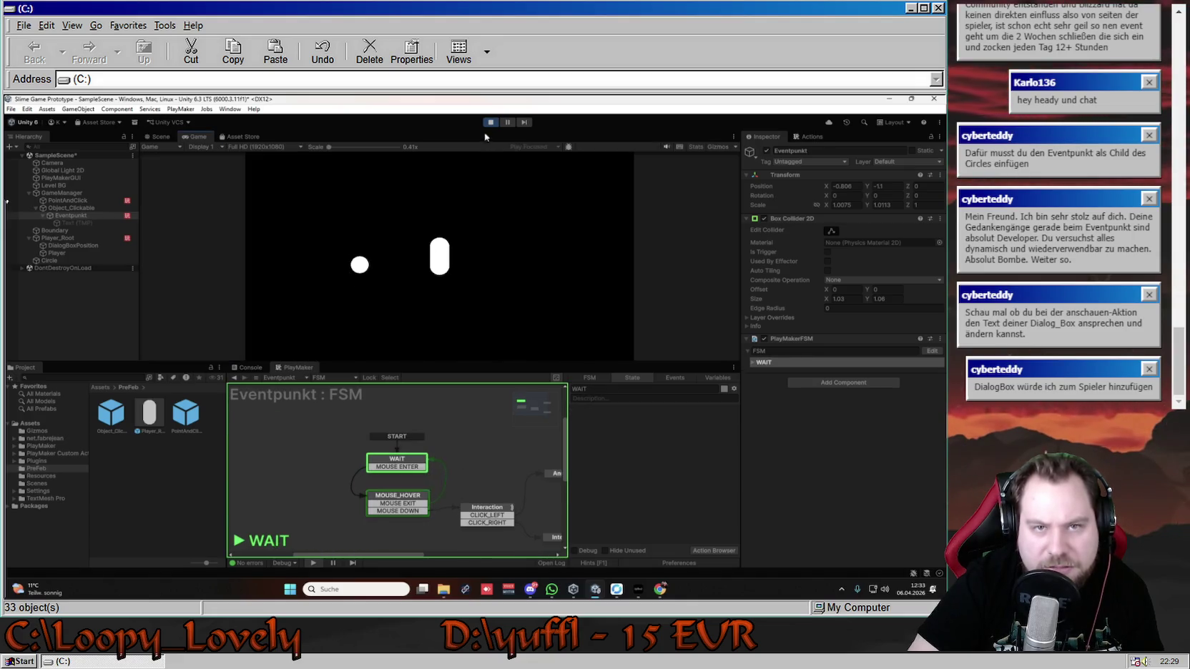
left_click(491, 122)
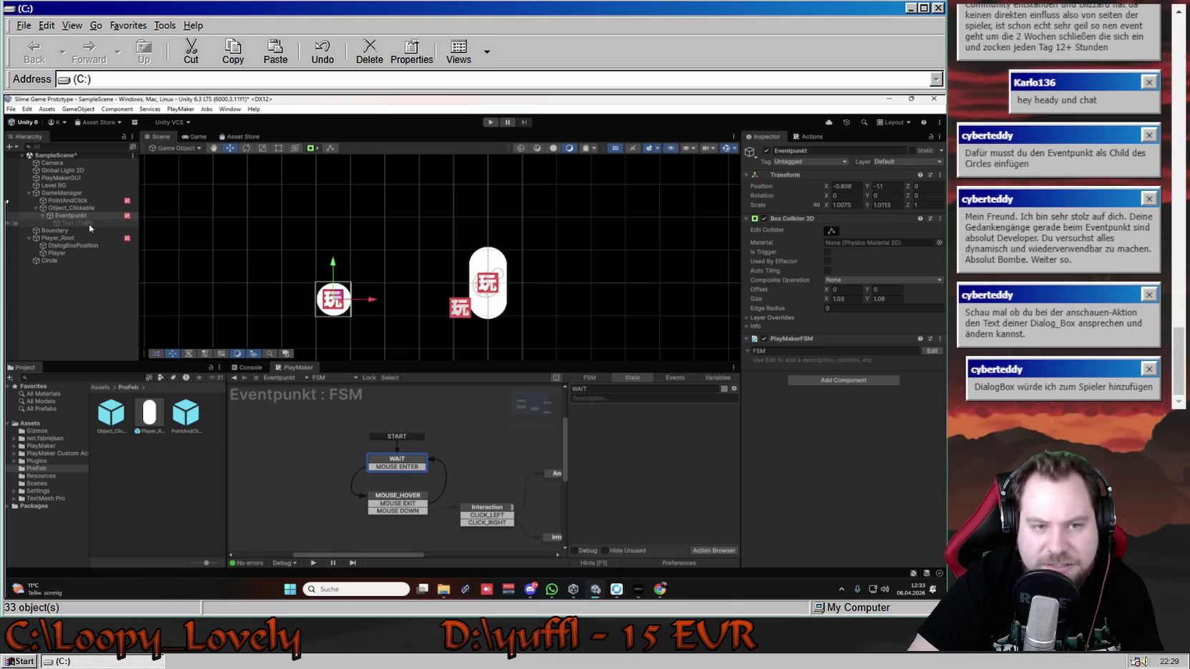
left_click(79, 224)
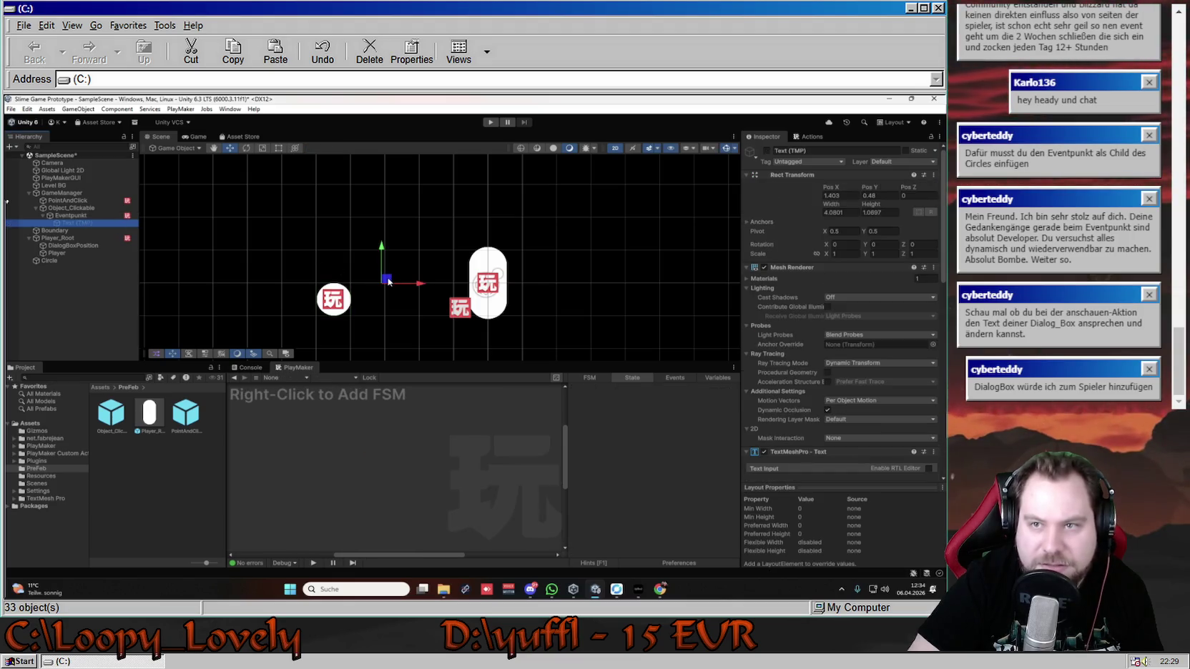
- Temporarily activate Text (TMP), resize its text box, deactivate it, and reselect Eventpunkt
left_click(766, 151)
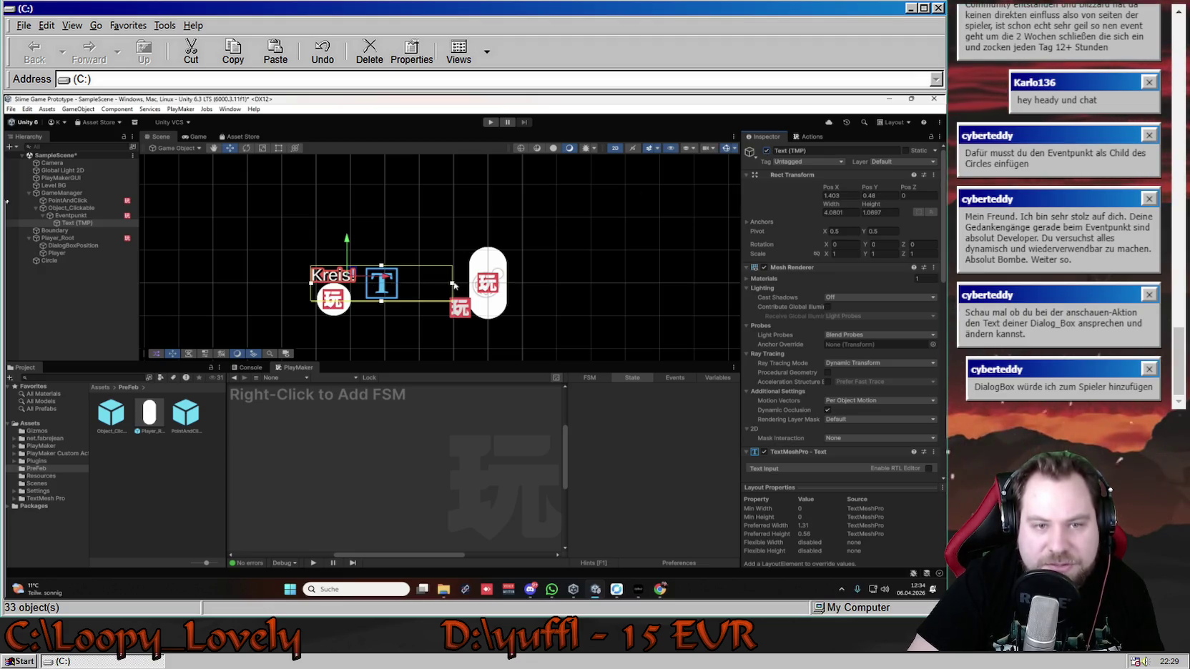
left_click_drag(453, 284, 360, 292)
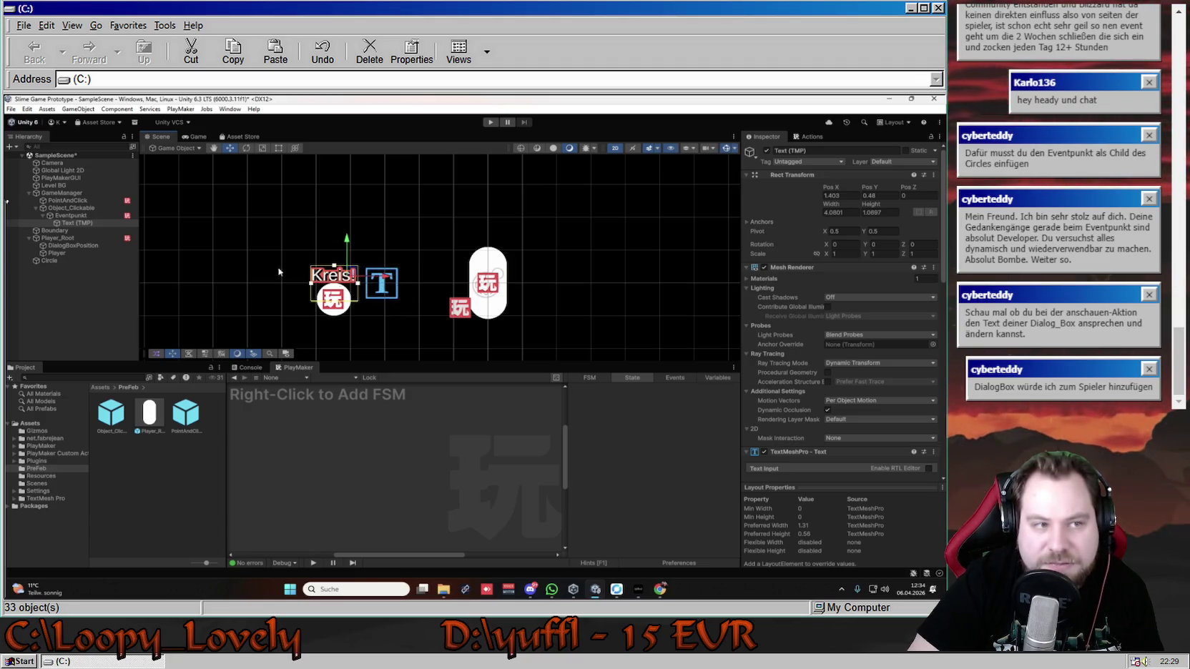
left_click(768, 154)
left_click(768, 155)
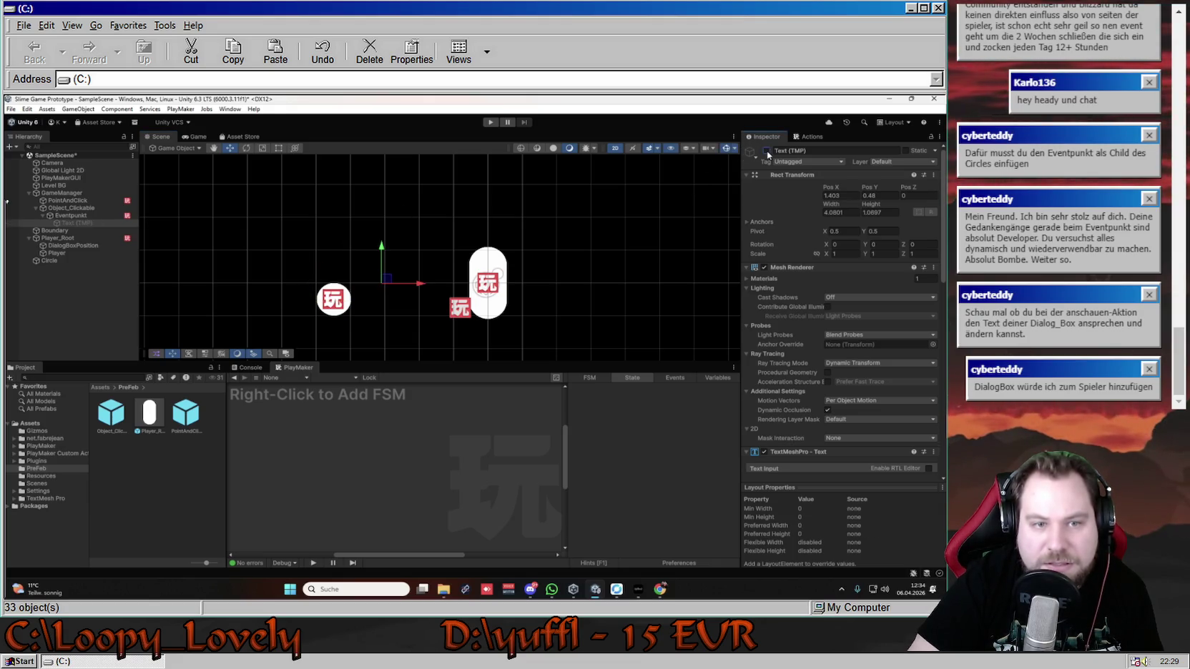
left_click(768, 154)
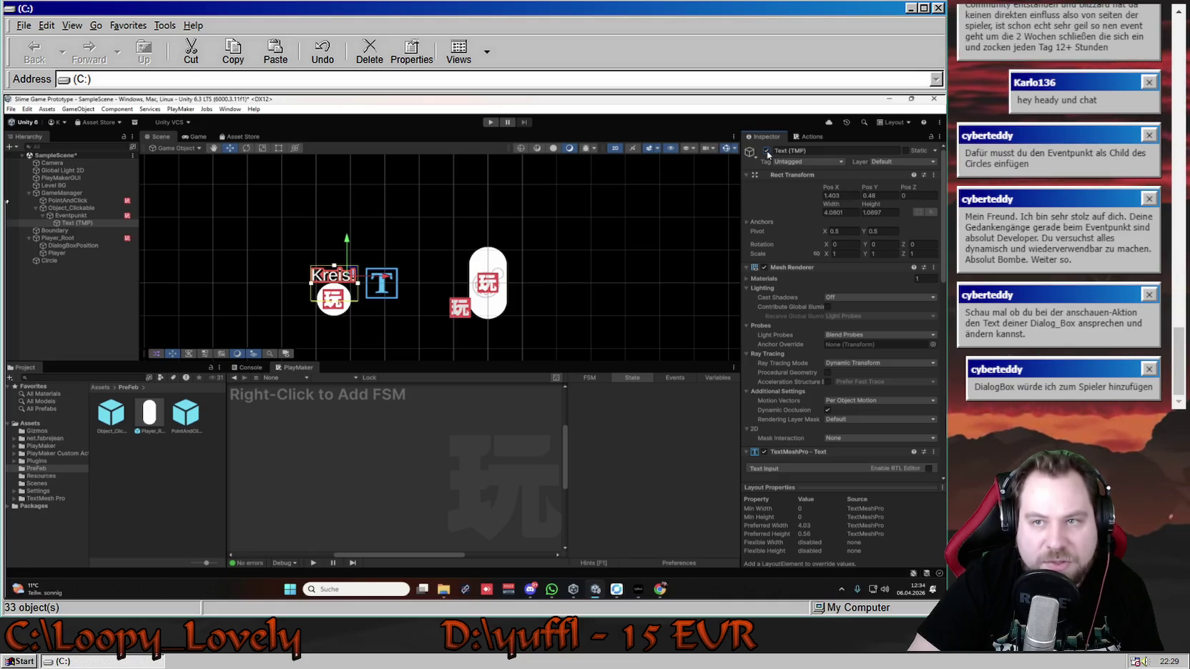
double_click(768, 154)
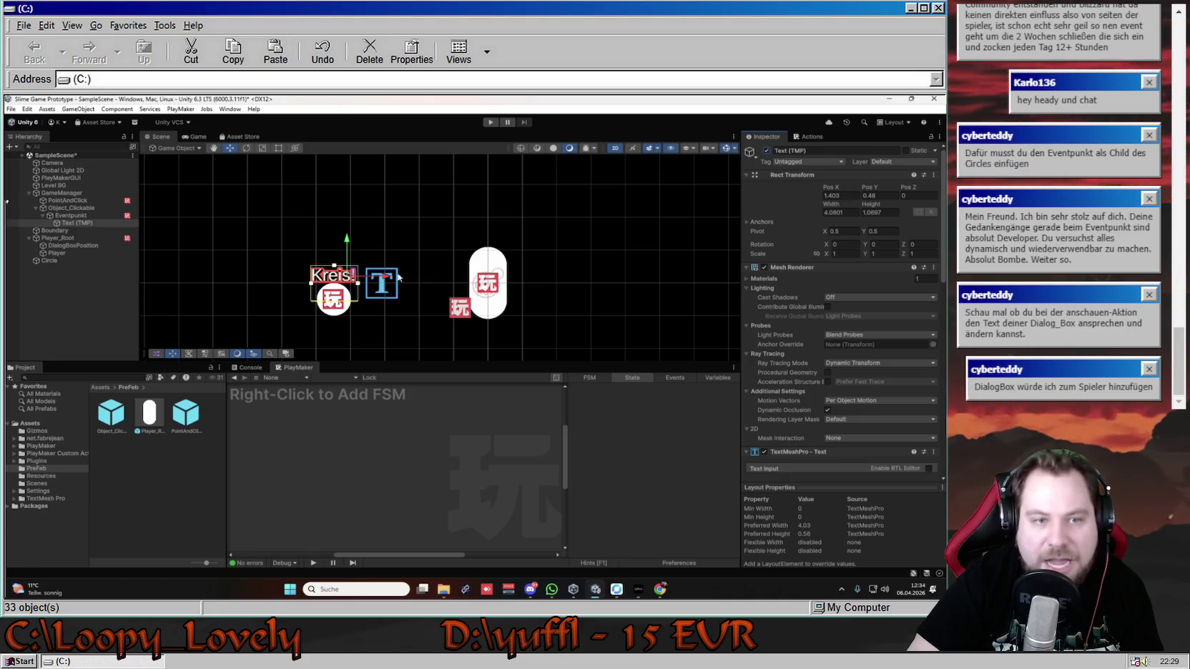
left_click_drag(359, 286, 399, 285)
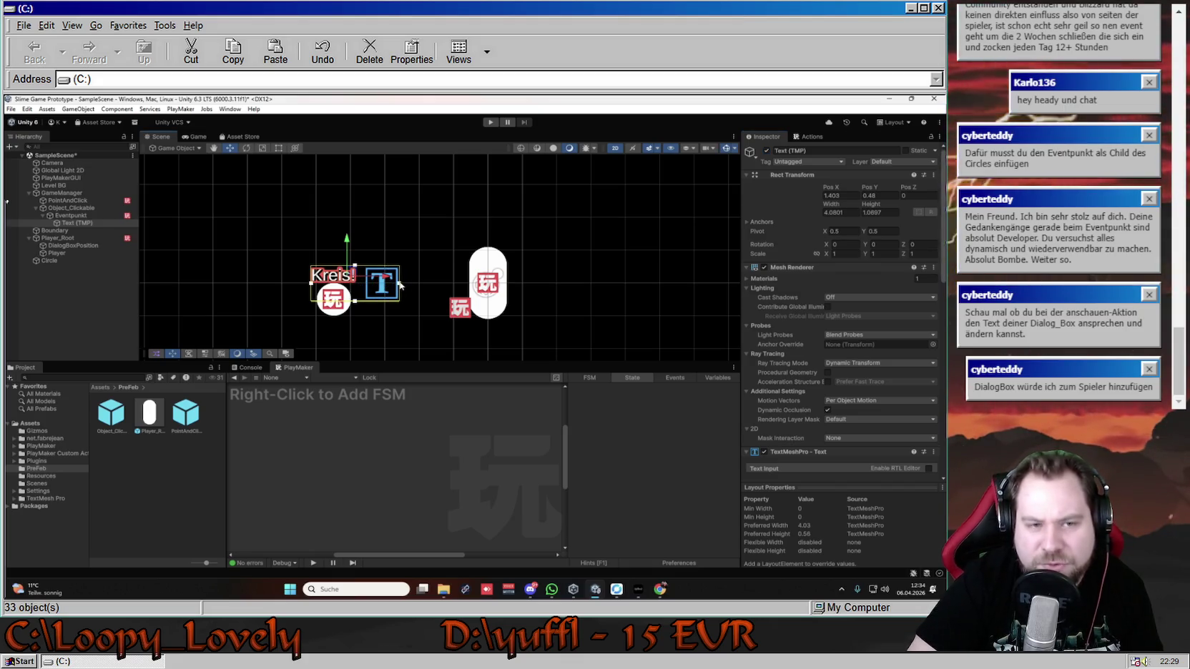
left_click(766, 150)
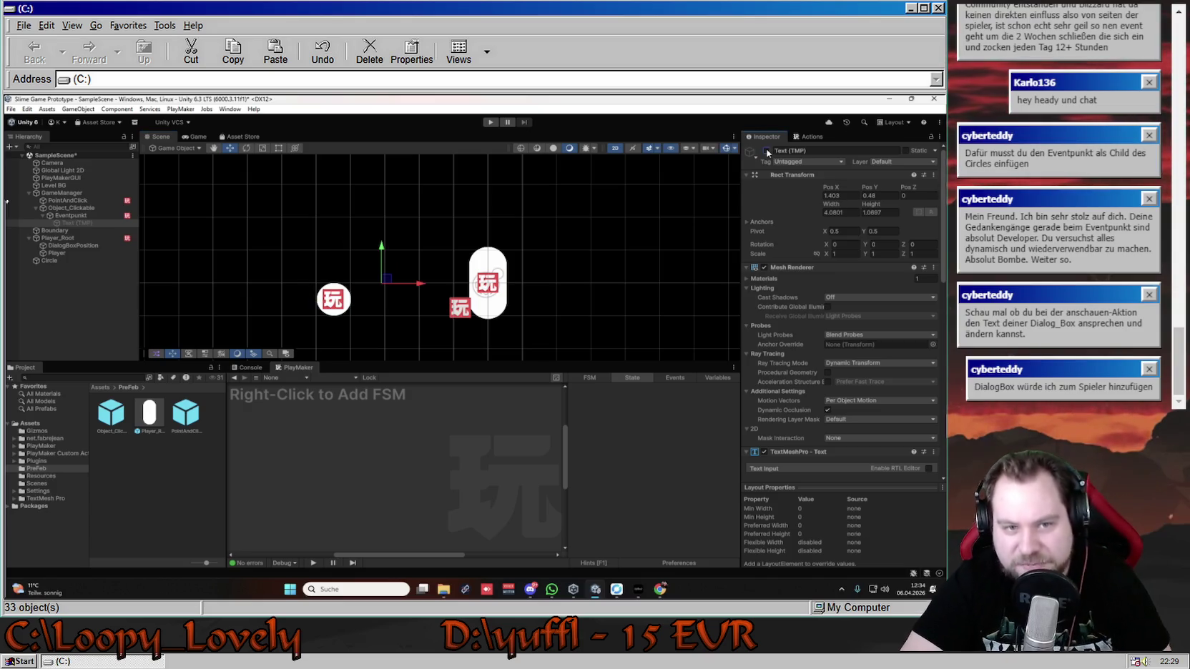
left_click(89, 217)
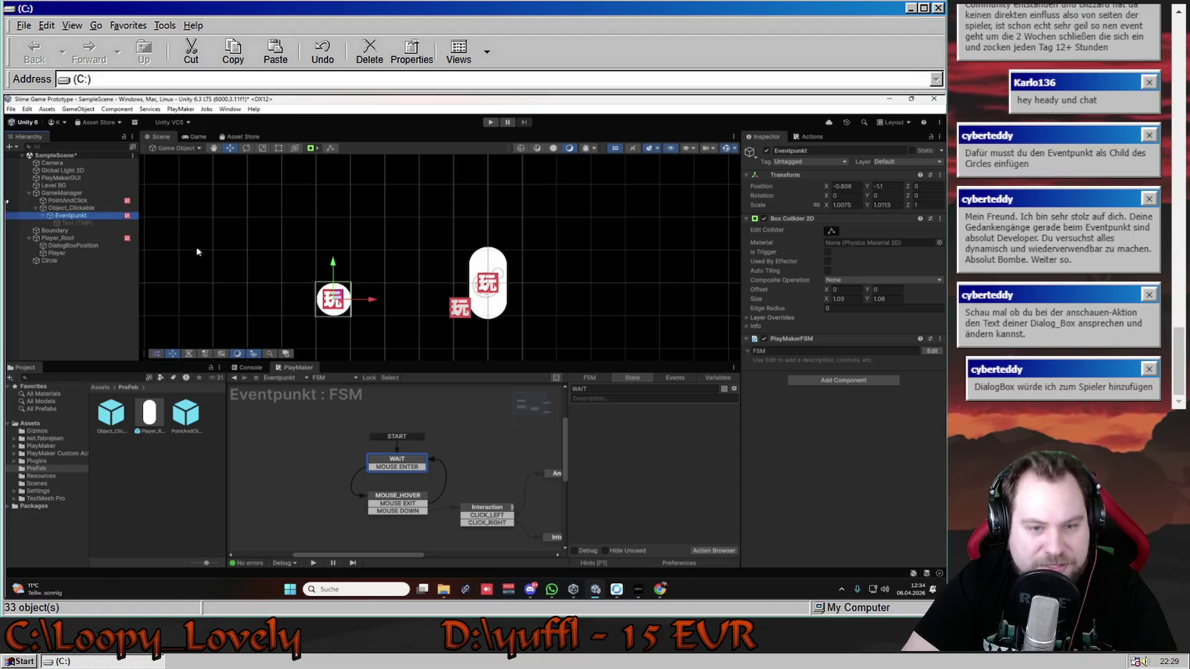
- Open the Action Browser for Eventpunkt's Anschauen state, then switch to DialogBoxPosition
left_click_drag(414, 555, 478, 555)
left_click_drag(564, 454, 563, 478)
left_click_drag(453, 551, 449, 554)
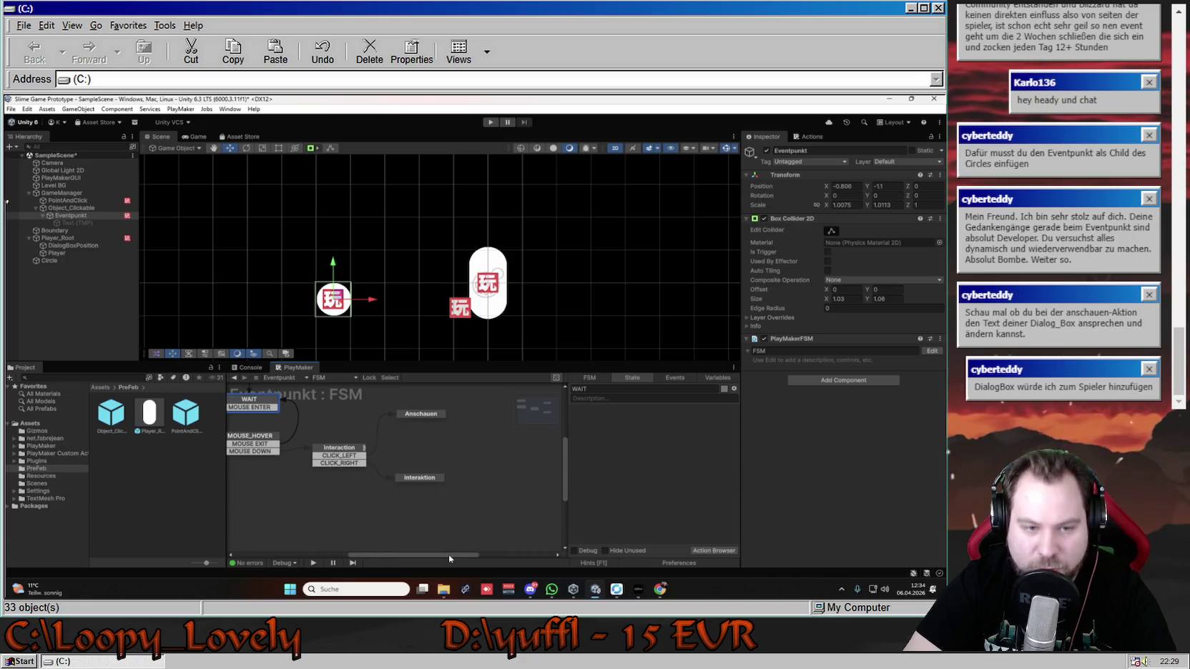
left_click_drag(564, 476, 565, 462)
left_click(425, 429)
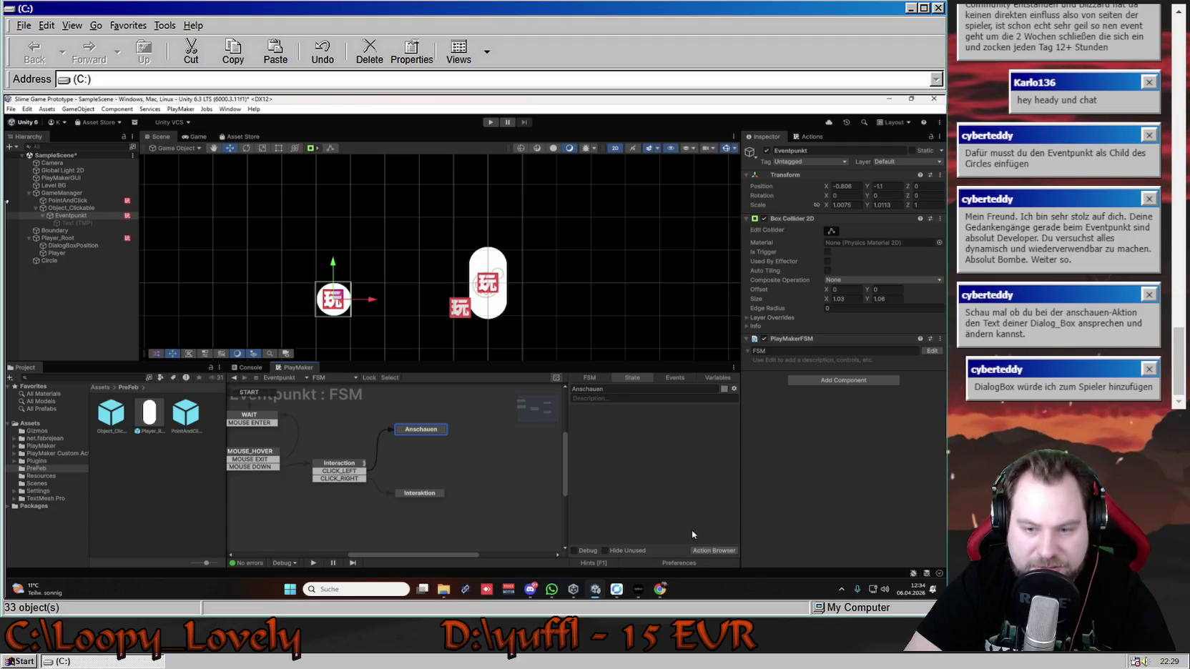
left_click(708, 551)
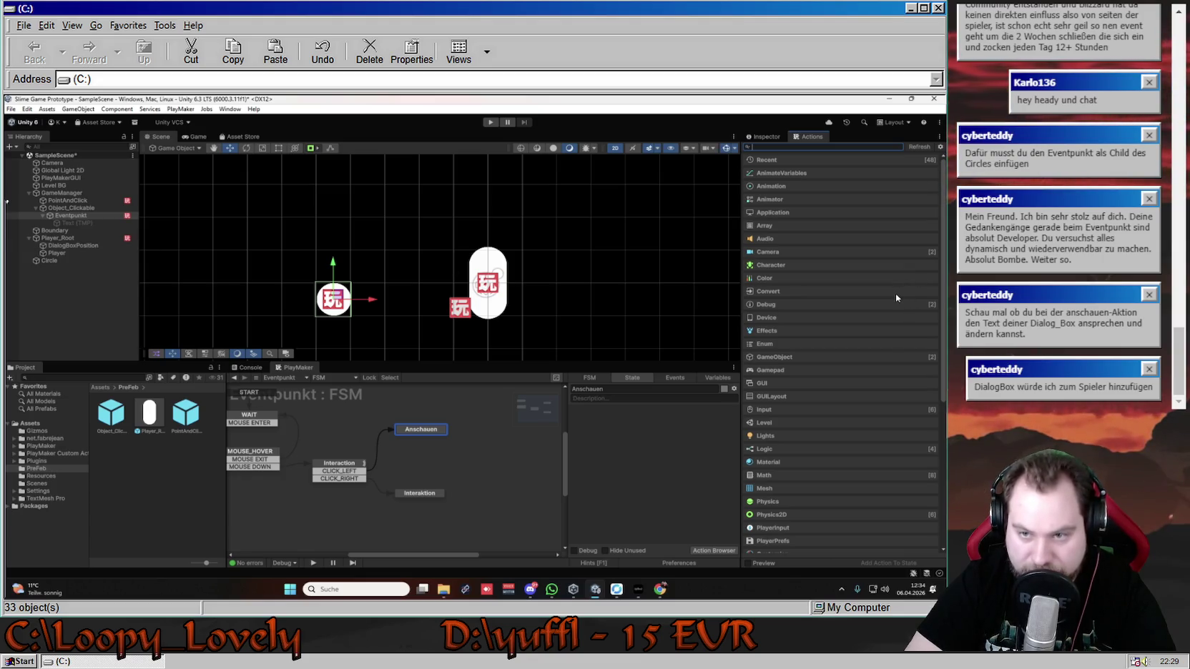
left_click(73, 246)
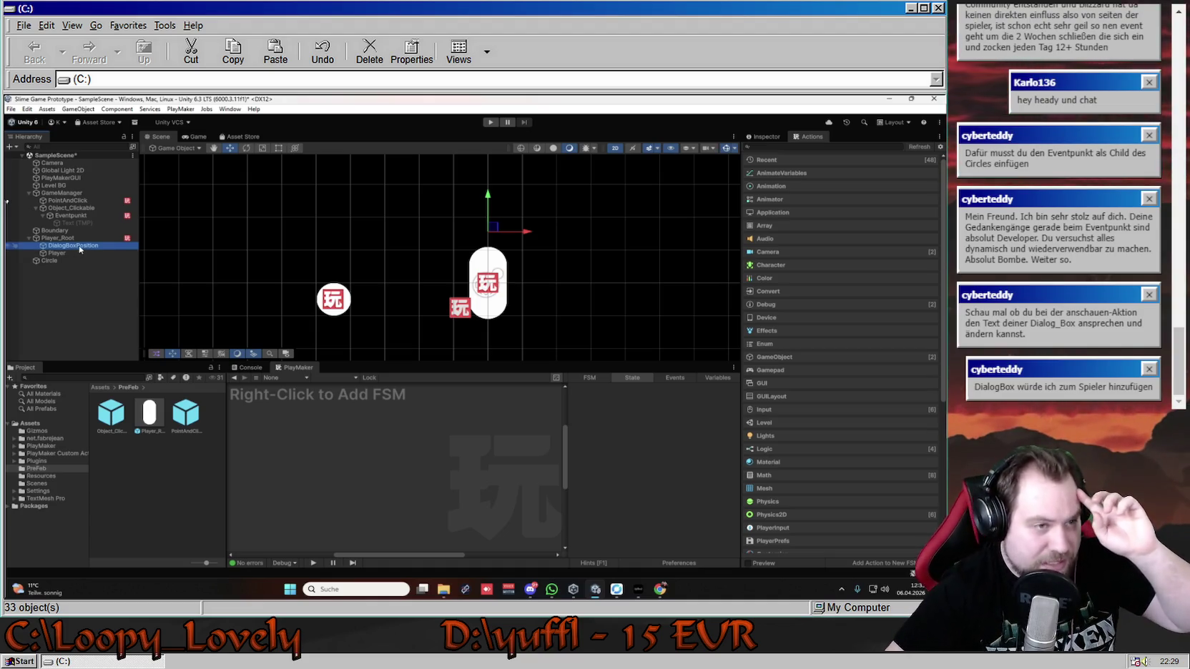
- Create a TextMeshPro Text (TMP) under DialogBoxPosition and focus its 'Sample text' input
right_click(79, 245)
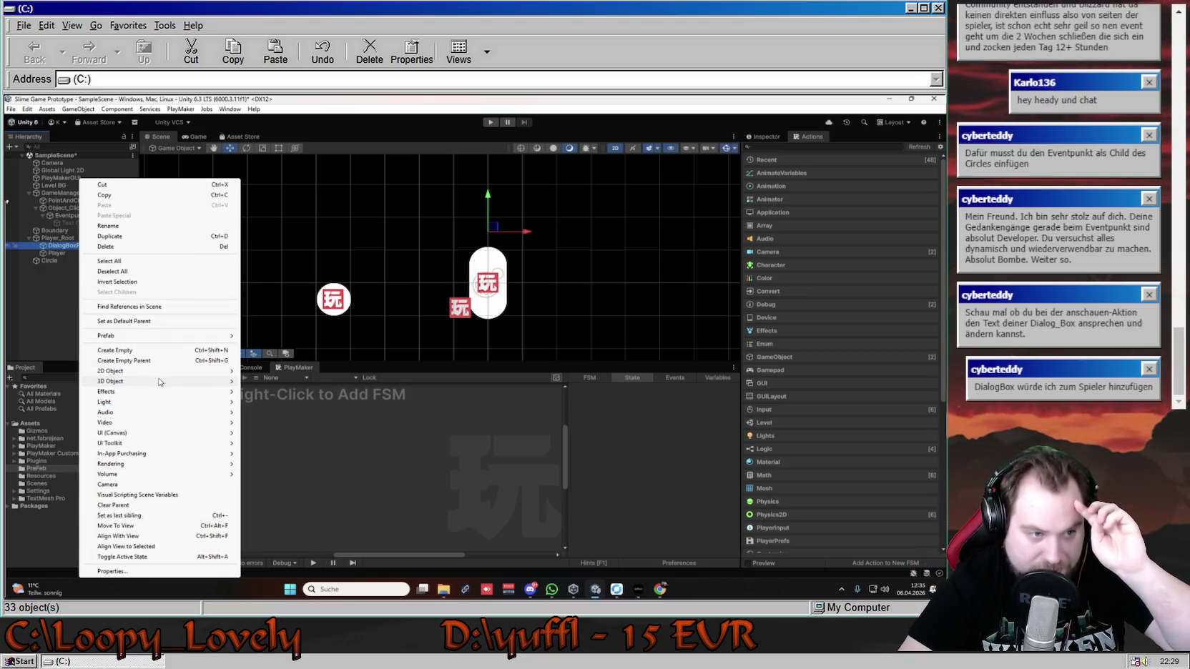
mouse_move(162, 383)
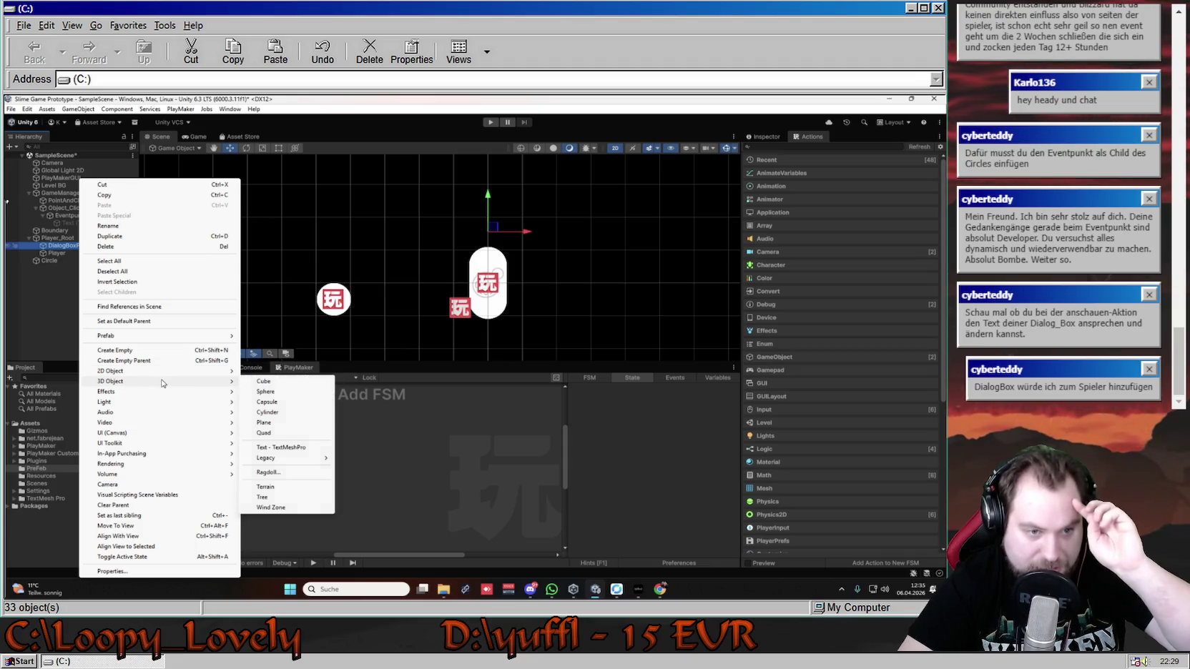
left_click(315, 447)
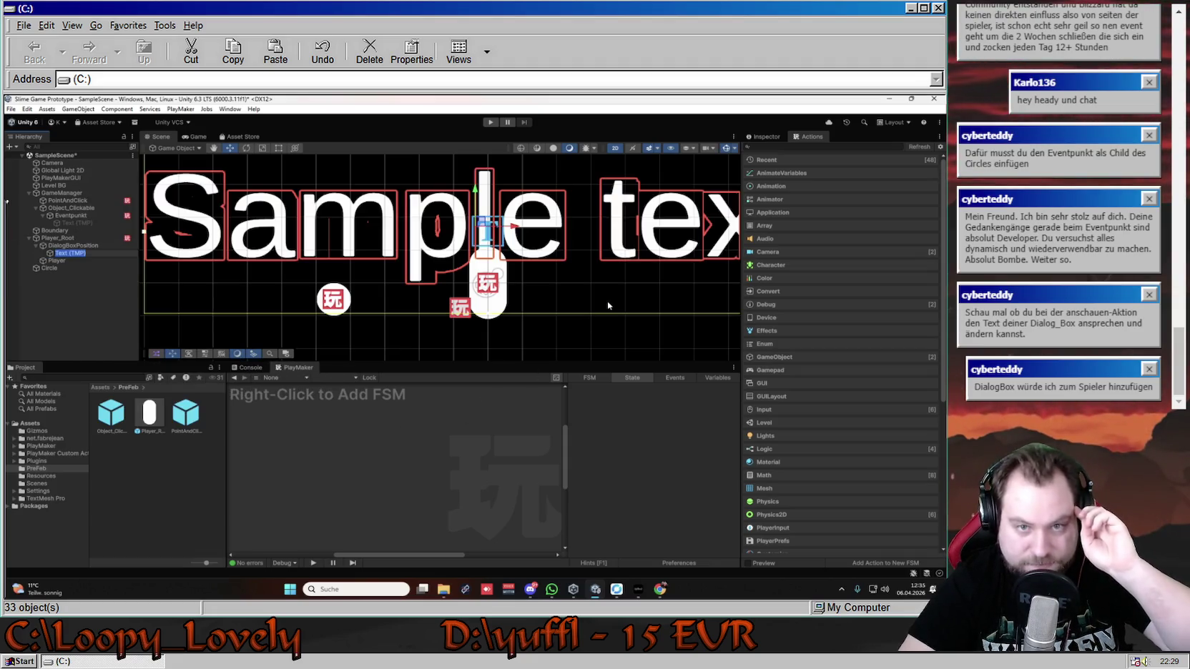
scroll(592, 258, "down", 6)
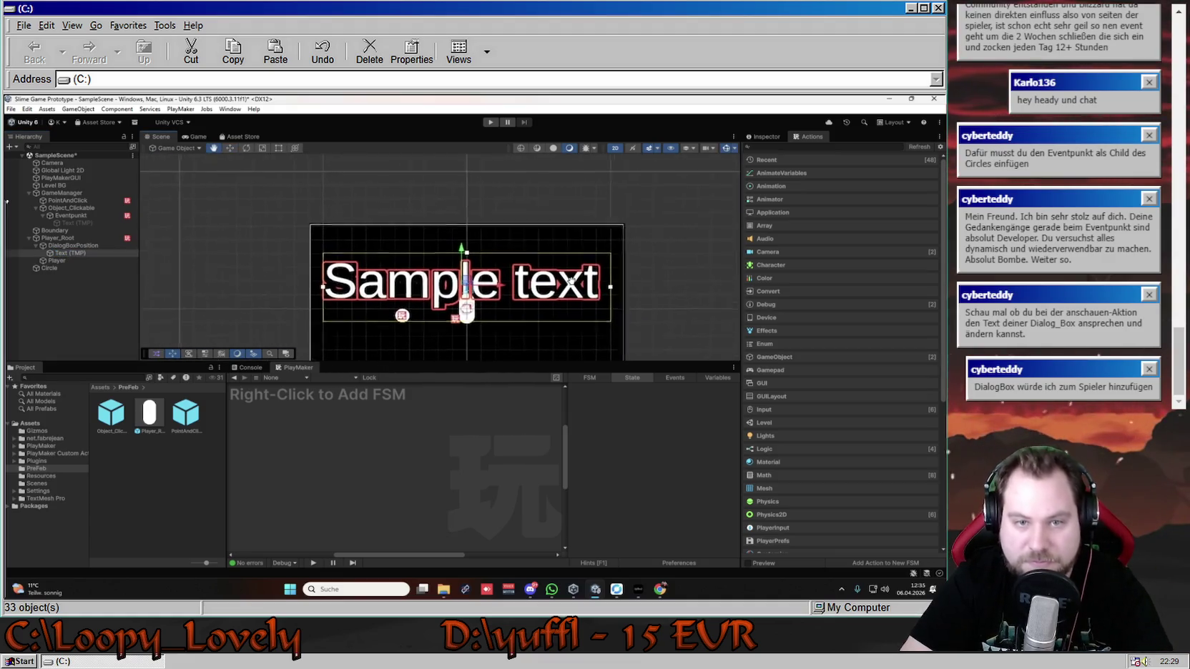
left_click_drag(573, 281, 560, 260)
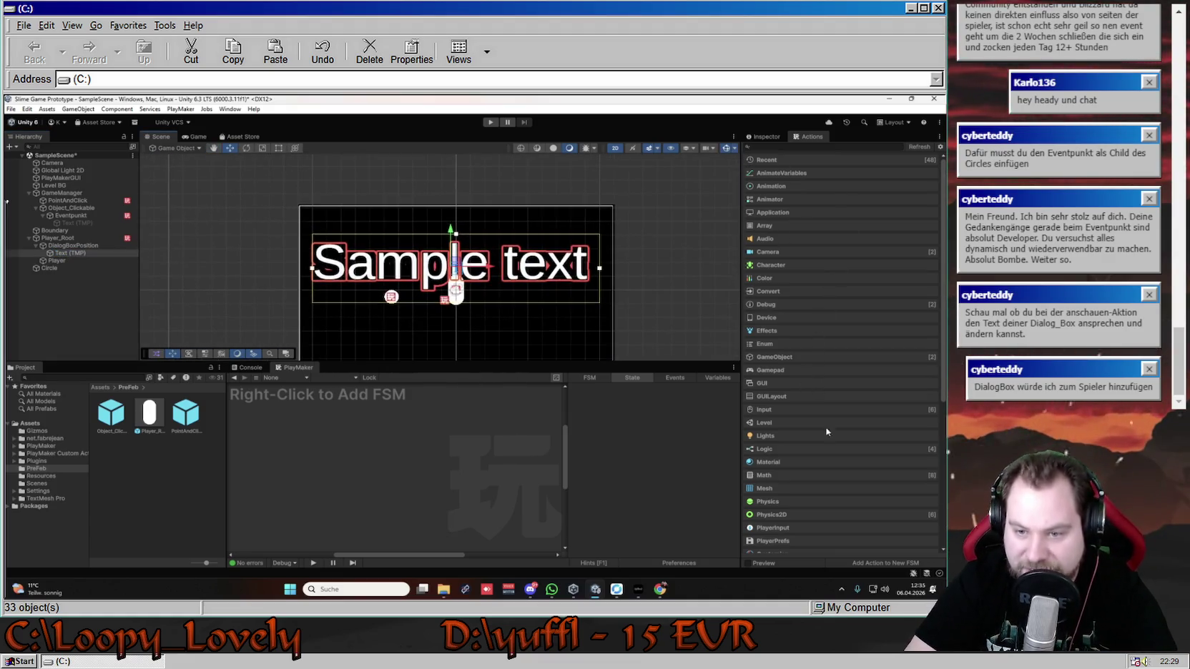
left_click(774, 138)
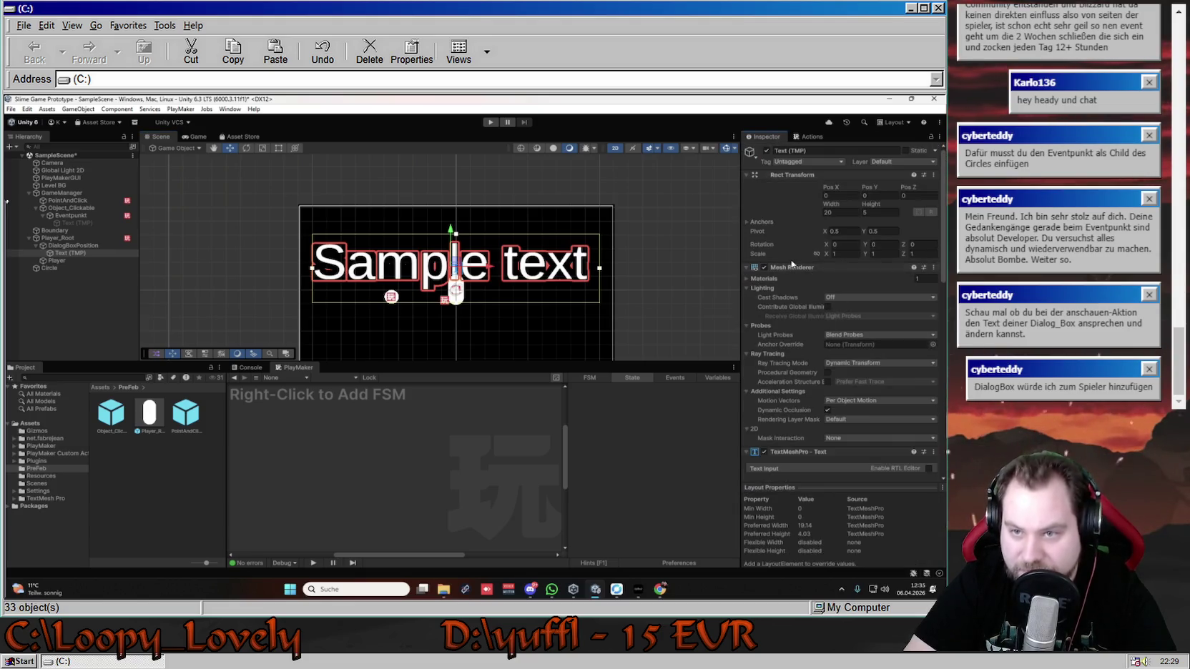
scroll(806, 350, "down", 5)
left_click(808, 232)
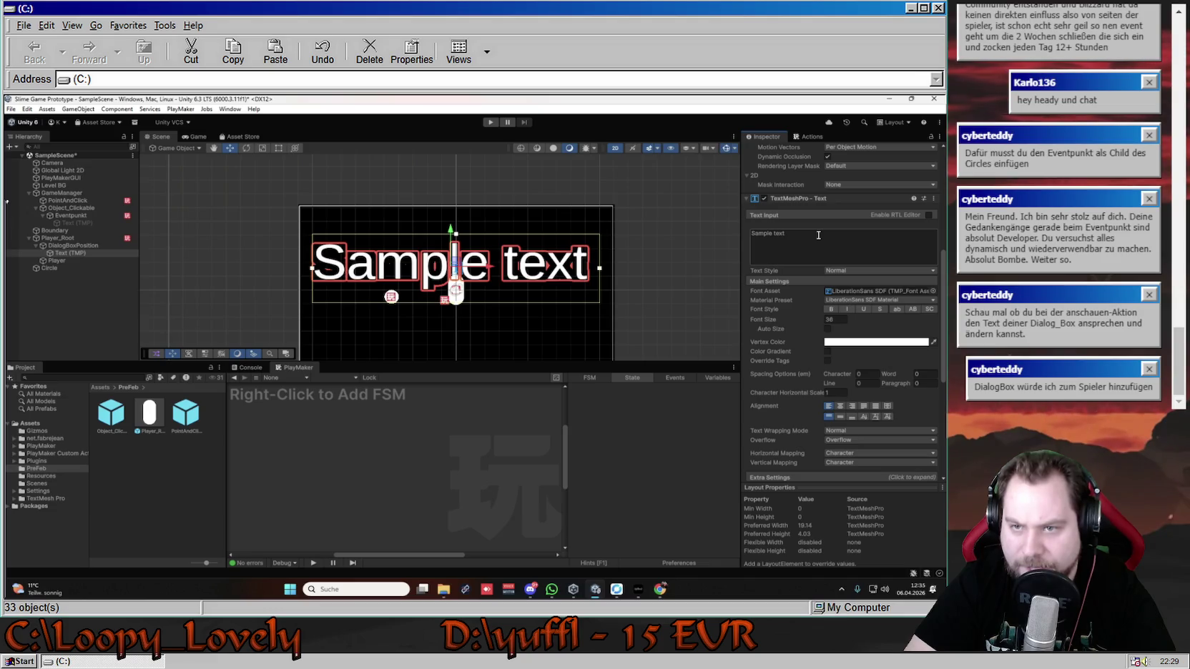
- Set the label's font size to 5, shrink its box to a thin strip, centre-align it
left_click(835, 319)
type("5")
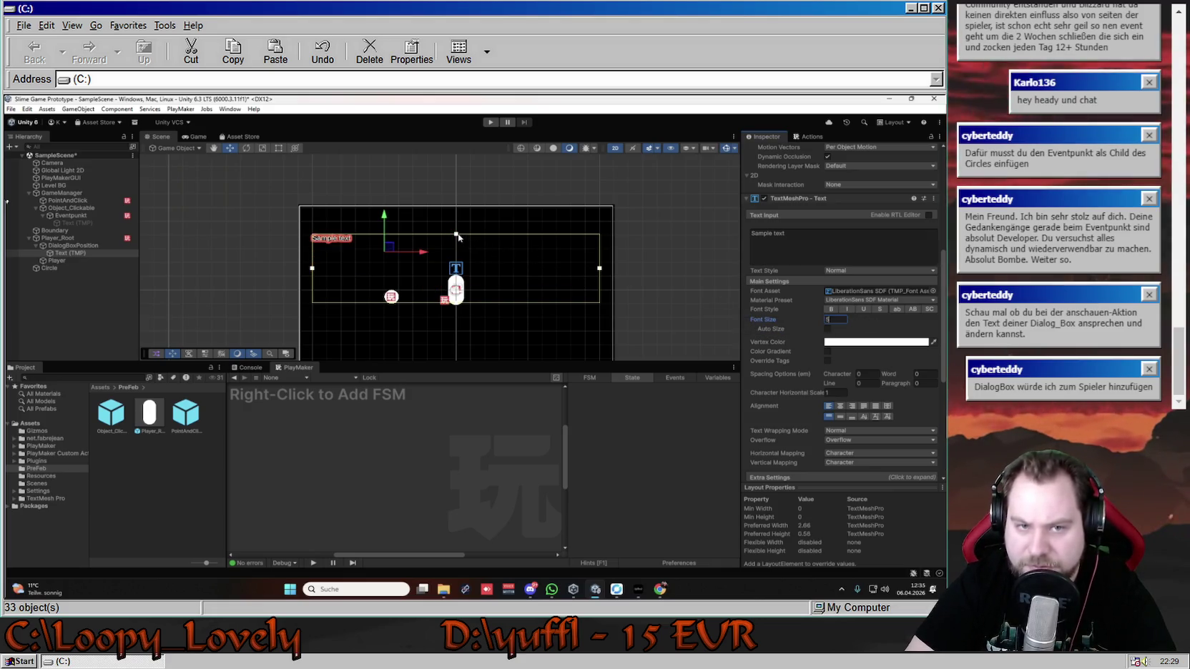
scroll(465, 262, "up", 1)
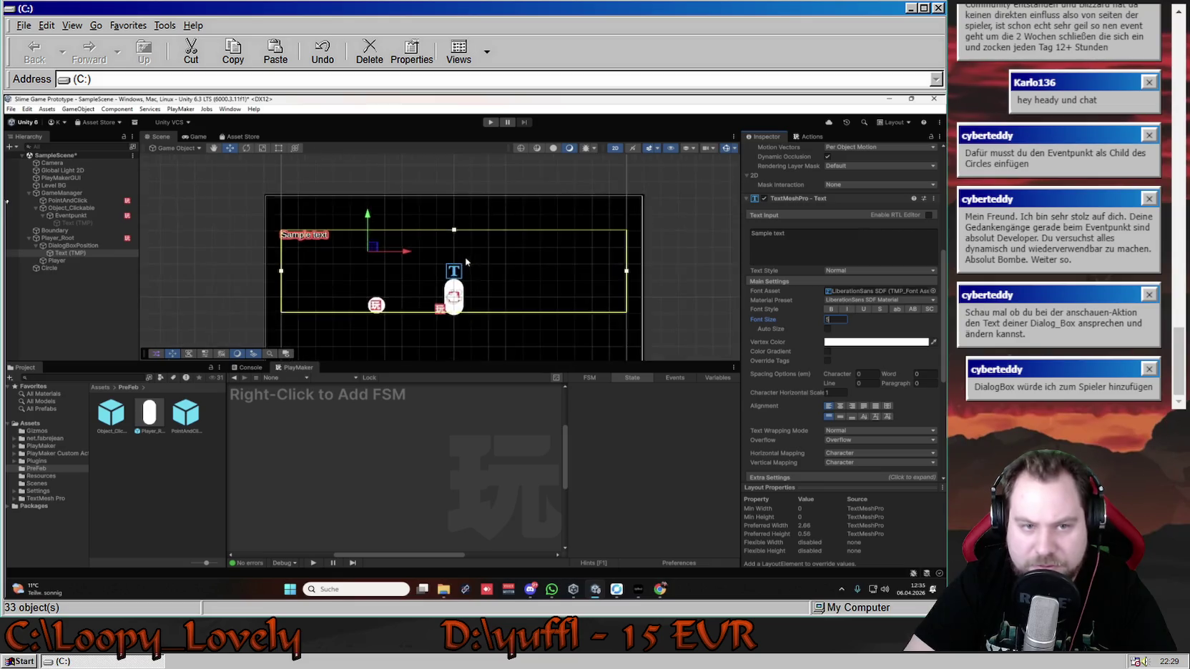
scroll(466, 262, "up", 2)
left_click_drag(171, 274, 341, 272)
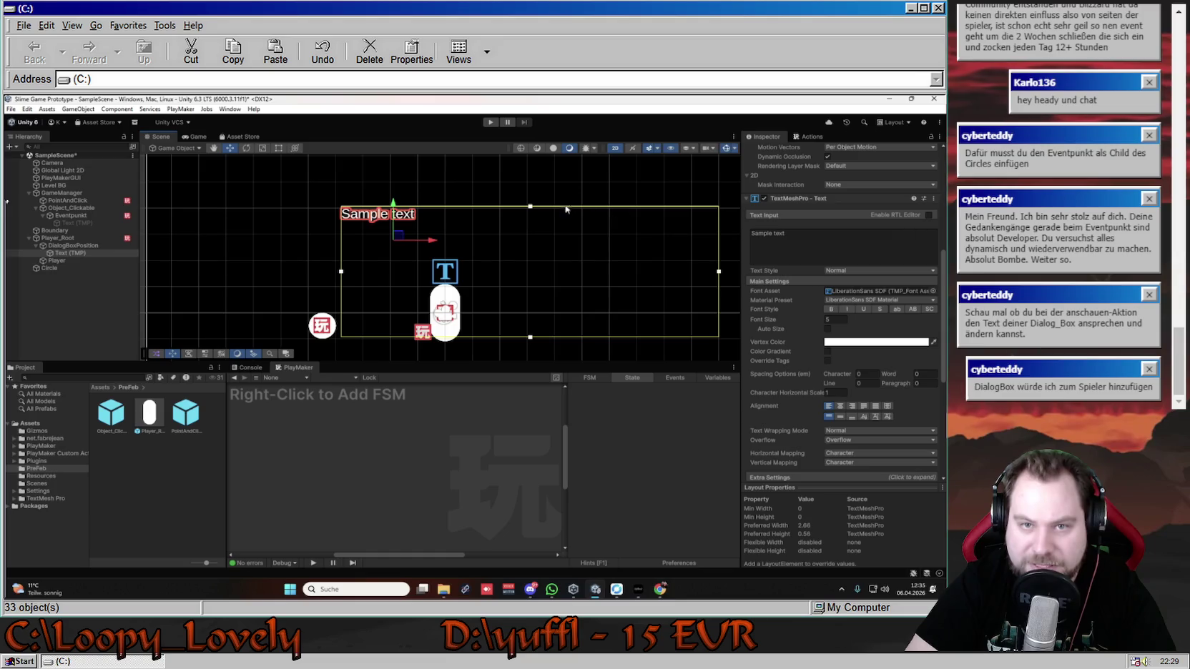
left_click_drag(530, 207, 529, 255)
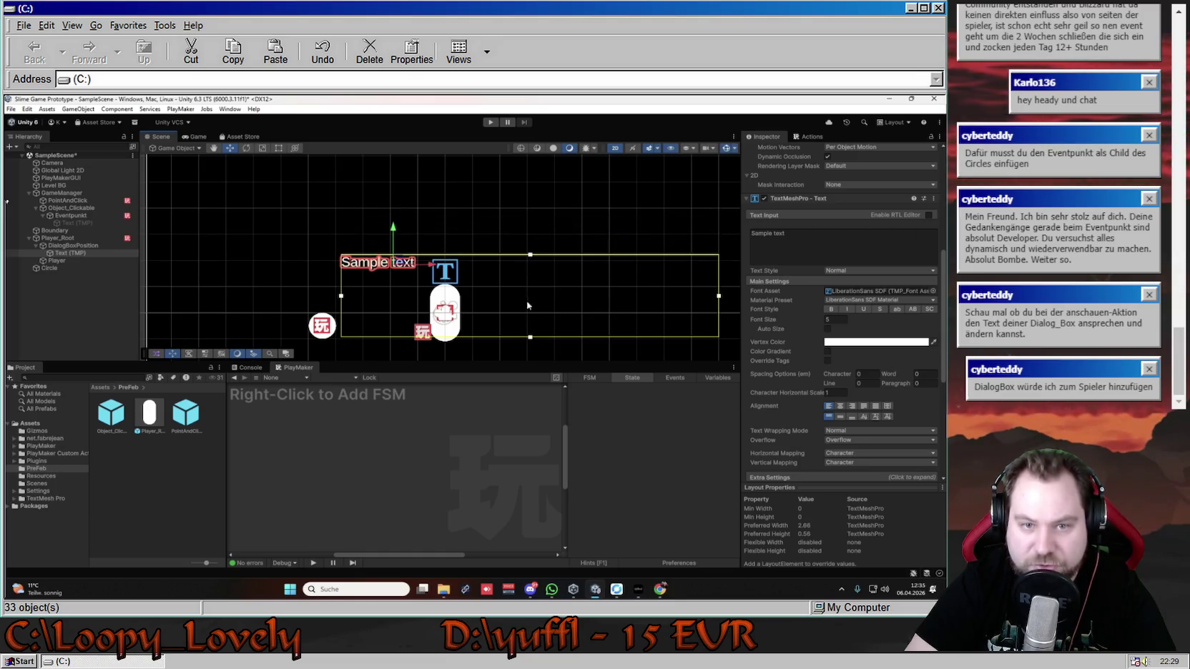
left_click_drag(530, 337, 530, 287)
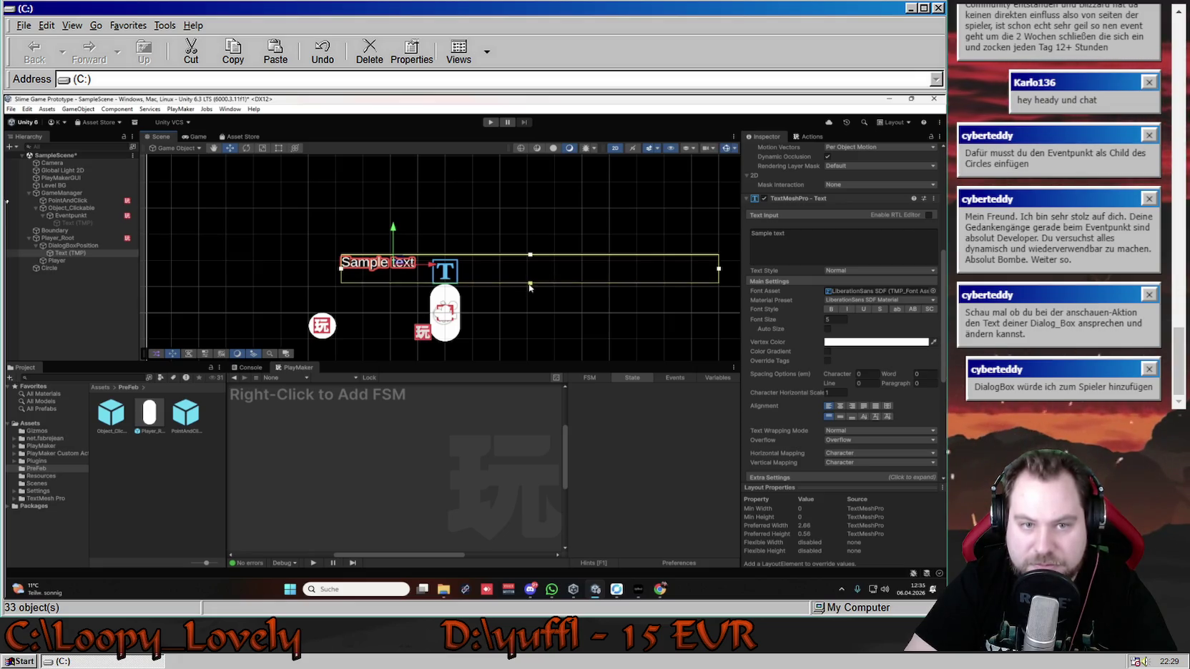
mouse_move(720, 271)
left_mouse_down()
mouse_move(545, 271)
mouse_move(559, 270)
left_mouse_up()
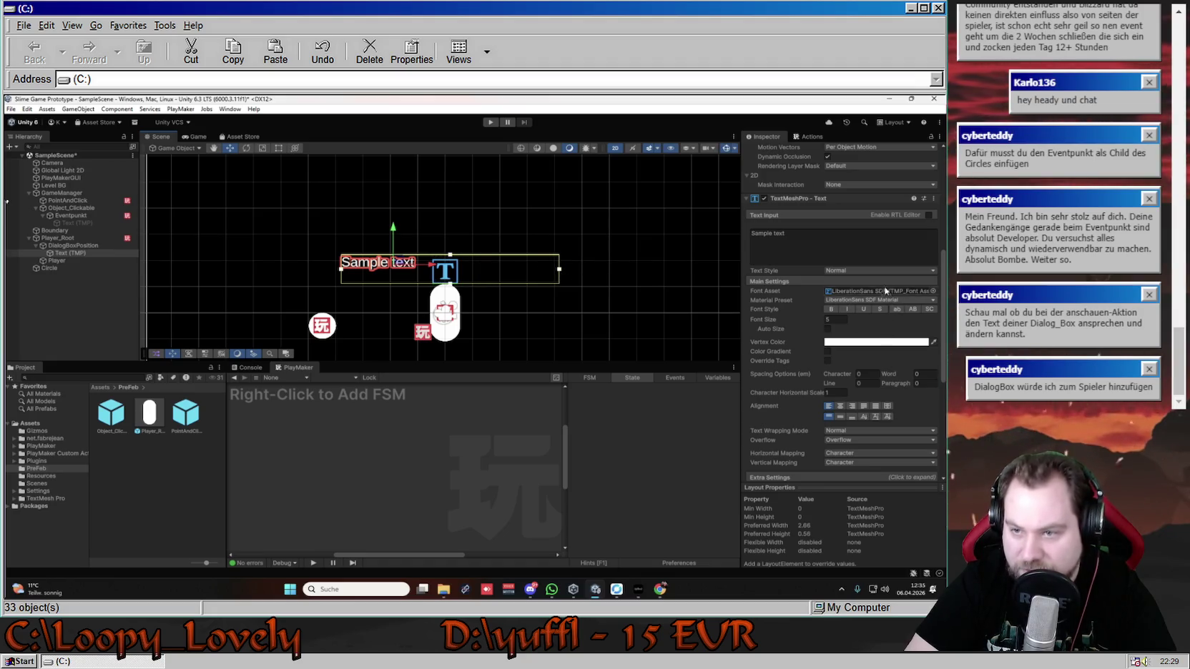
left_click(843, 407)
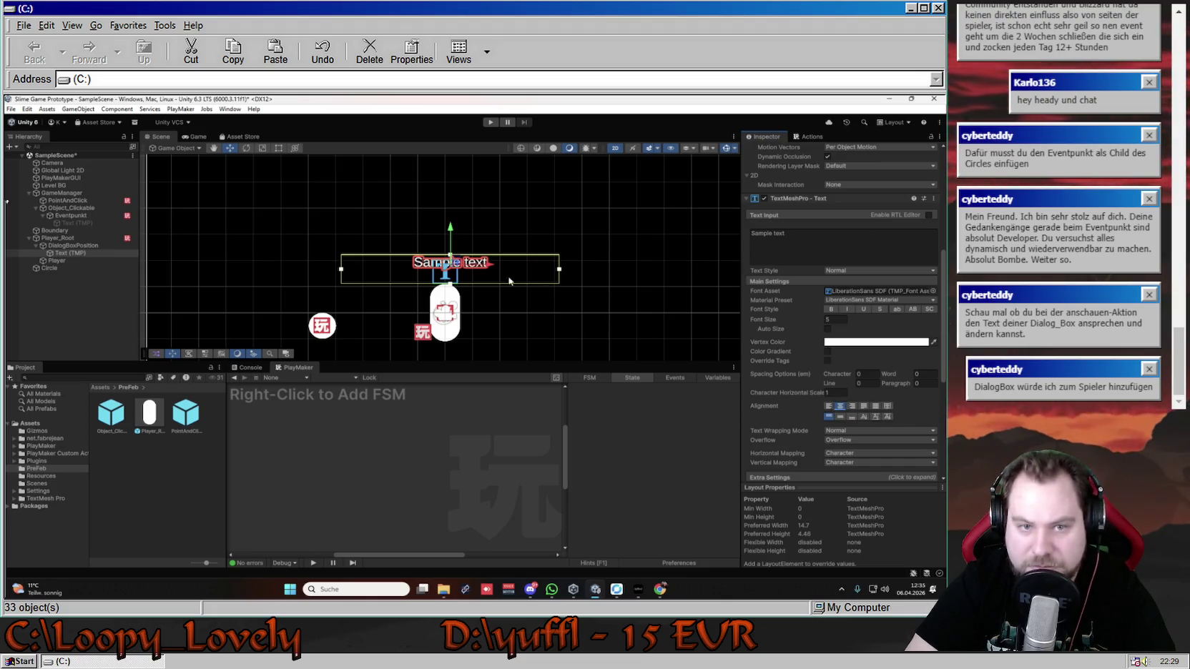
left_click_drag(341, 268, 335, 269)
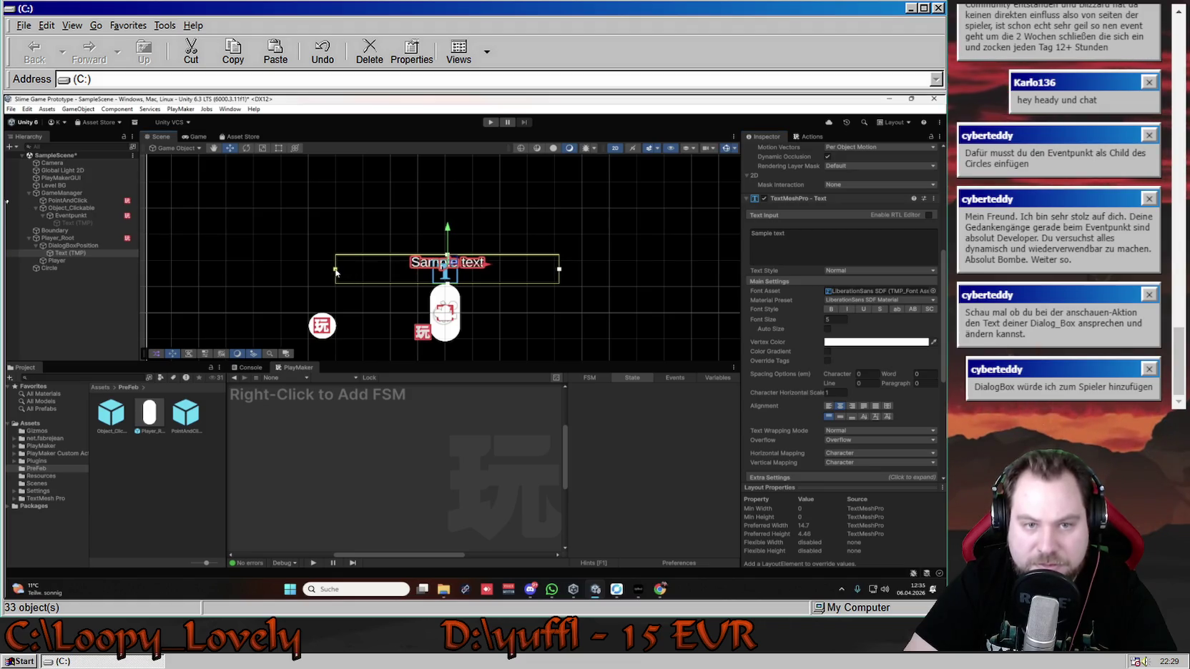
- Replace the text with 'Alter du Horst, Ich weiß das dass ein Kreis ist' and reselect Eventpunkt
left_click(873, 241)
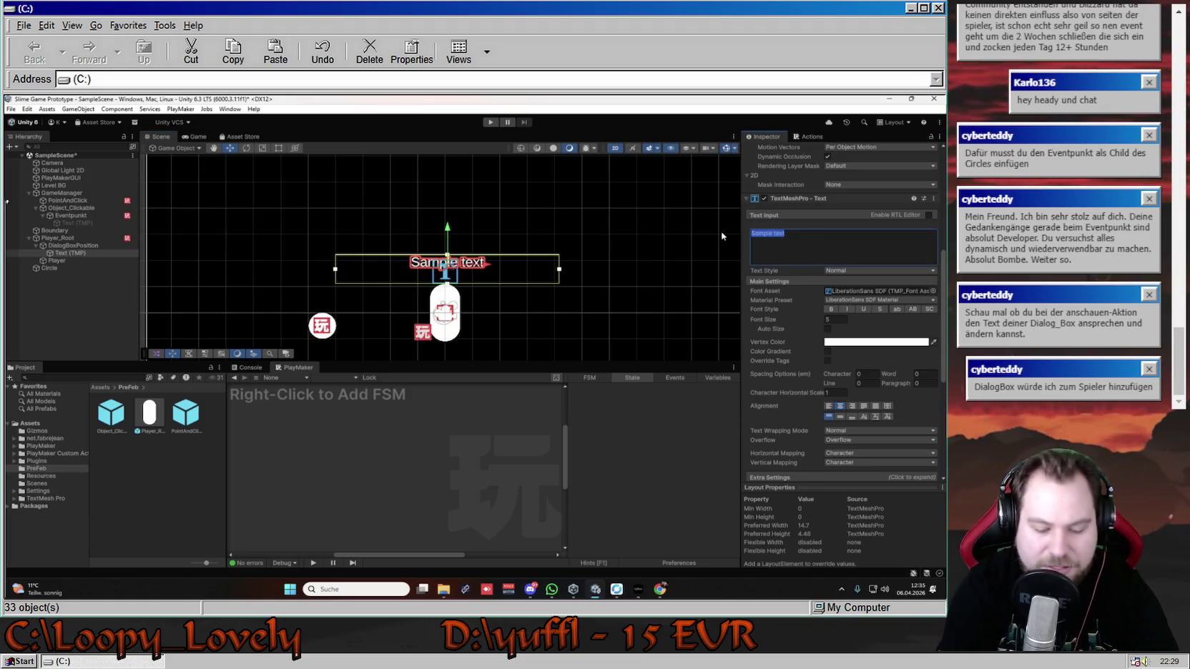
type("Allter du Horst,")
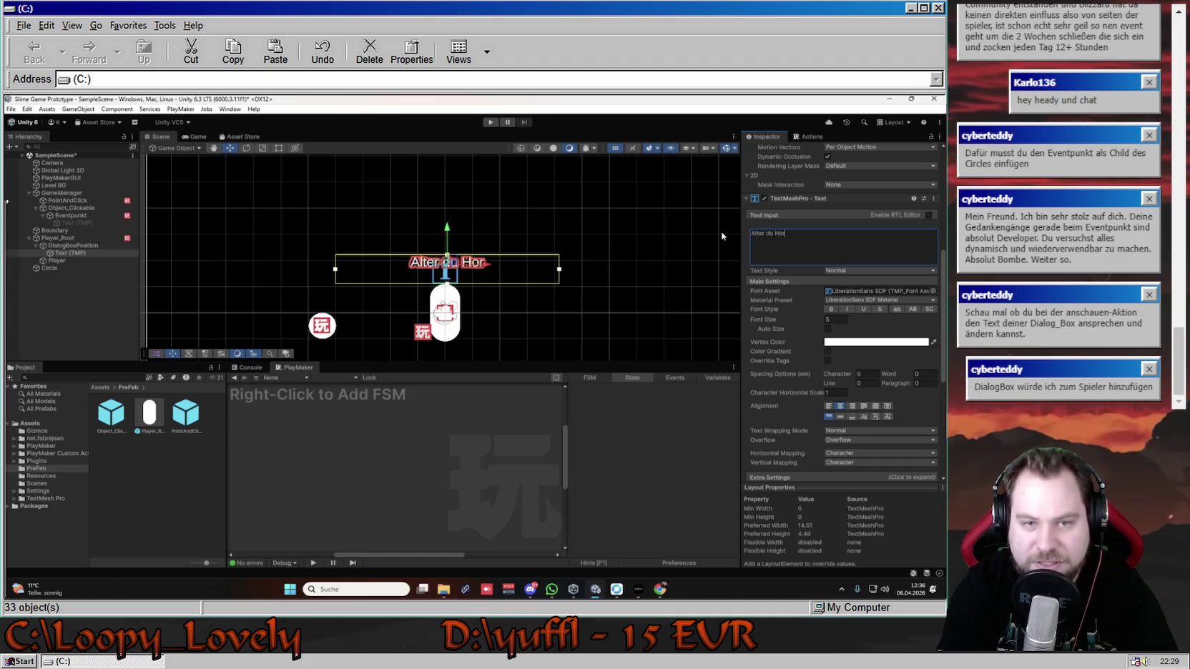
type(" Ich we")
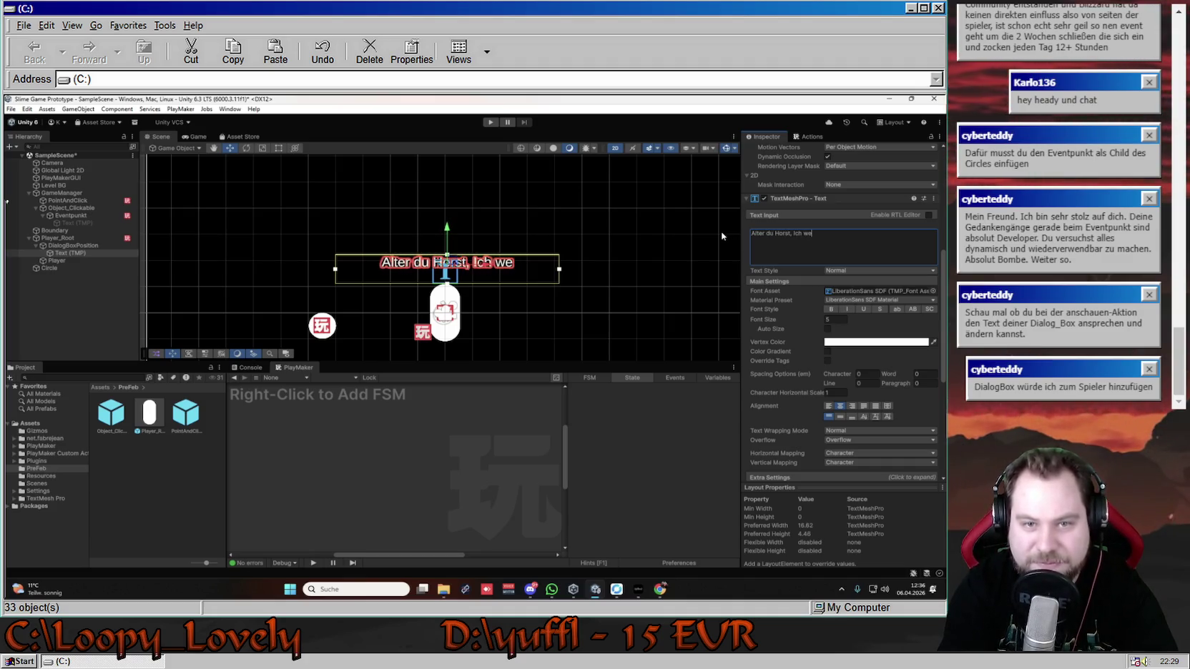
type("iß das dass e")
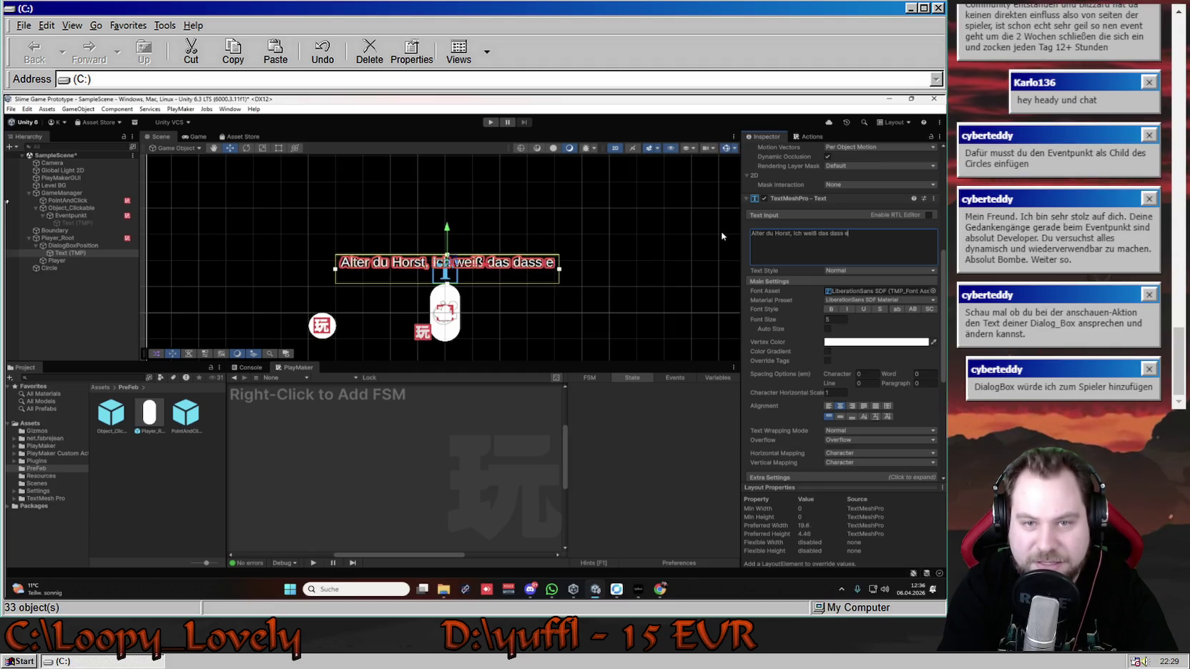
type("in Kreis ist")
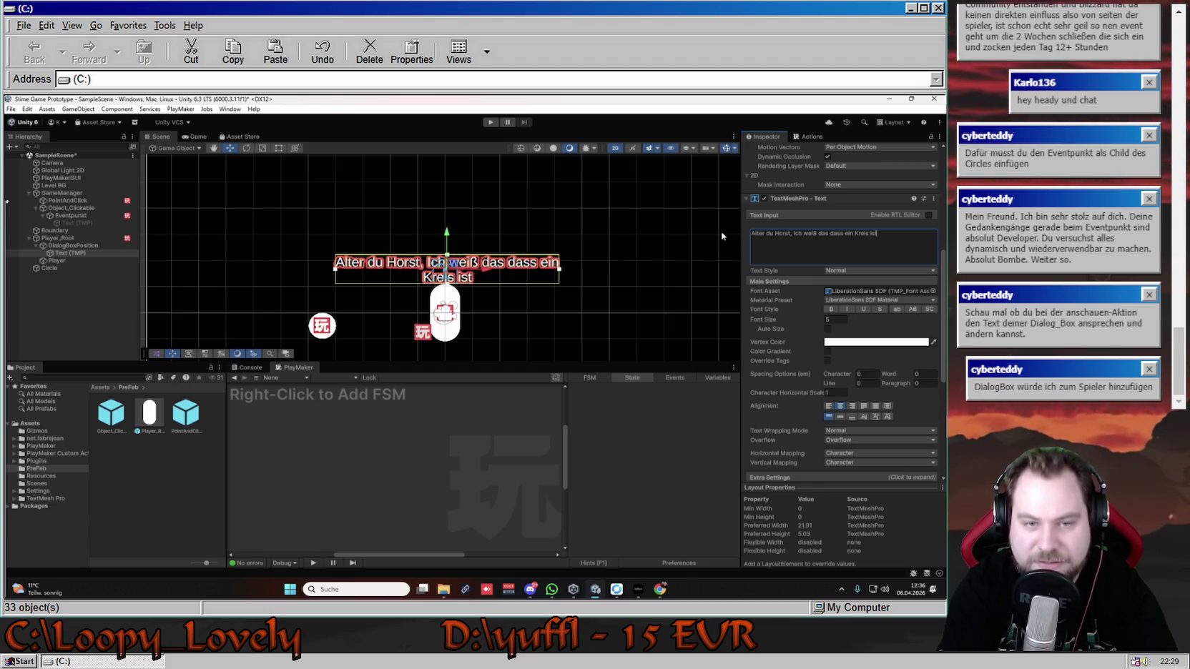
left_click(70, 215)
left_click(421, 429)
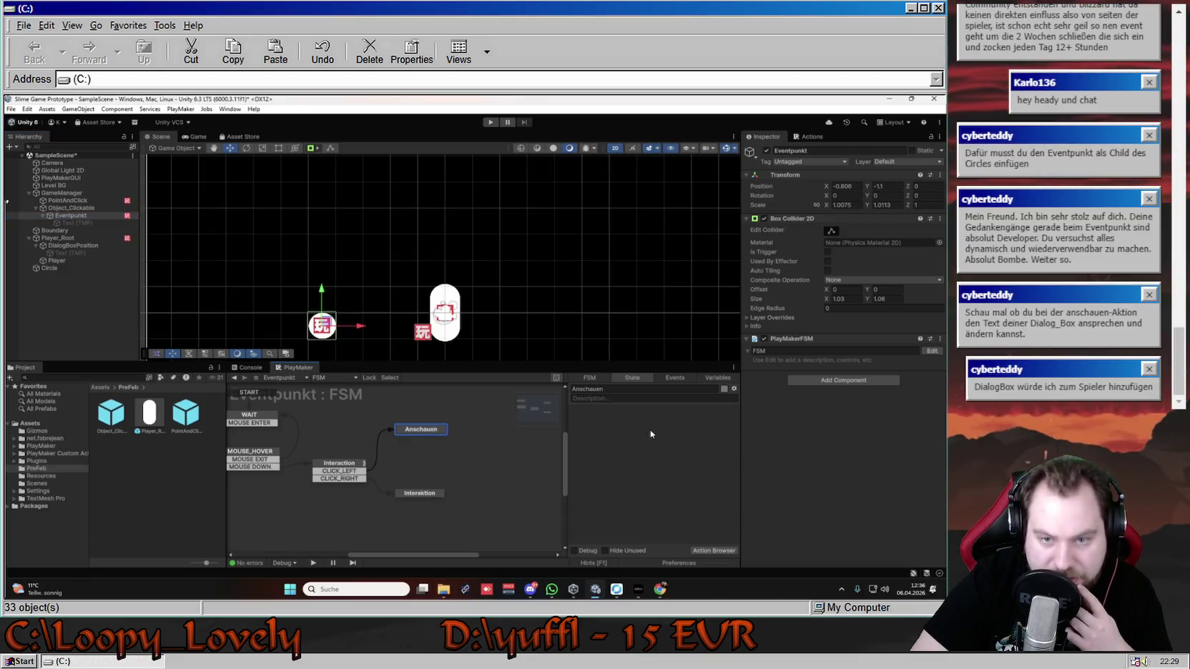
- Add a collapsed Activate Game Object action (Activate Owner) to Anschauen, then clear the 'Ac' search
left_click(810, 136)
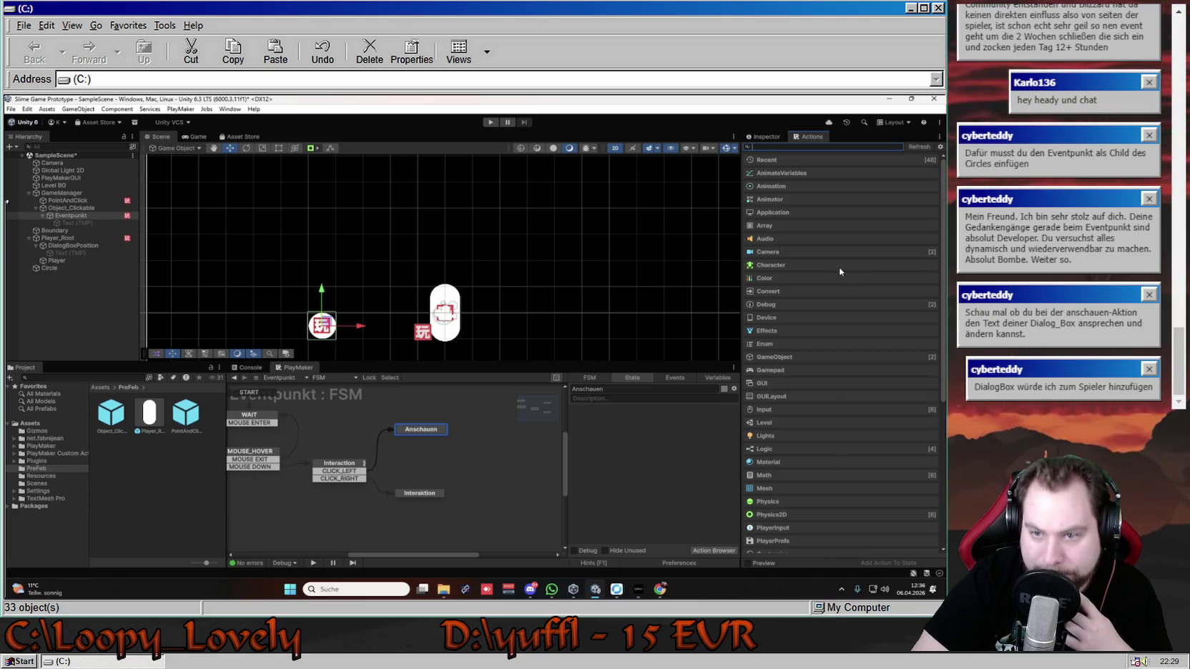
scroll(840, 271, "down", 3)
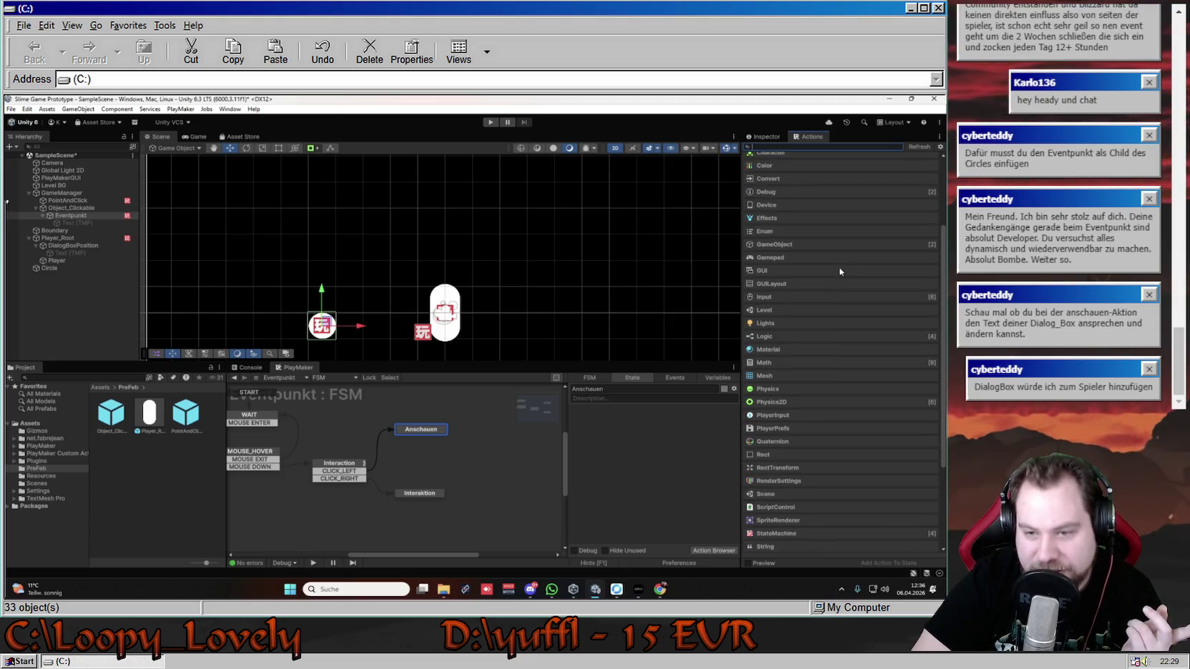
scroll(840, 271, "down", 3)
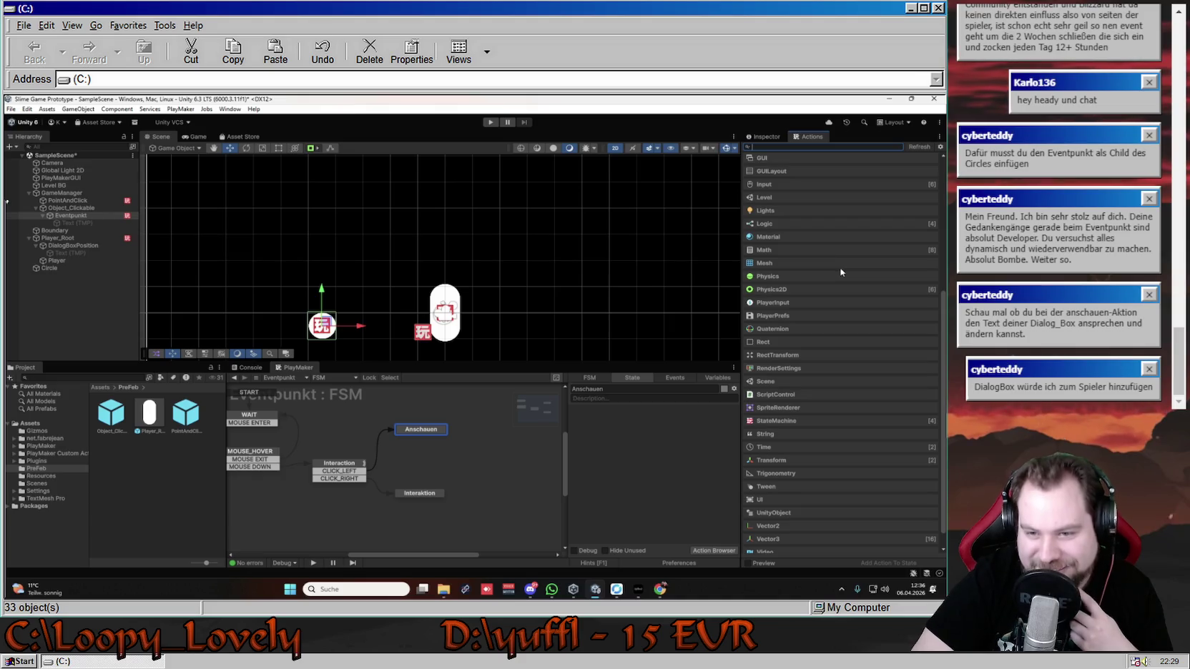
scroll(840, 272, "down", 1)
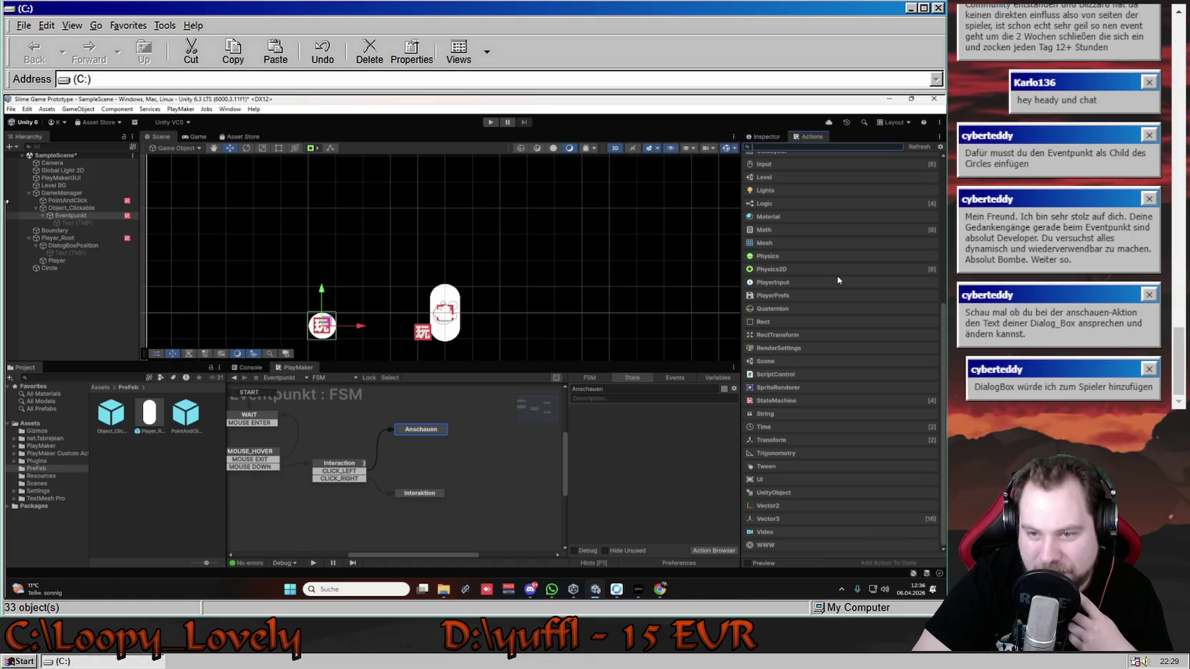
scroll(838, 279, "up", 6)
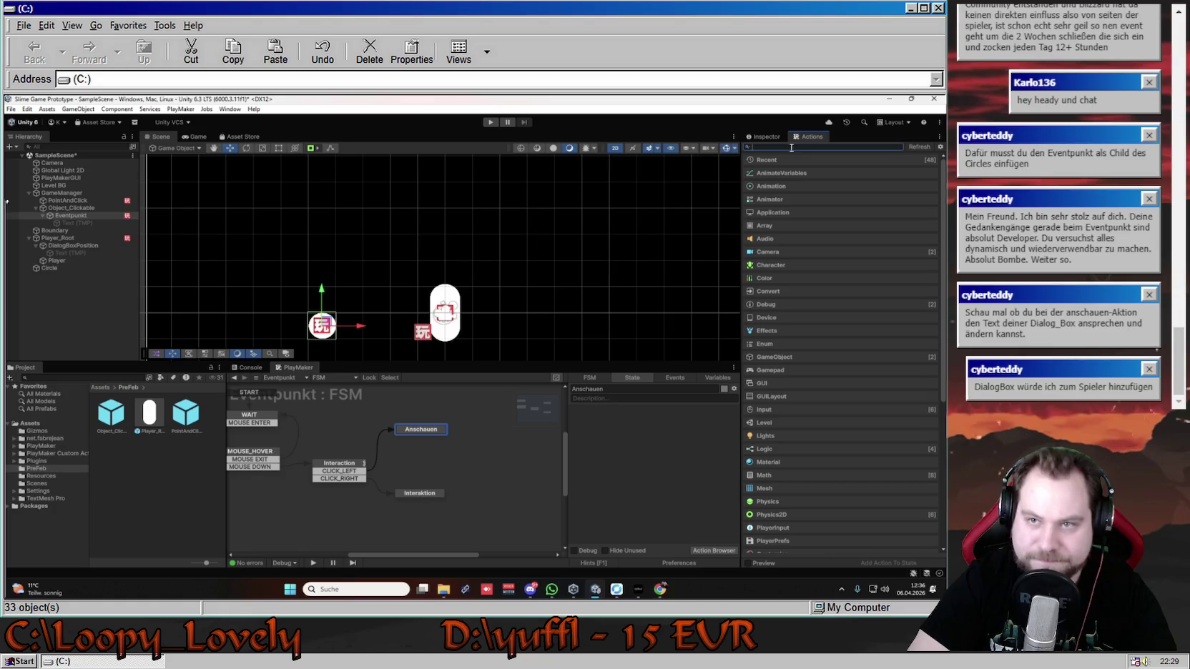
type("Ac")
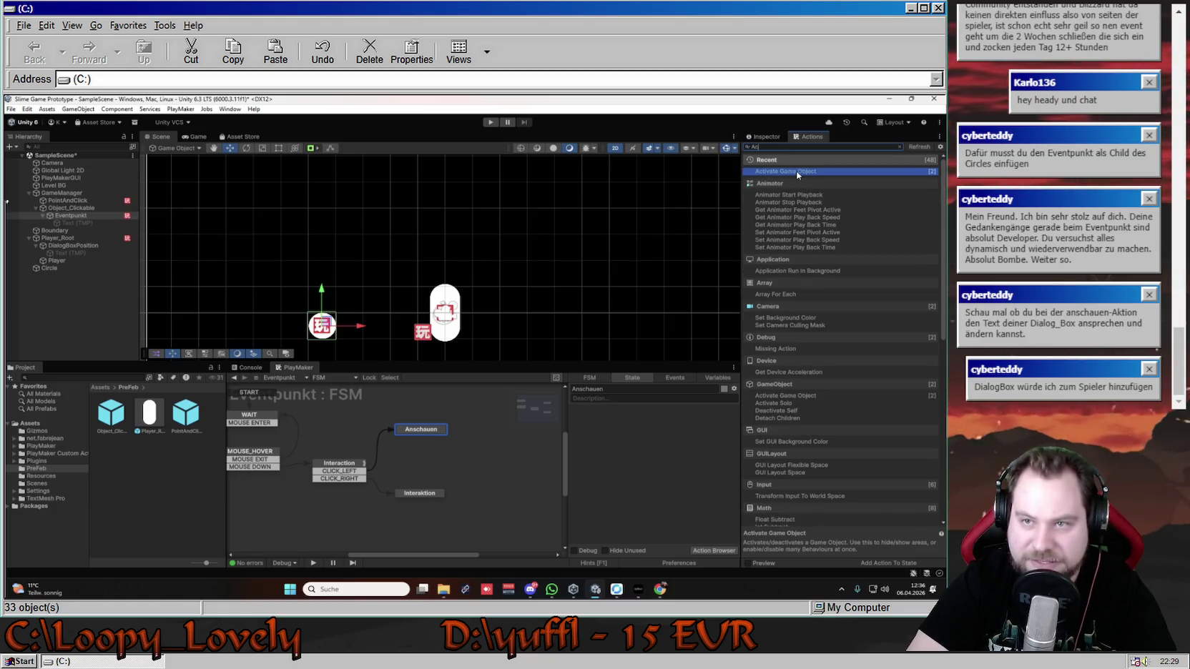
double_click(789, 172)
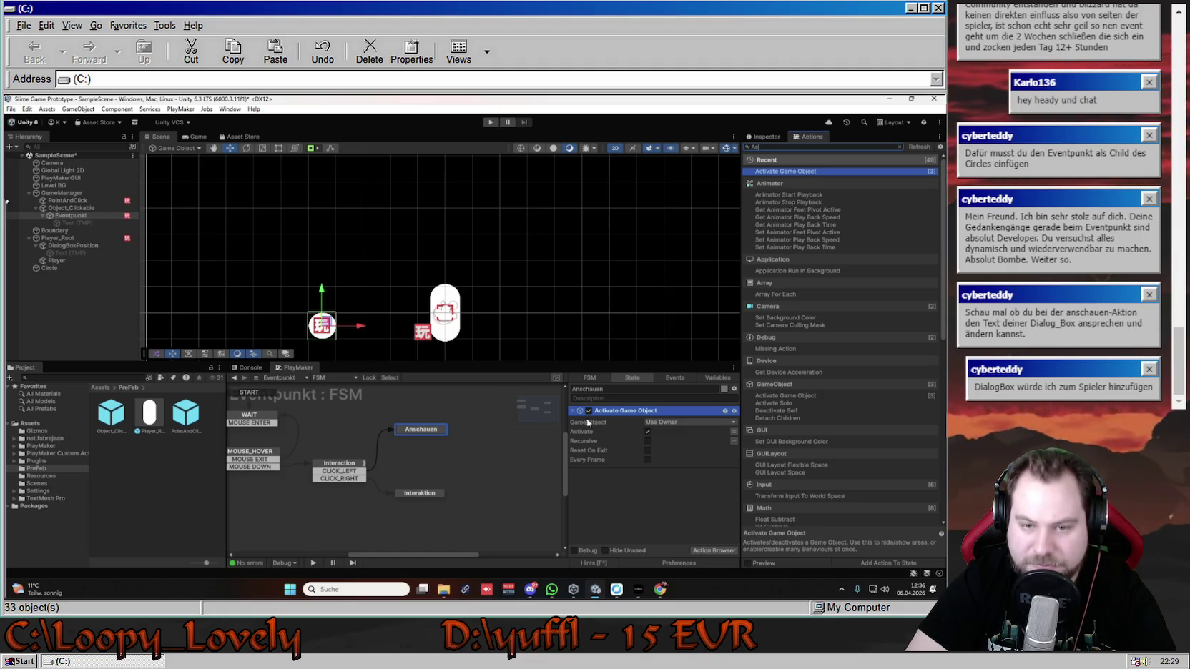
left_click(572, 411)
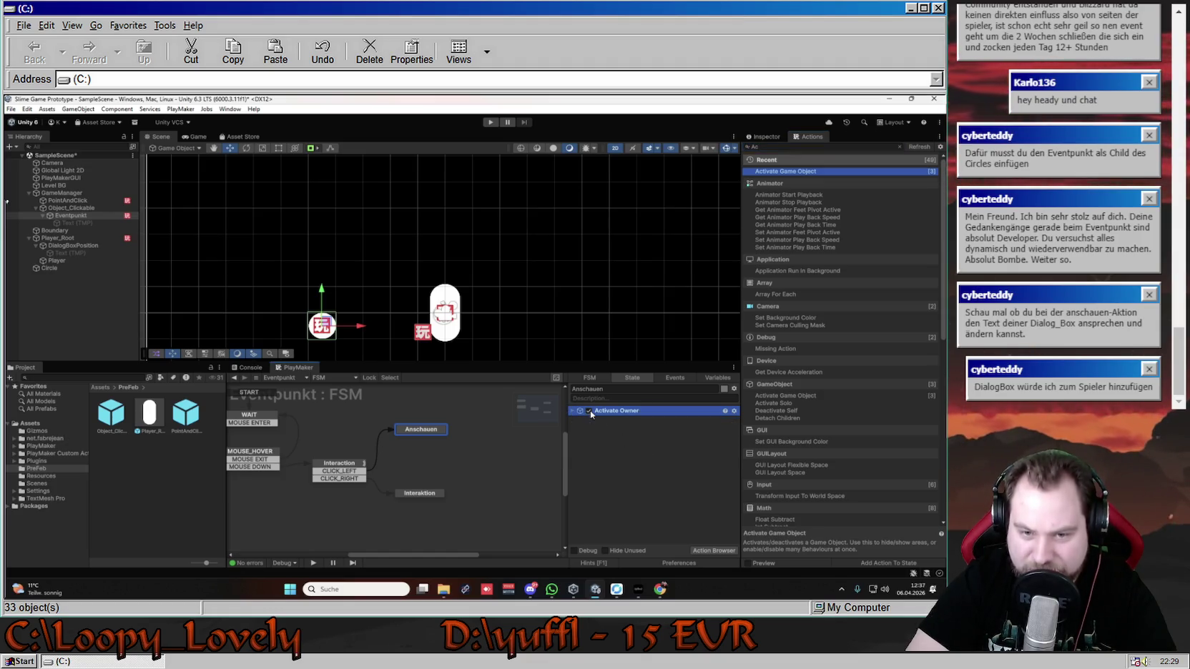
left_click(801, 146)
key("BackSpace")
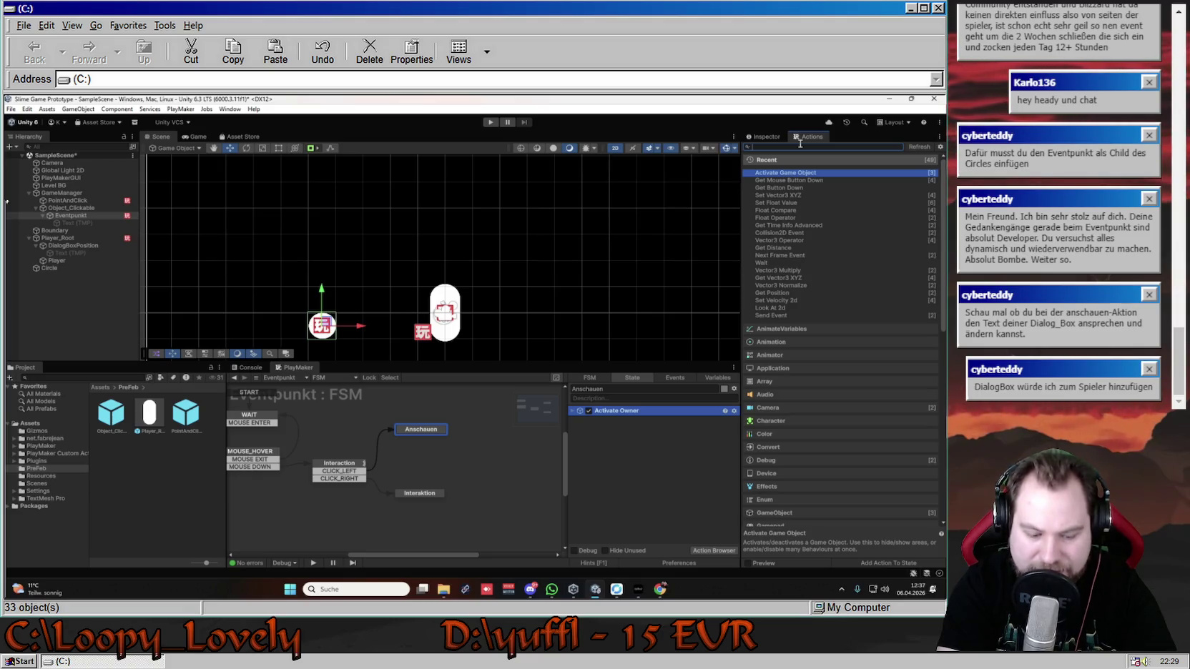
- Add a Set Game Object action to Anschauen, then remove it again
type("Setg")
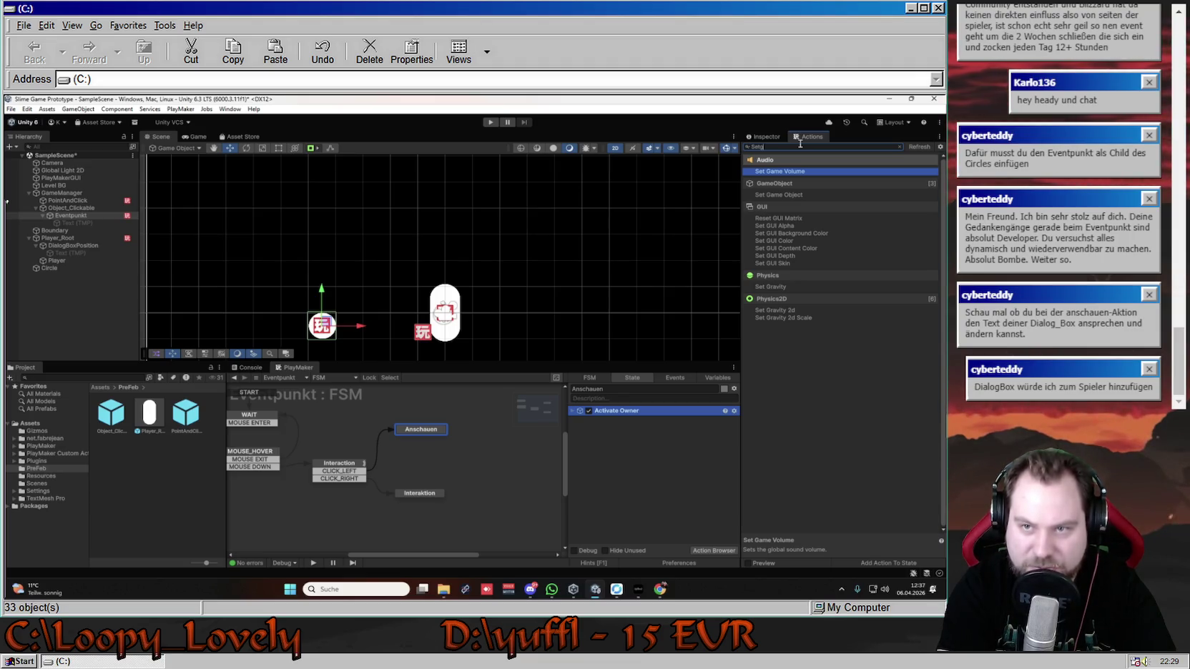
key("Down")
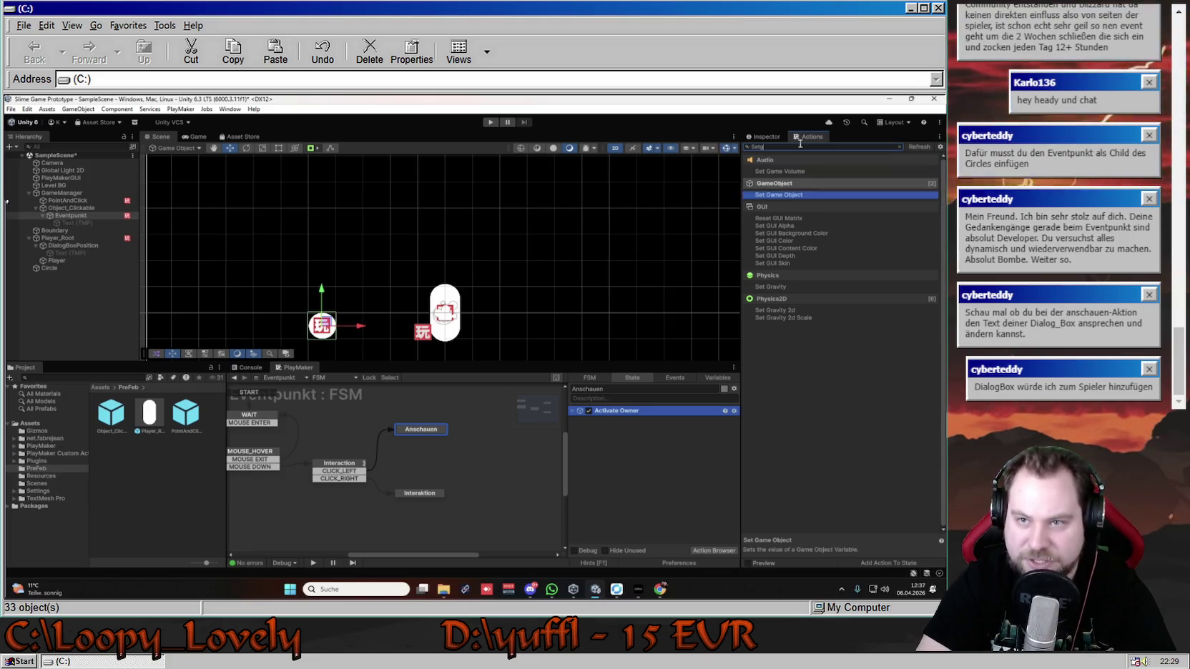
key("Return")
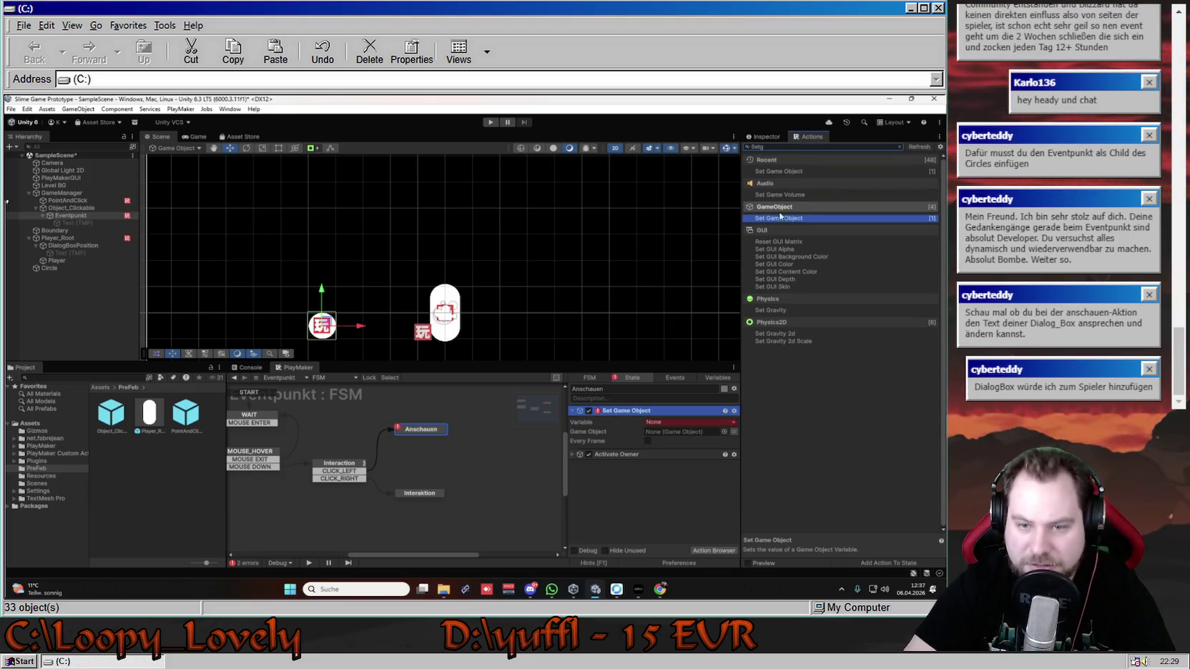
left_click(687, 422)
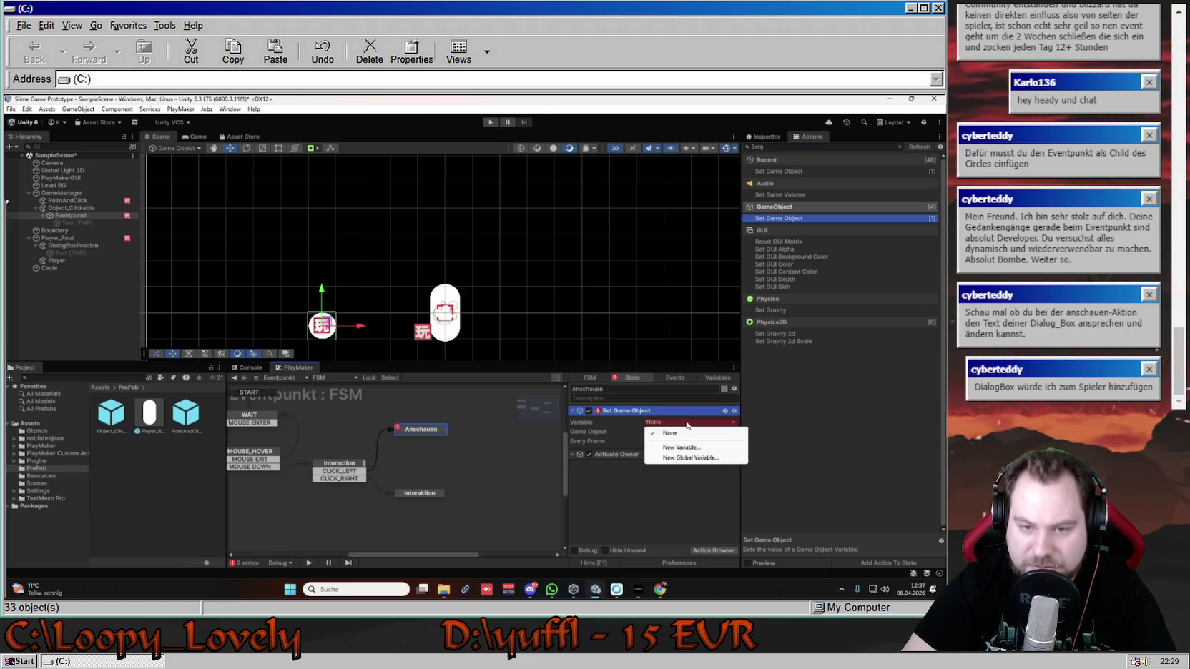
left_click(624, 427)
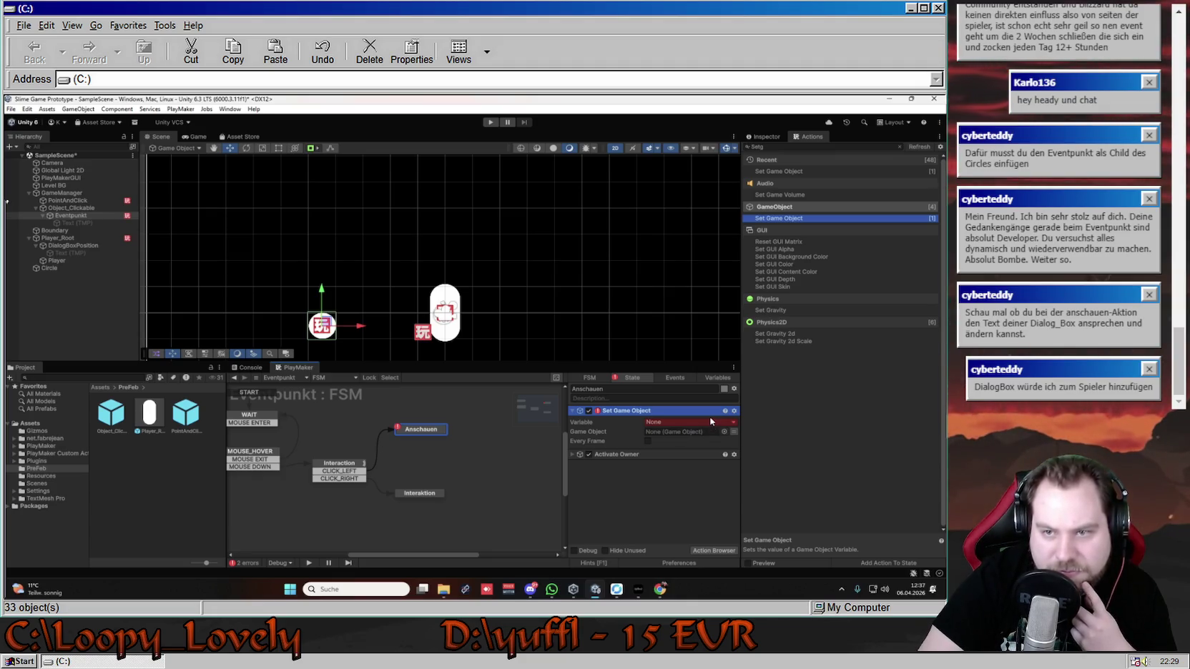
right_click(675, 412)
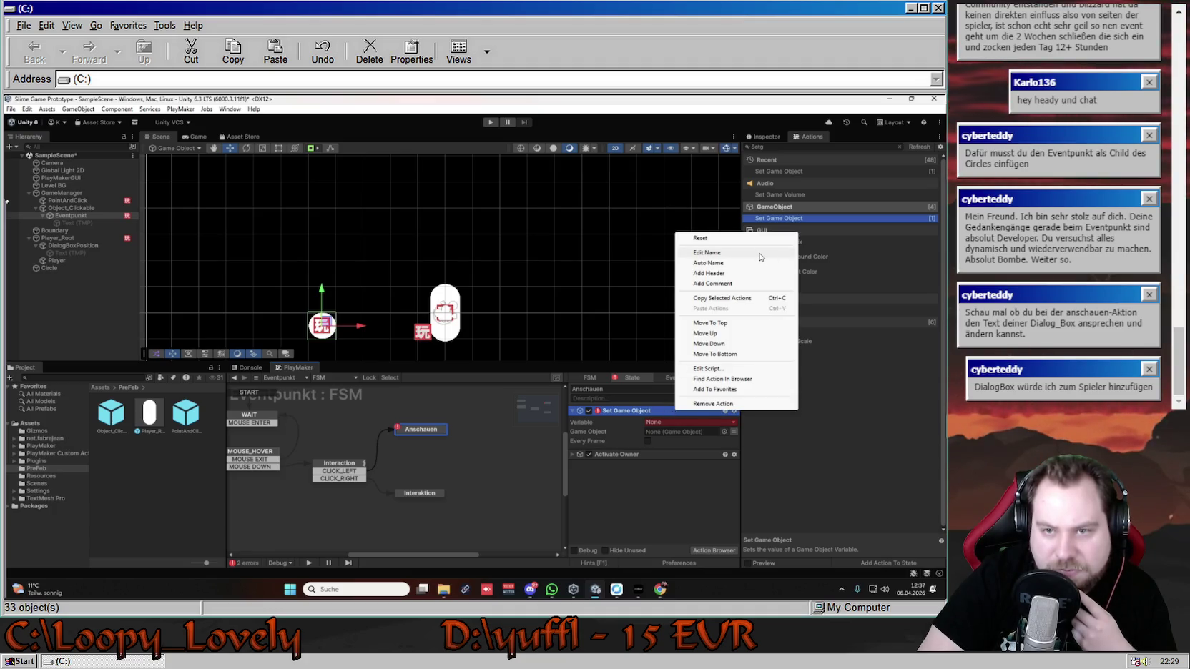
left_click(713, 403)
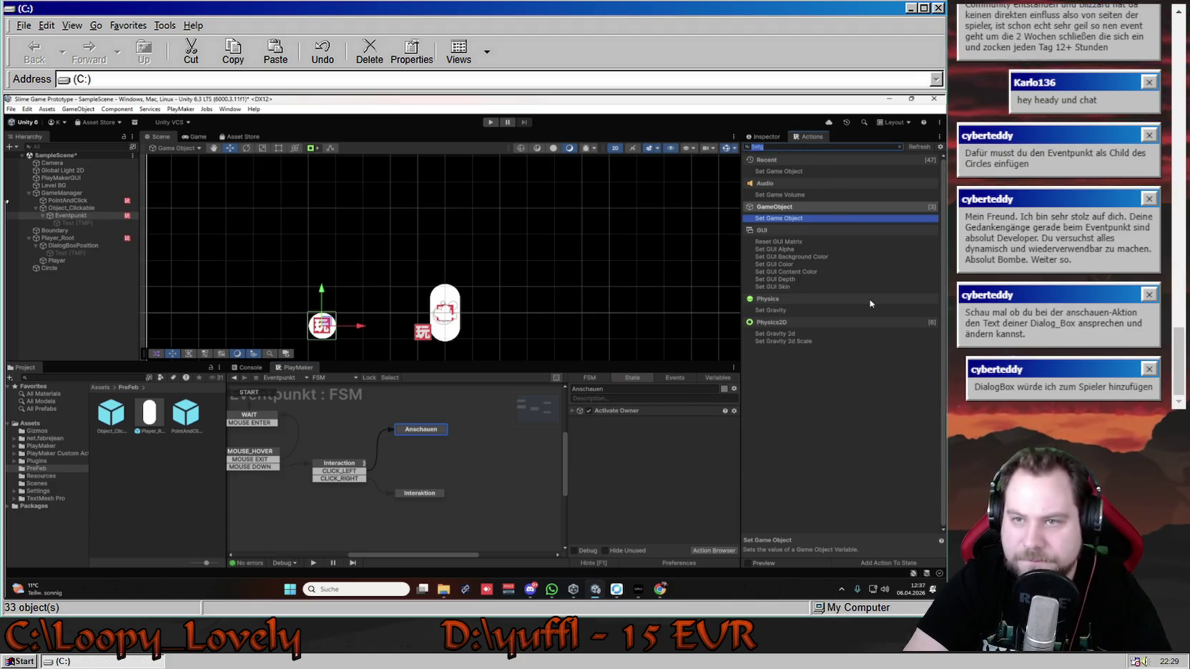
- Find Set String Value among the 'Set' actions and drag it into the Anschauen state
key("BackSpace")
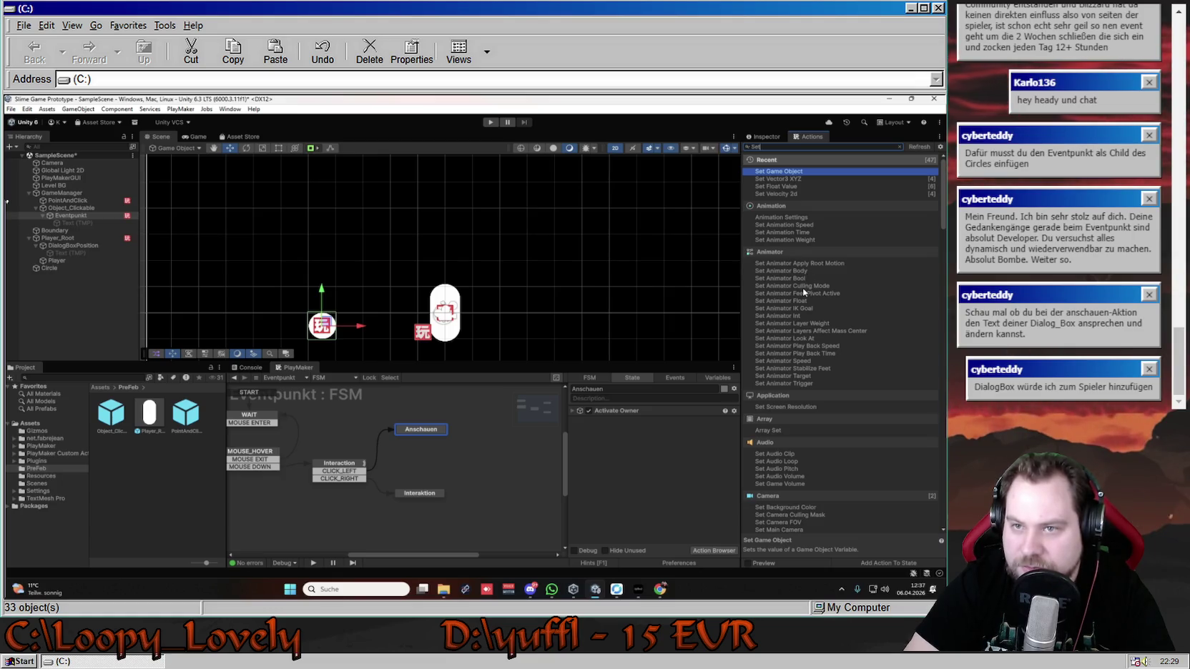
scroll(802, 304, "down", 2)
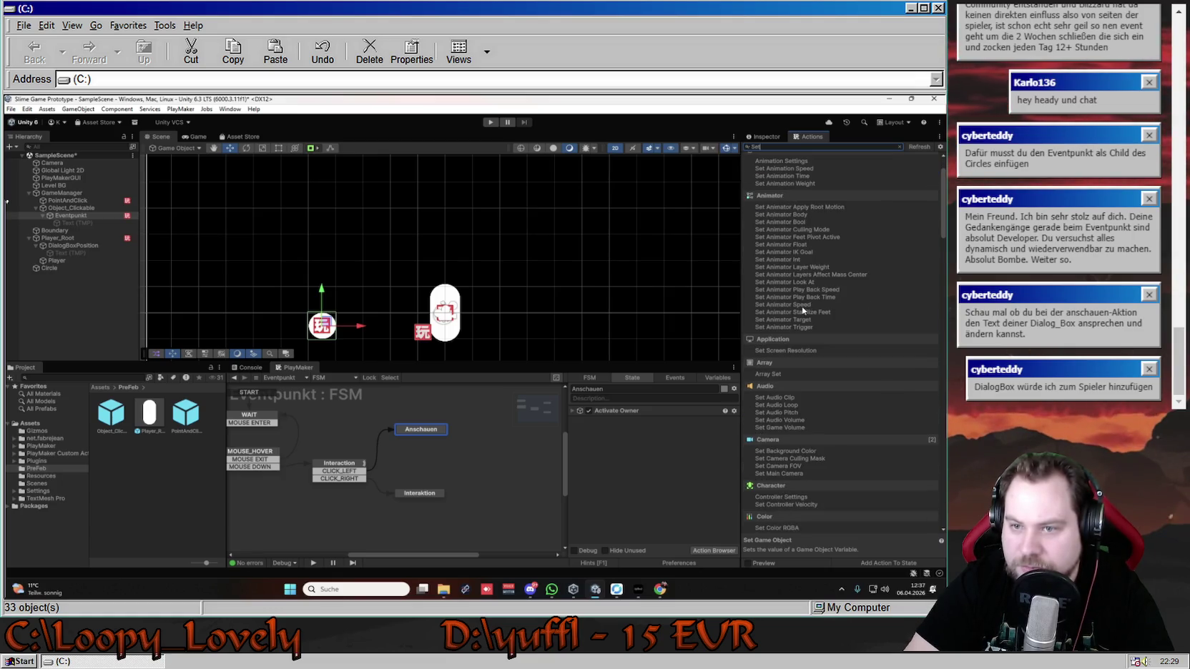
scroll(811, 320, "down", 2)
scroll(812, 324, "down", 4)
scroll(812, 341, "down", 4)
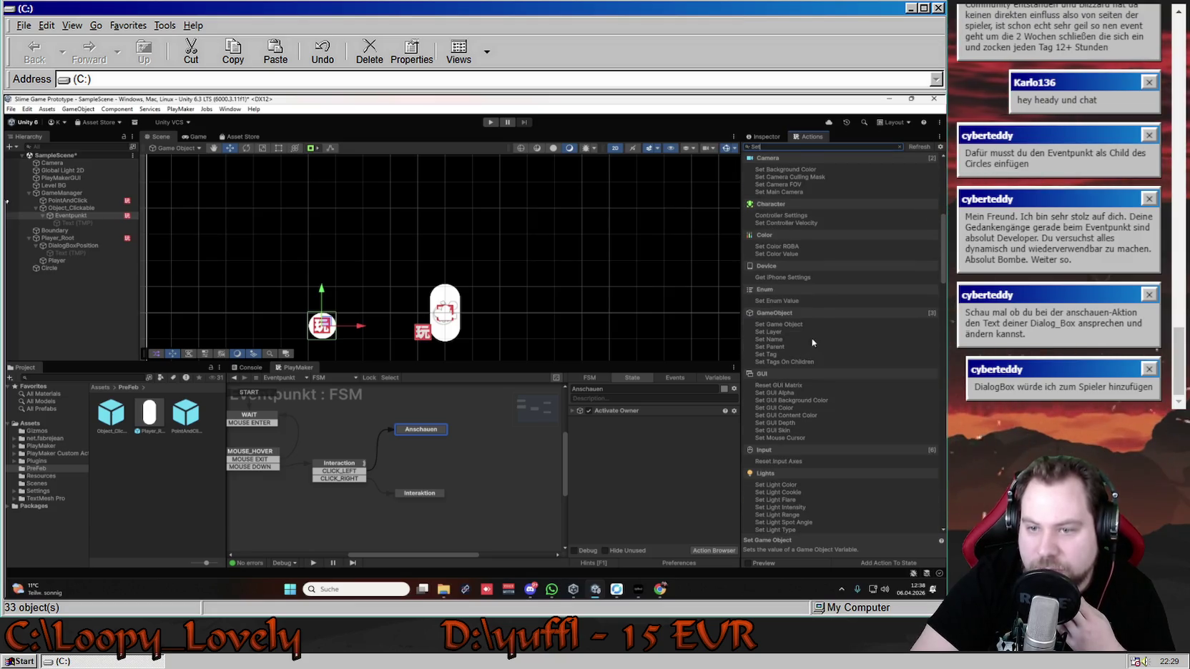
scroll(813, 340, "down", 1)
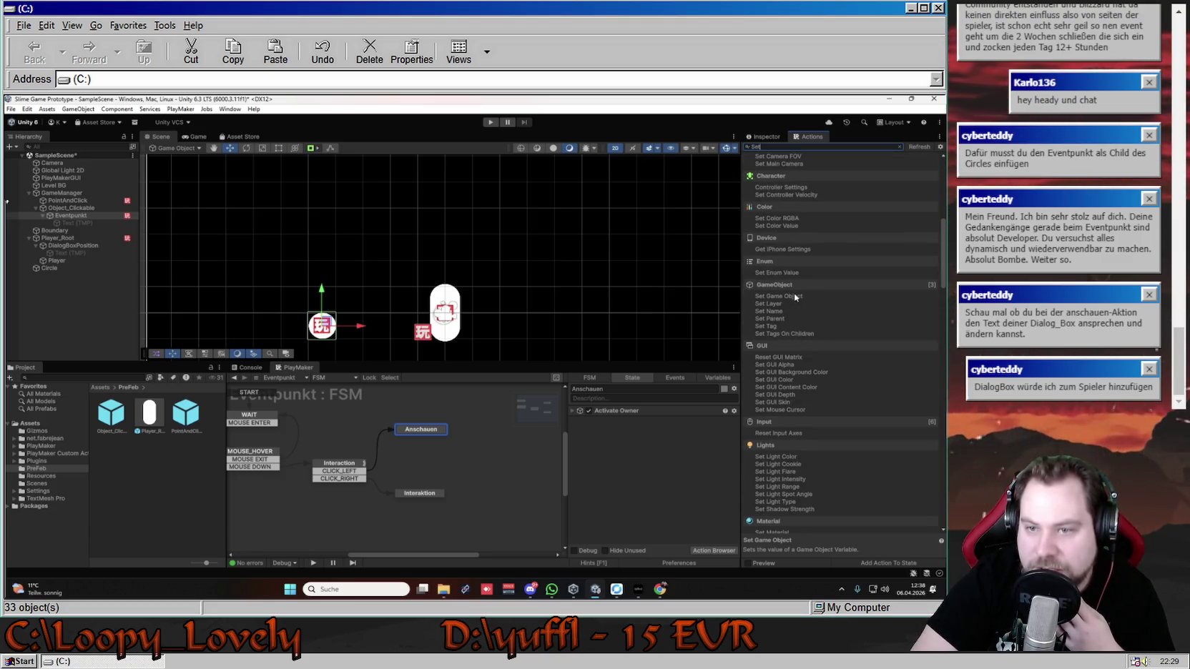
scroll(797, 336, "down", 4)
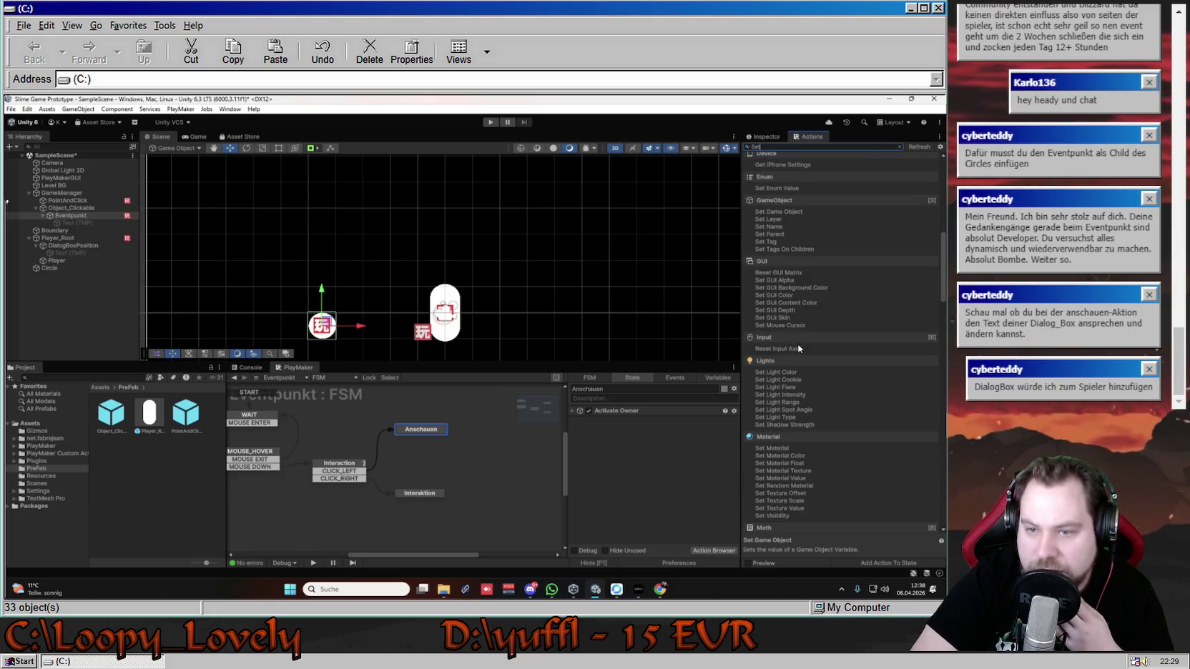
scroll(799, 348, "down", 1)
scroll(798, 348, "down", 4)
scroll(799, 348, "down", 8)
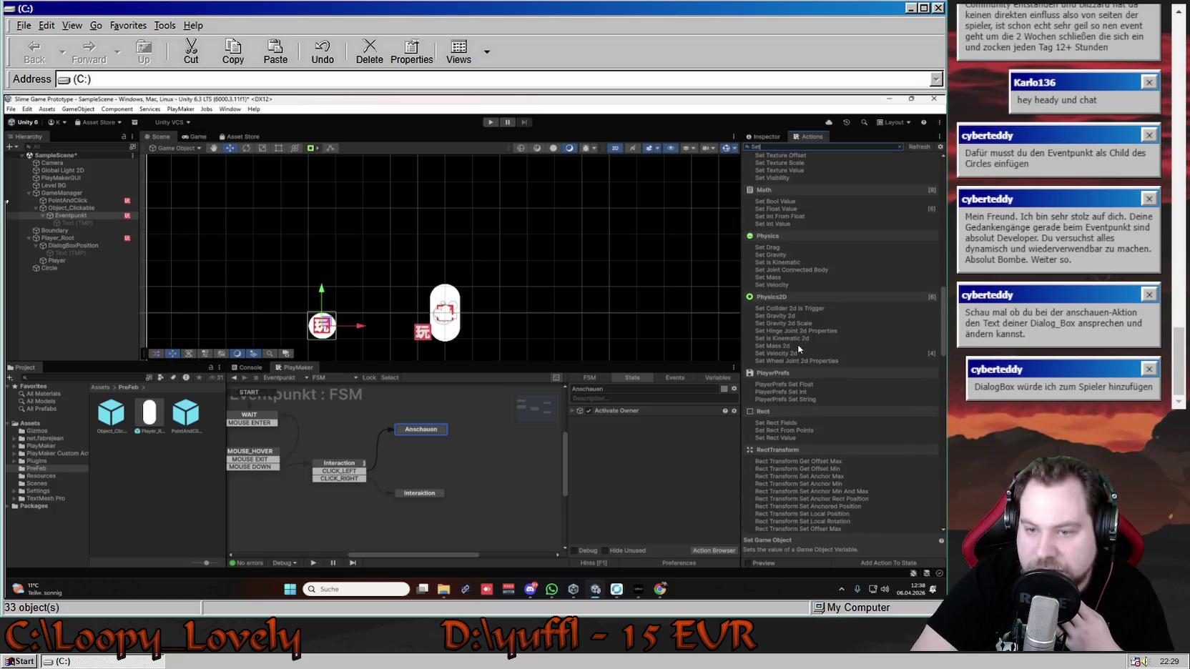
scroll(799, 348, "down", 2)
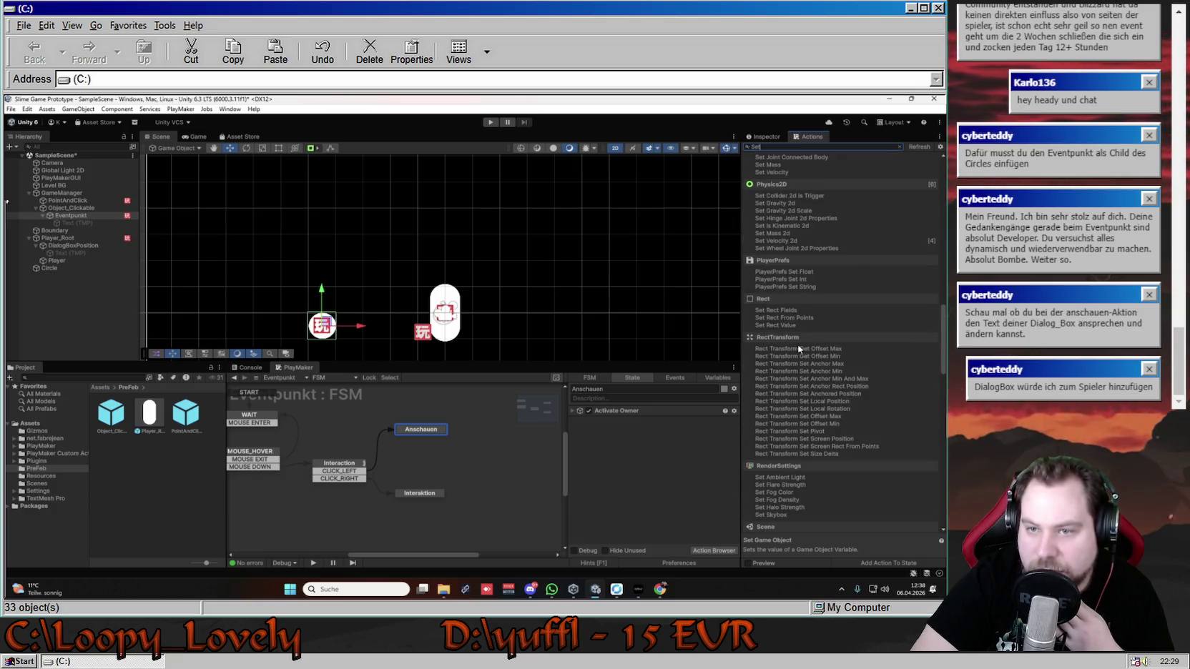
scroll(798, 348, "down", 1)
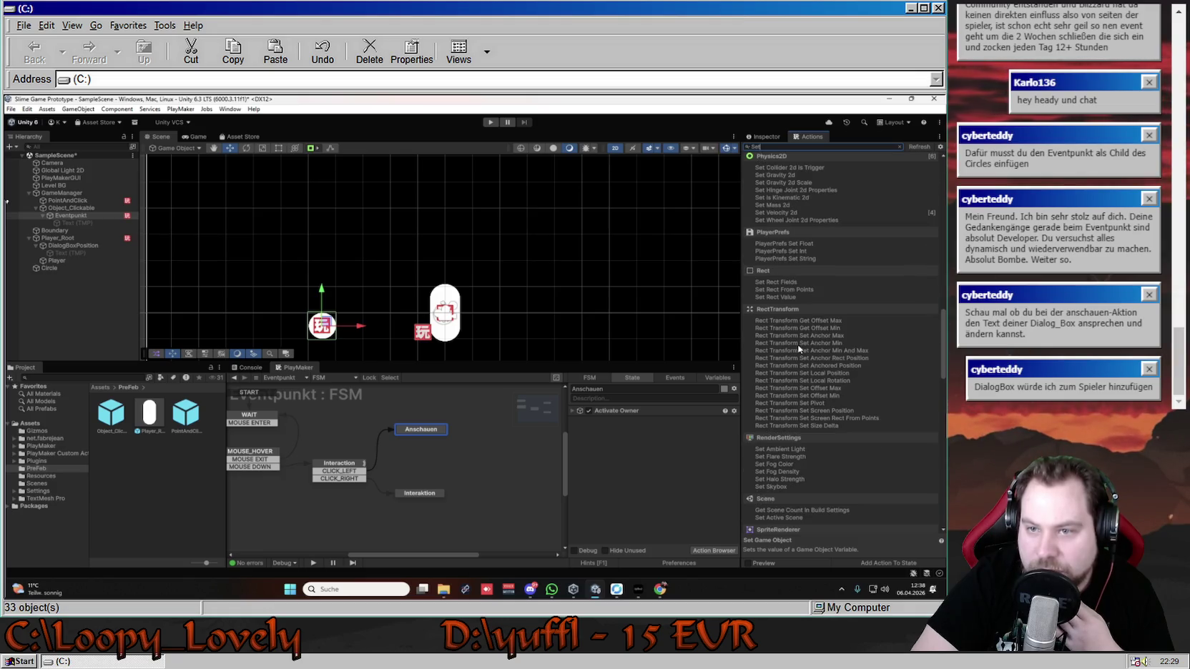
scroll(798, 348, "down", 8)
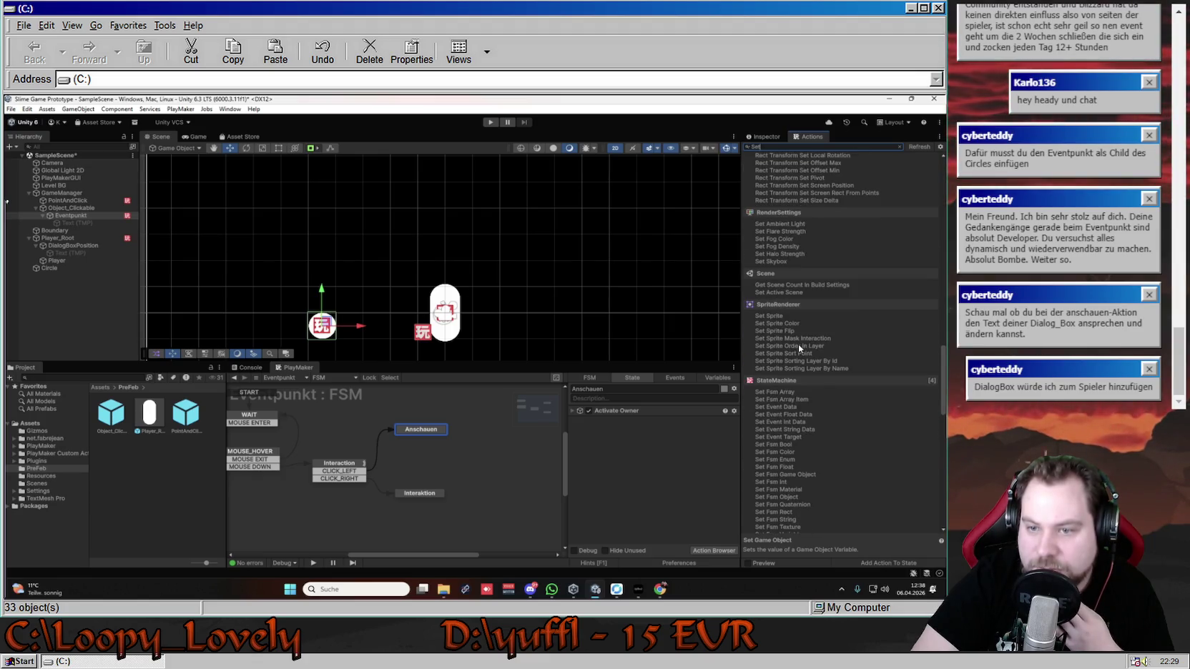
scroll(798, 348, "down", 5)
scroll(799, 349, "down", 3)
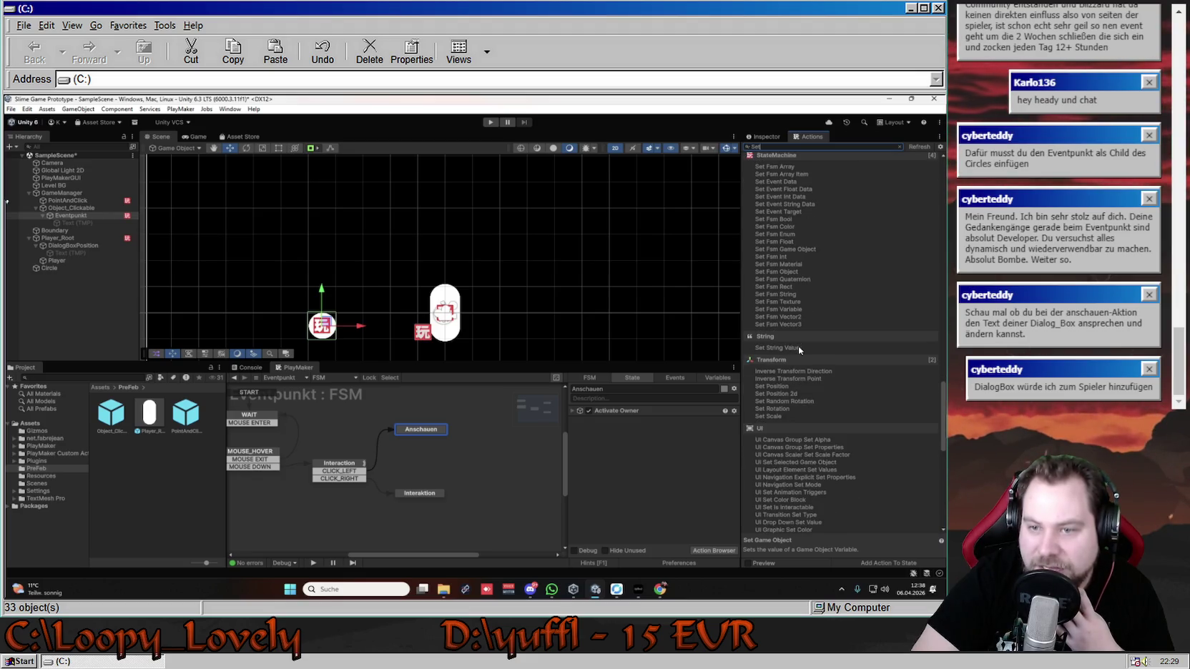
left_click(797, 346)
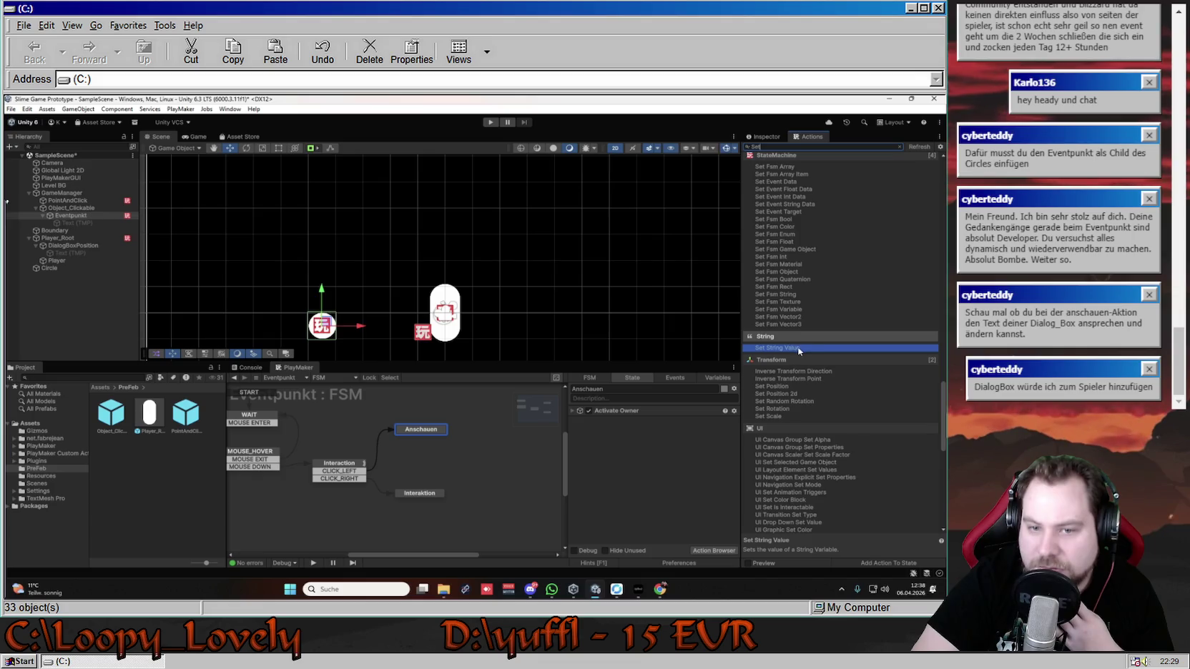
left_click_drag(798, 350, 651, 421)
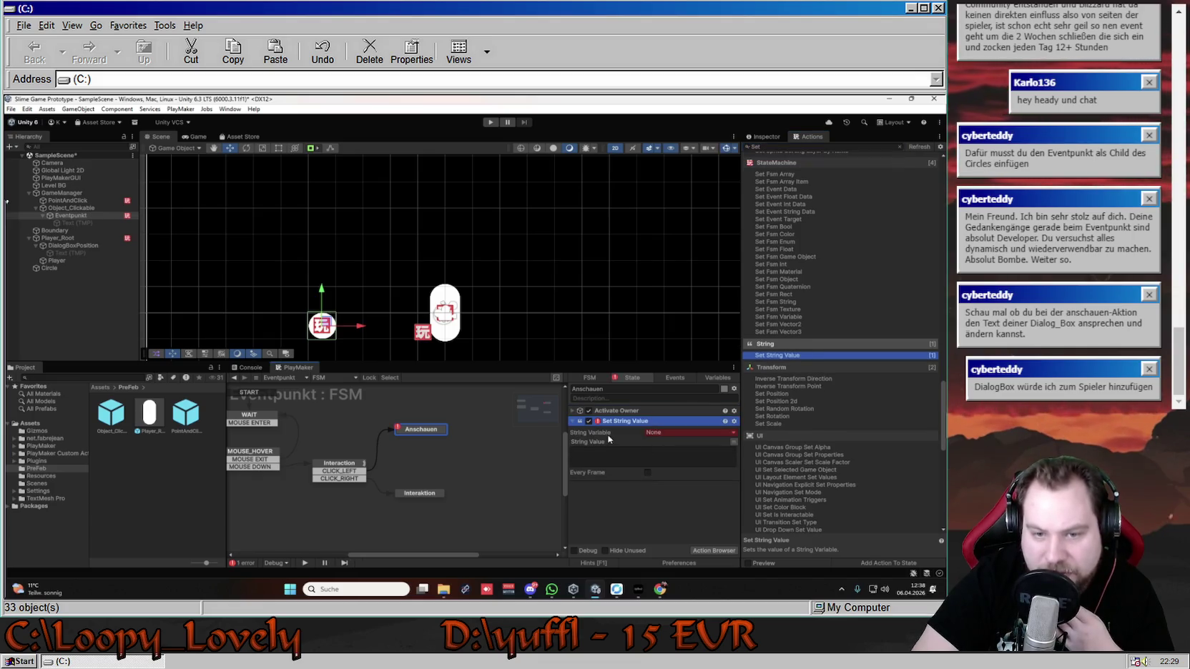
- Leave the string variable unset as None and select DialogBoxPosition
left_click(683, 433)
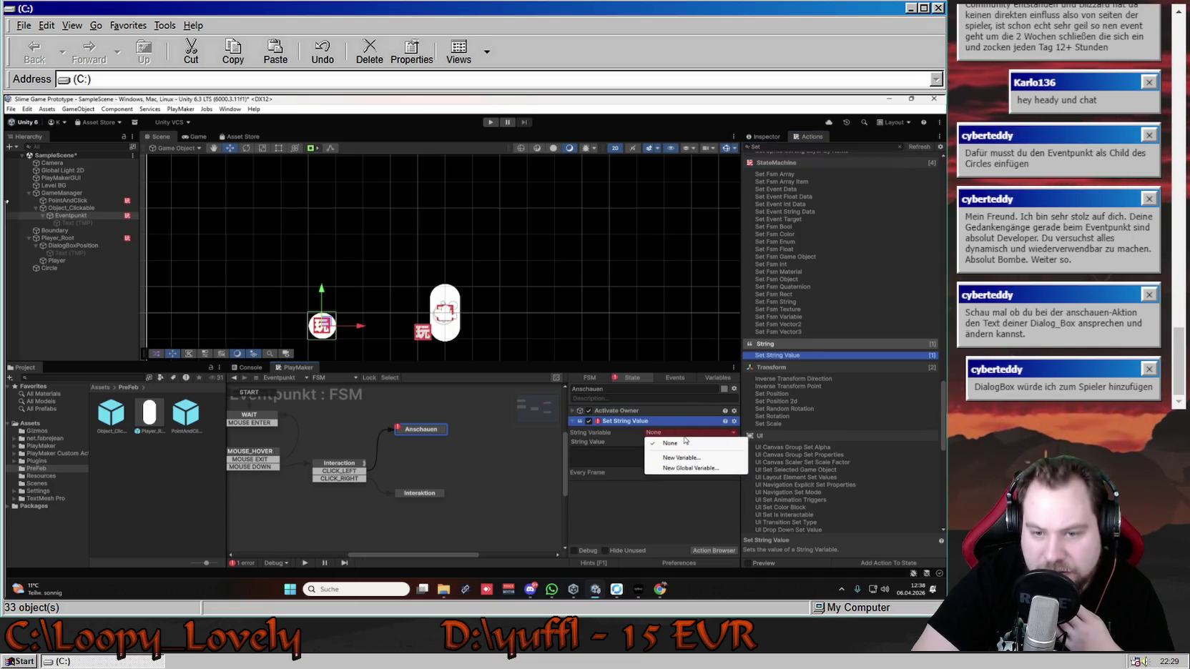
left_click(623, 435)
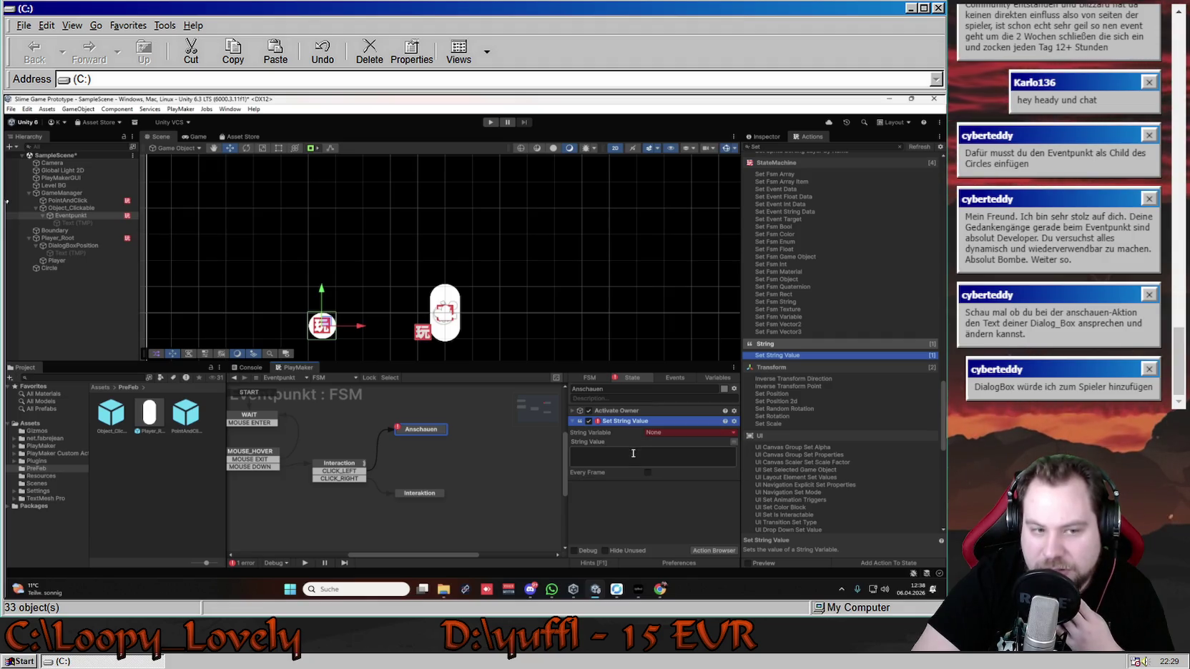
left_click(91, 248)
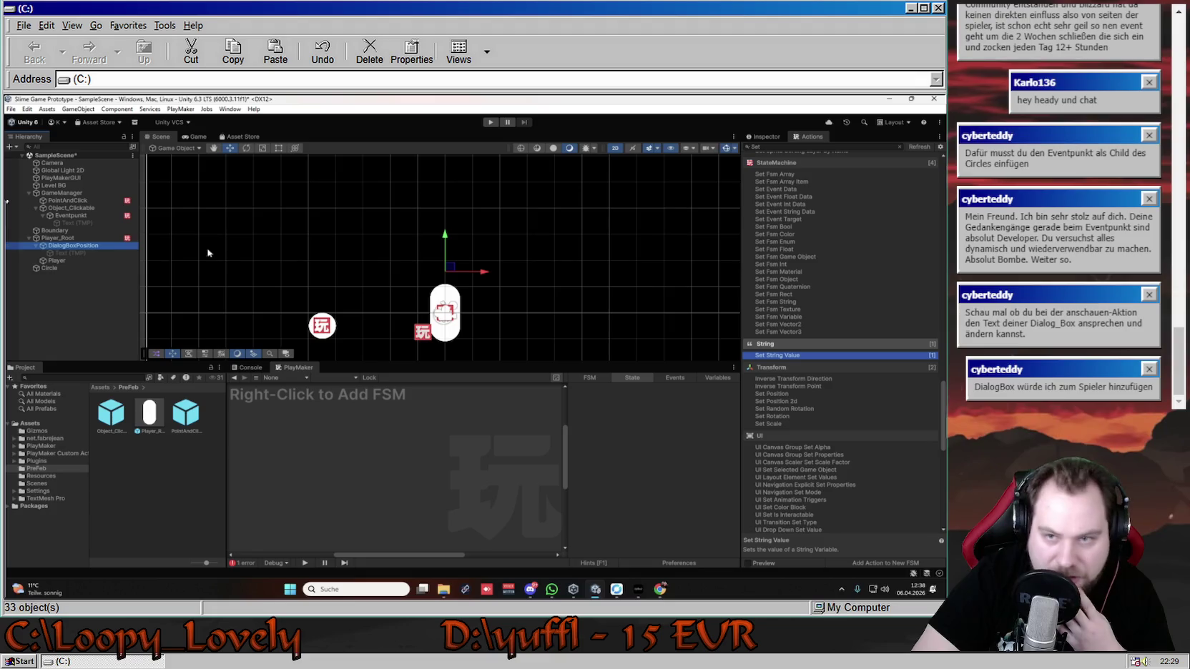
- Inspect the Text (TMP) object's Text Style dropdown and keep it on Normal
left_click(79, 253)
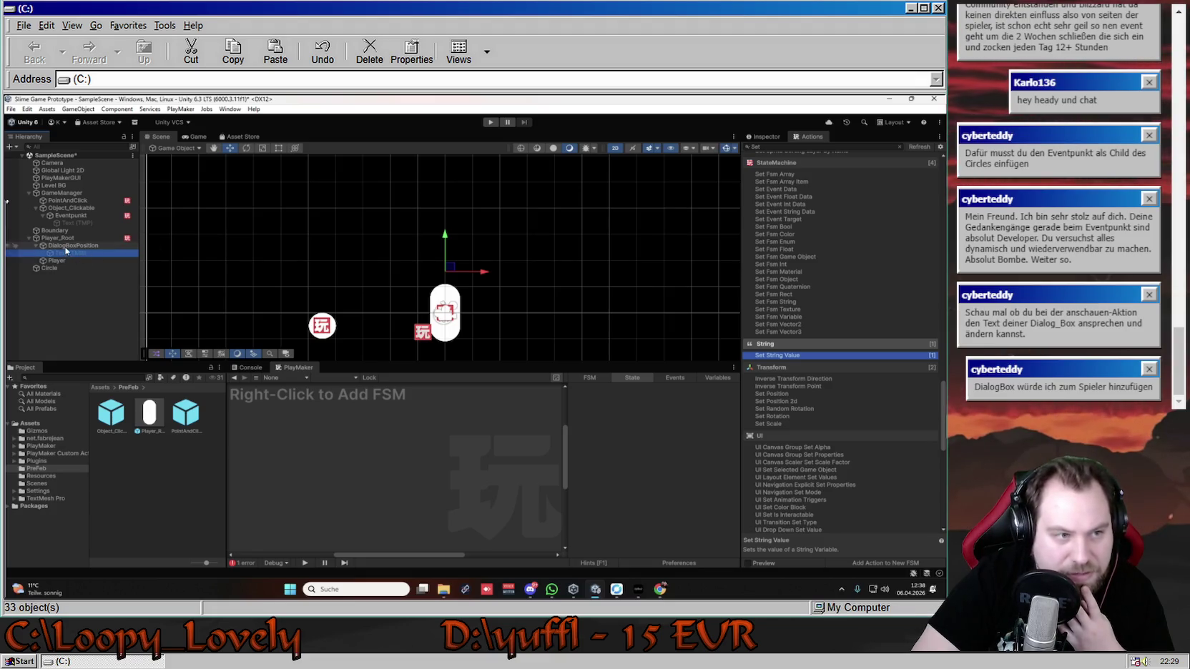
left_click(776, 140)
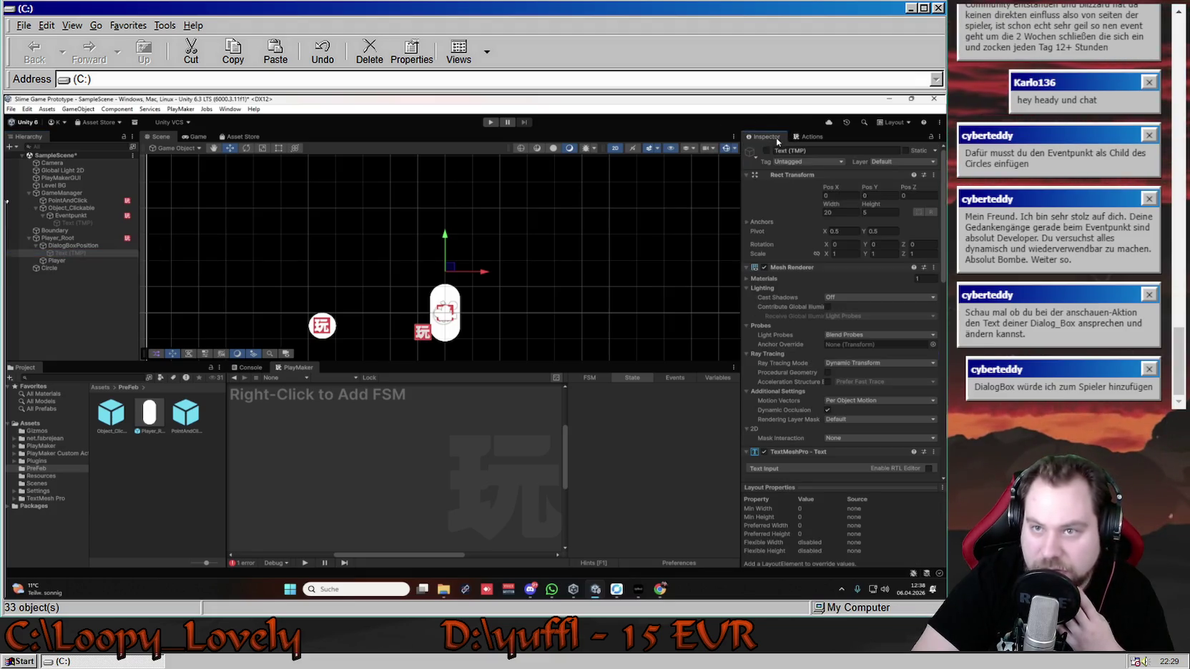
scroll(813, 283, "down", 3)
scroll(819, 301, "down", 4)
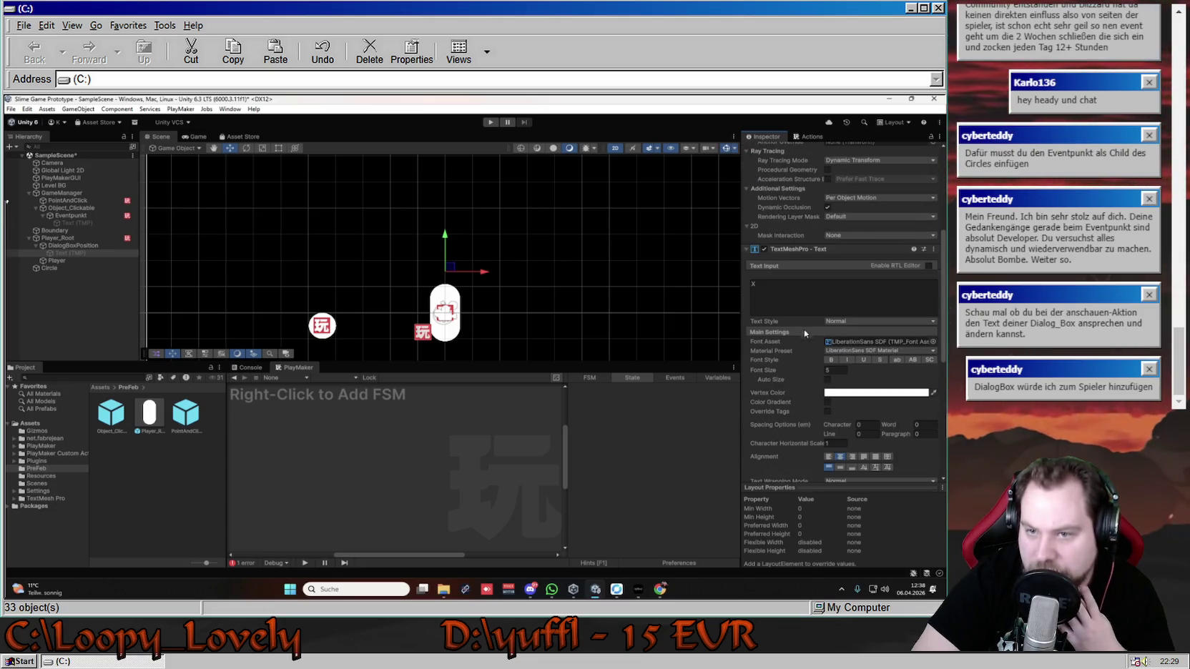
left_click(859, 322)
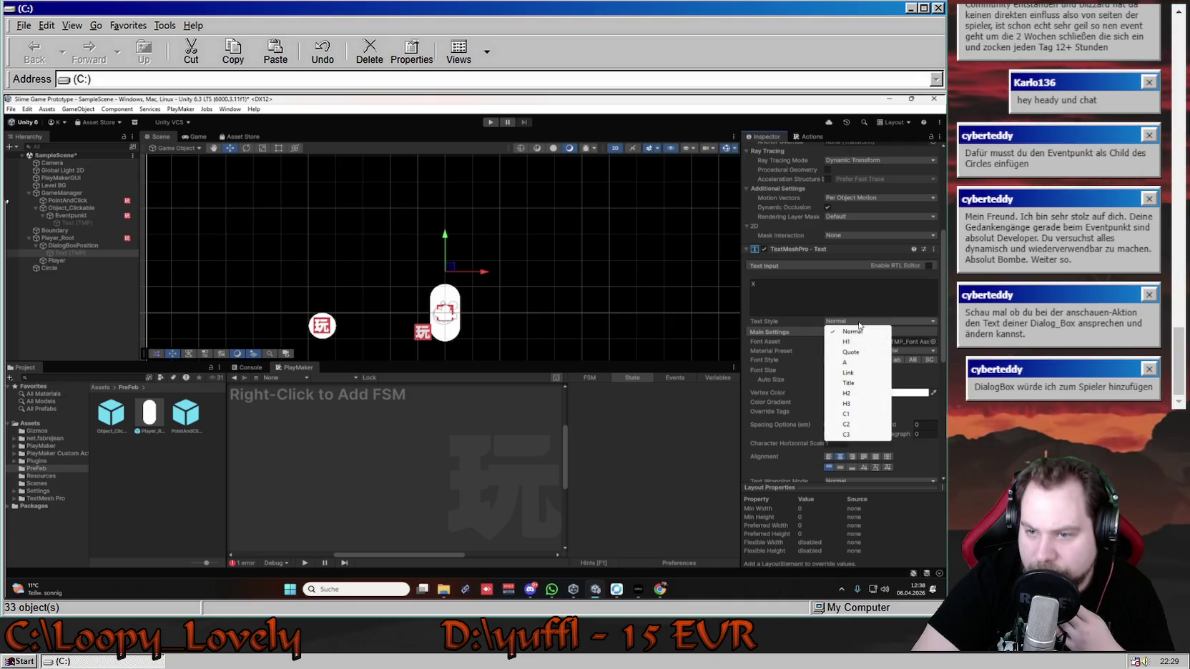
left_click(812, 321)
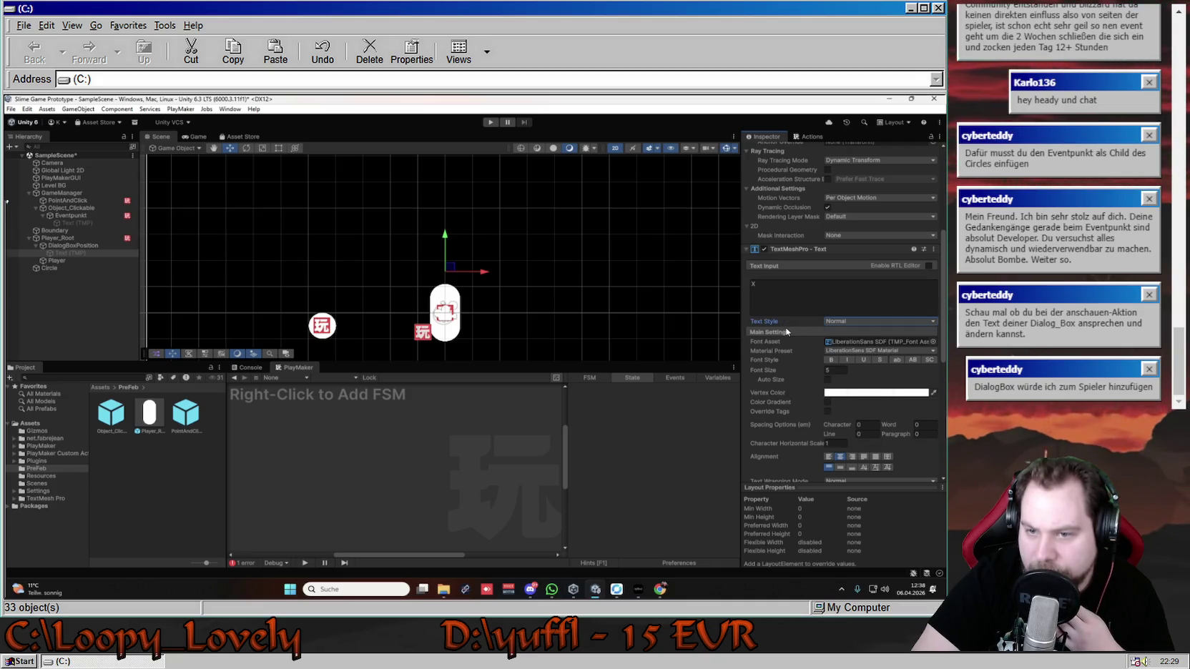
- Look over the remaining TextMeshPro settings, then reselect Eventpunkt to show its FSM
scroll(789, 315, "down", 2)
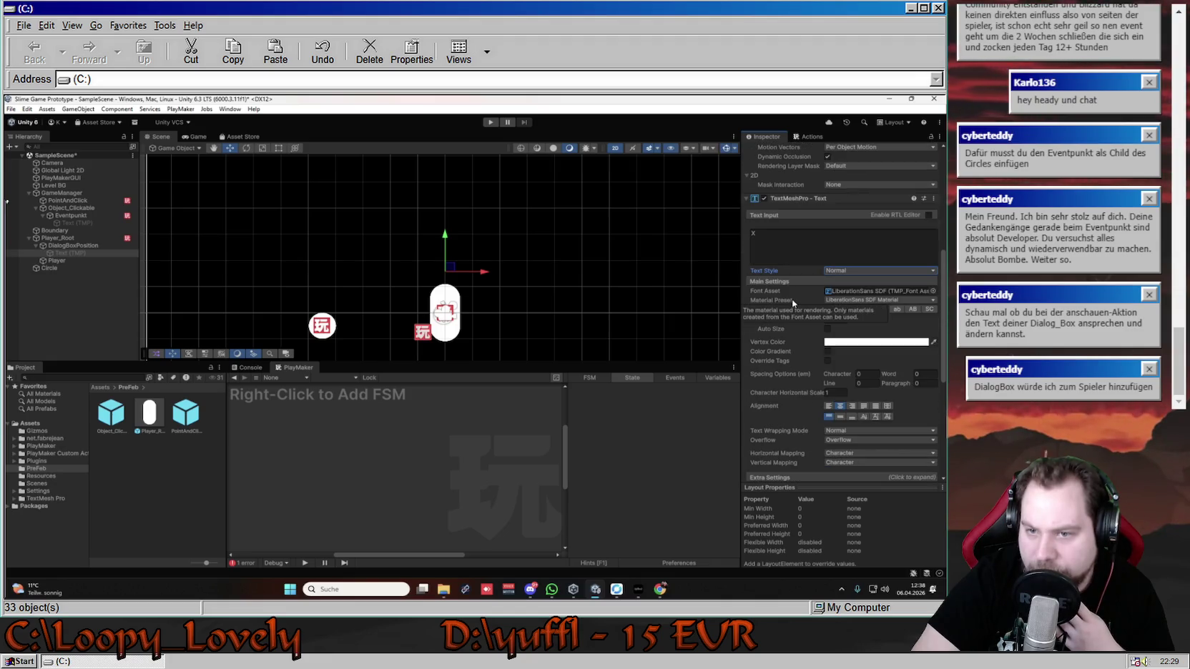
scroll(803, 331, "down", 2)
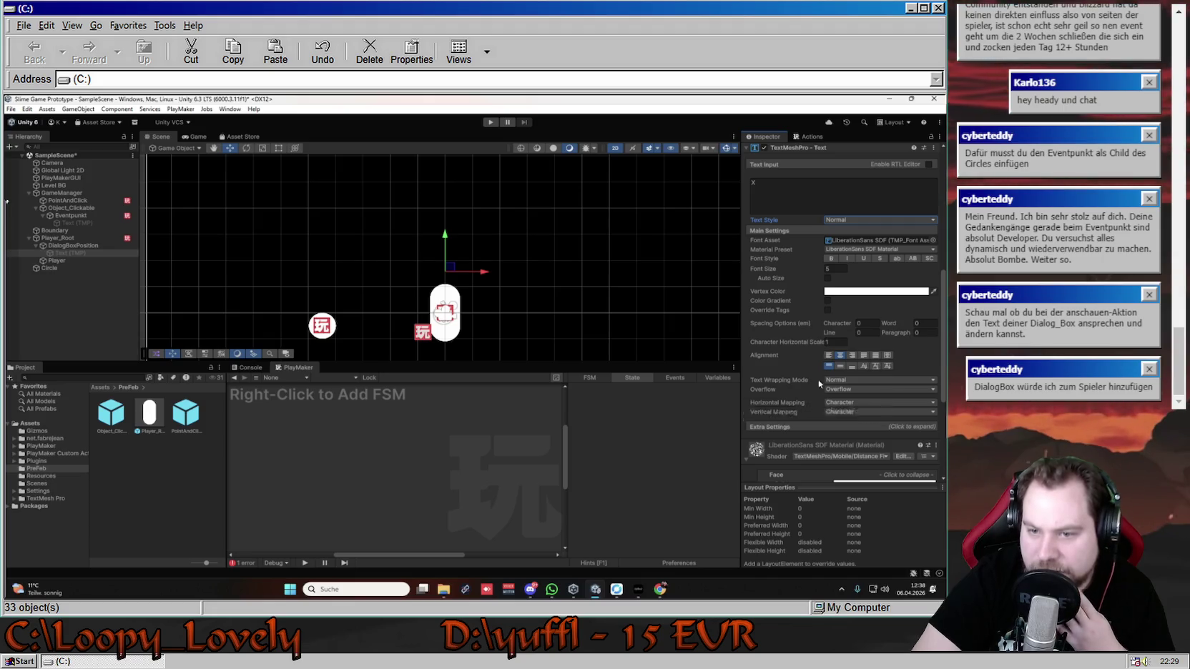
scroll(810, 343, "up", 2)
scroll(809, 340, "up", 1)
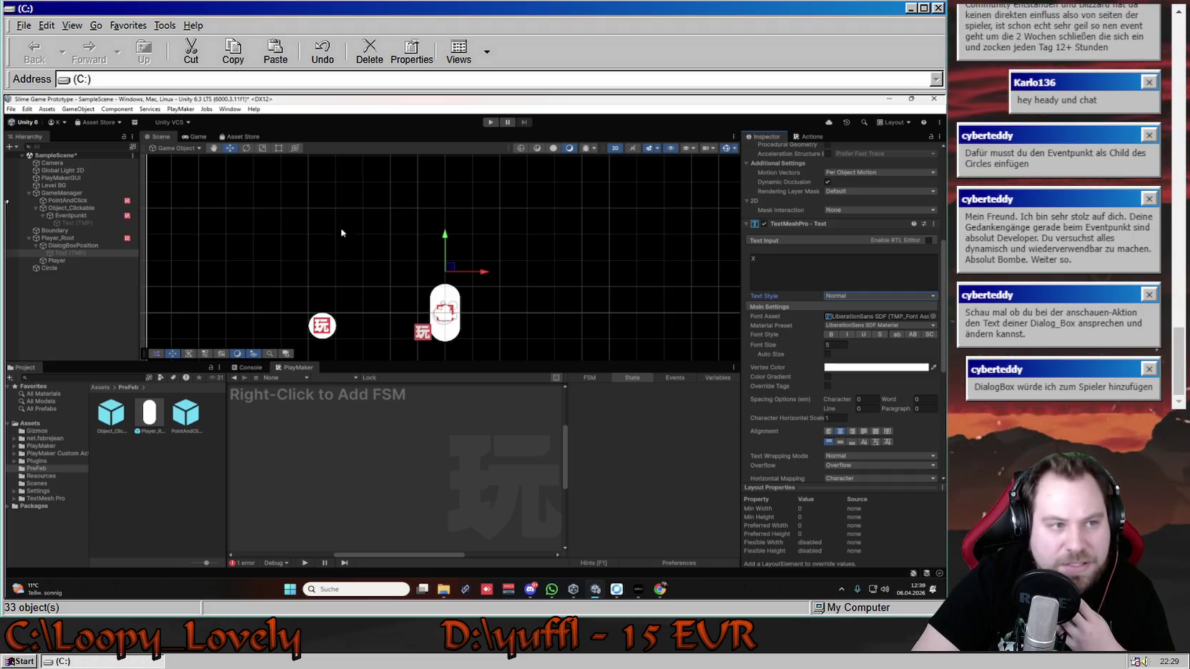
left_click(86, 217)
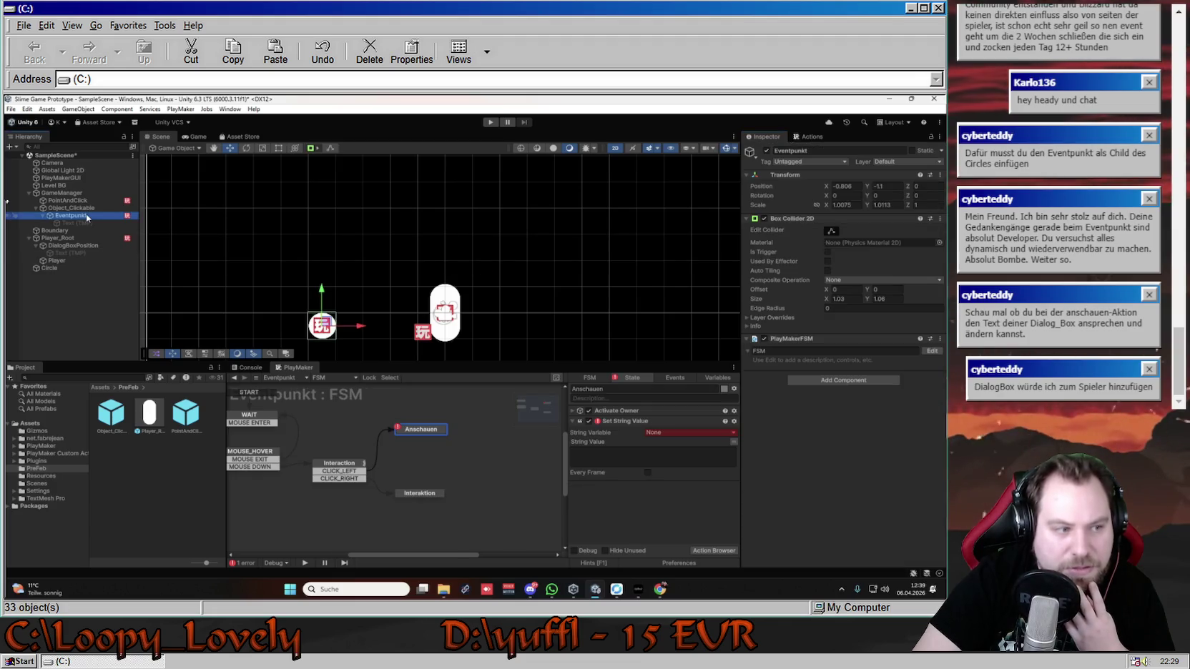
right_click(665, 423)
left_click(698, 419)
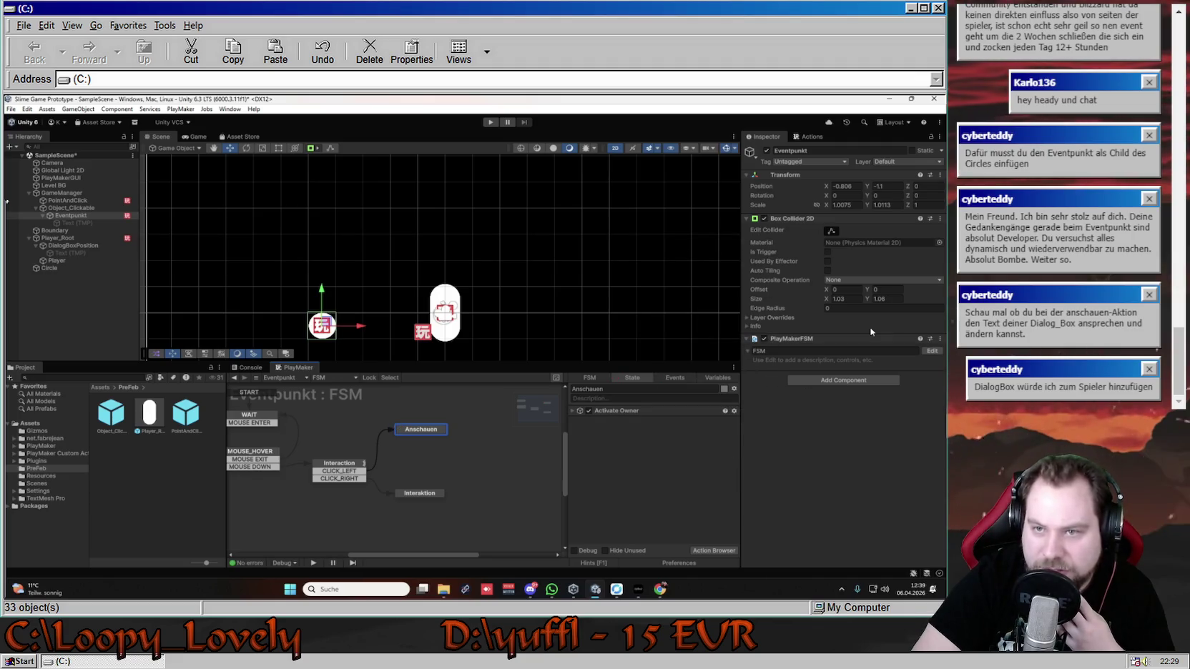
scroll(854, 357, "down", 5)
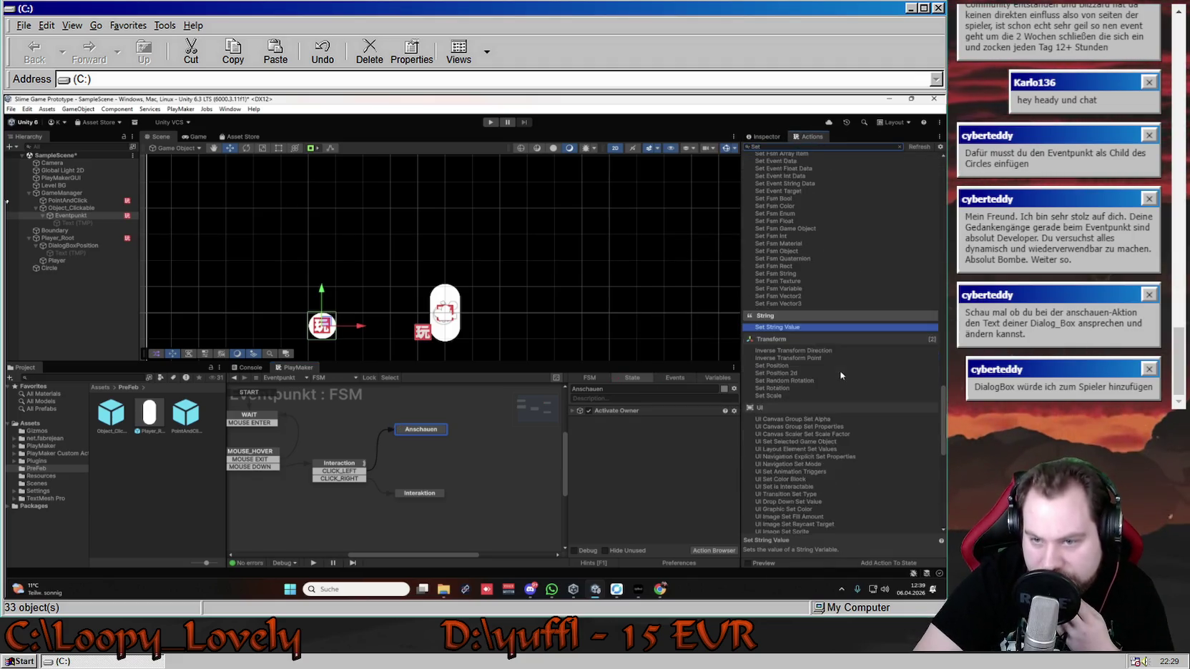
scroll(849, 398, "down", 7)
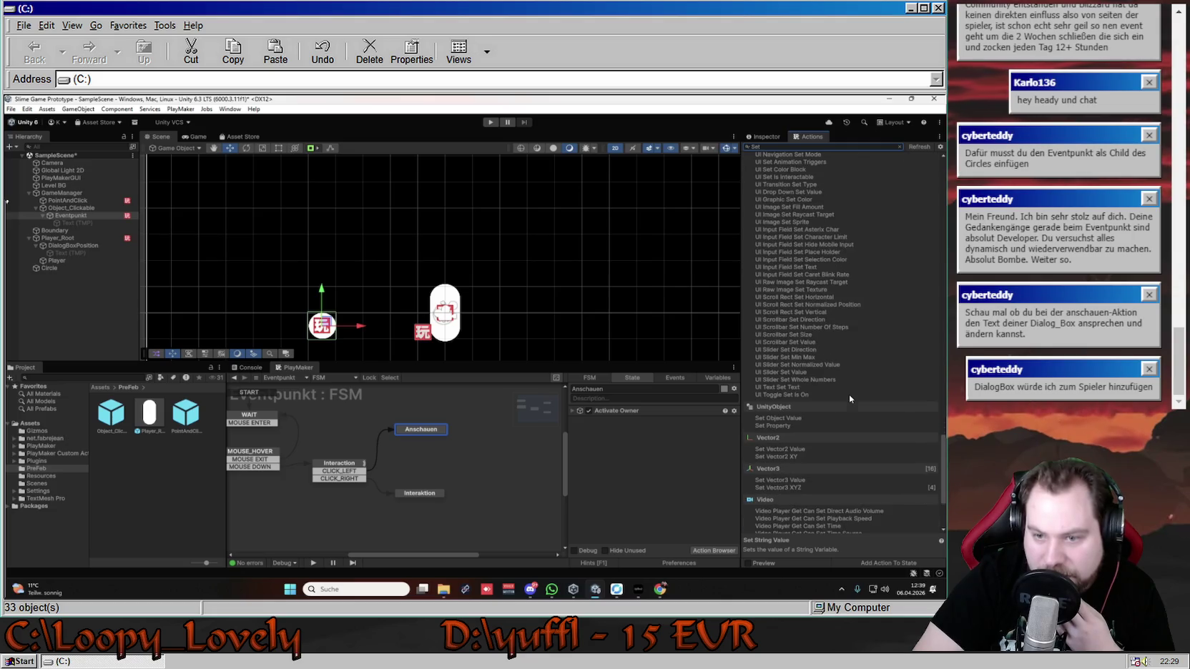
scroll(847, 411, "down", 4)
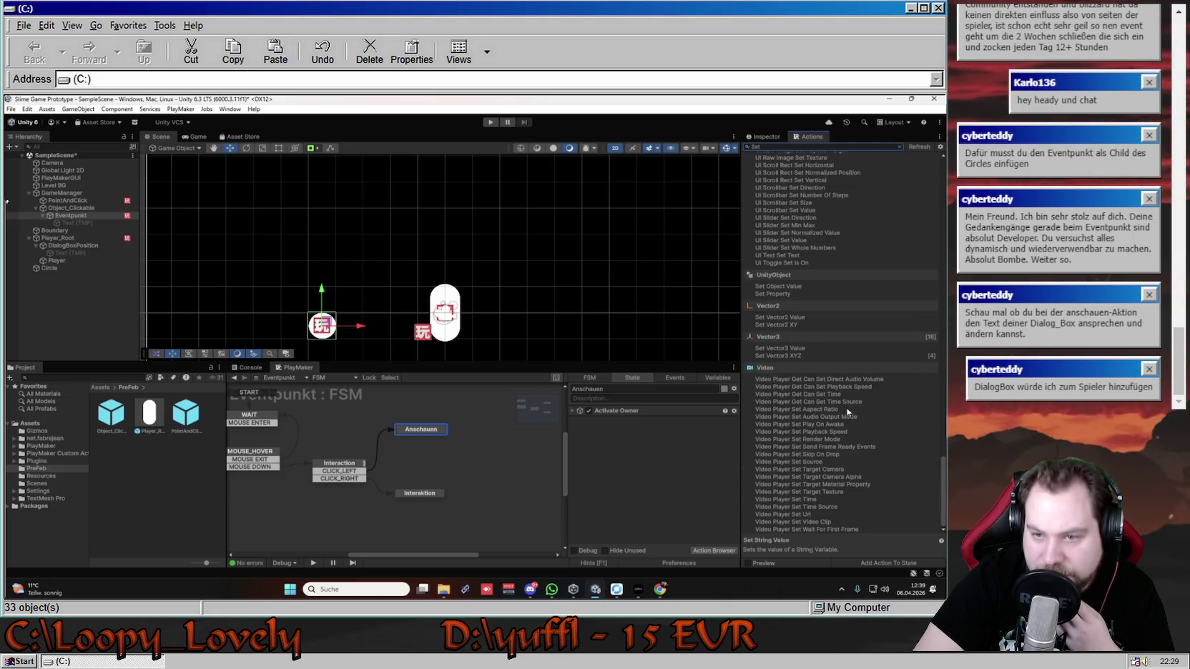
scroll(846, 416, "up", 9)
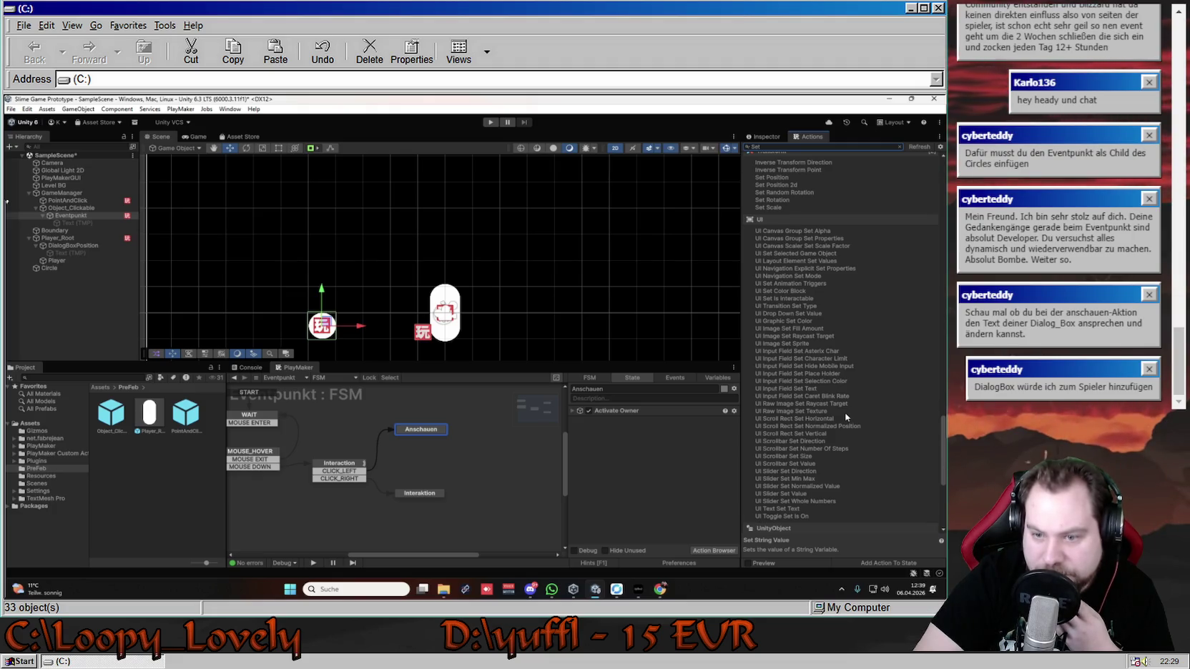
scroll(844, 412, "down", 6)
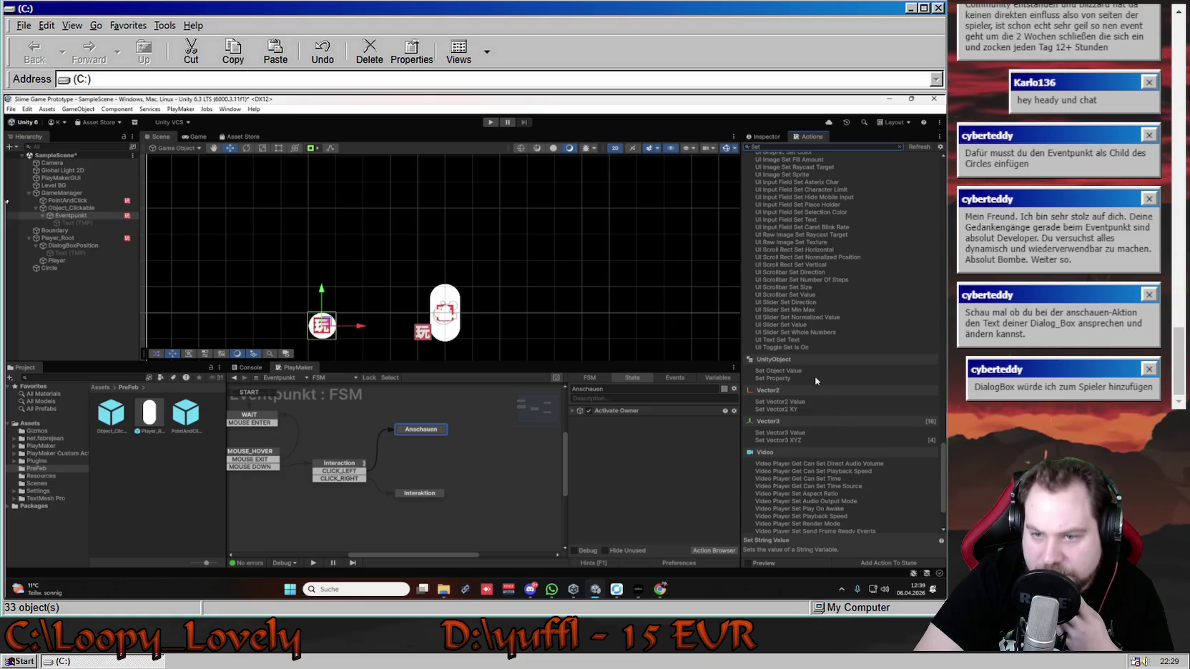
left_click(789, 378)
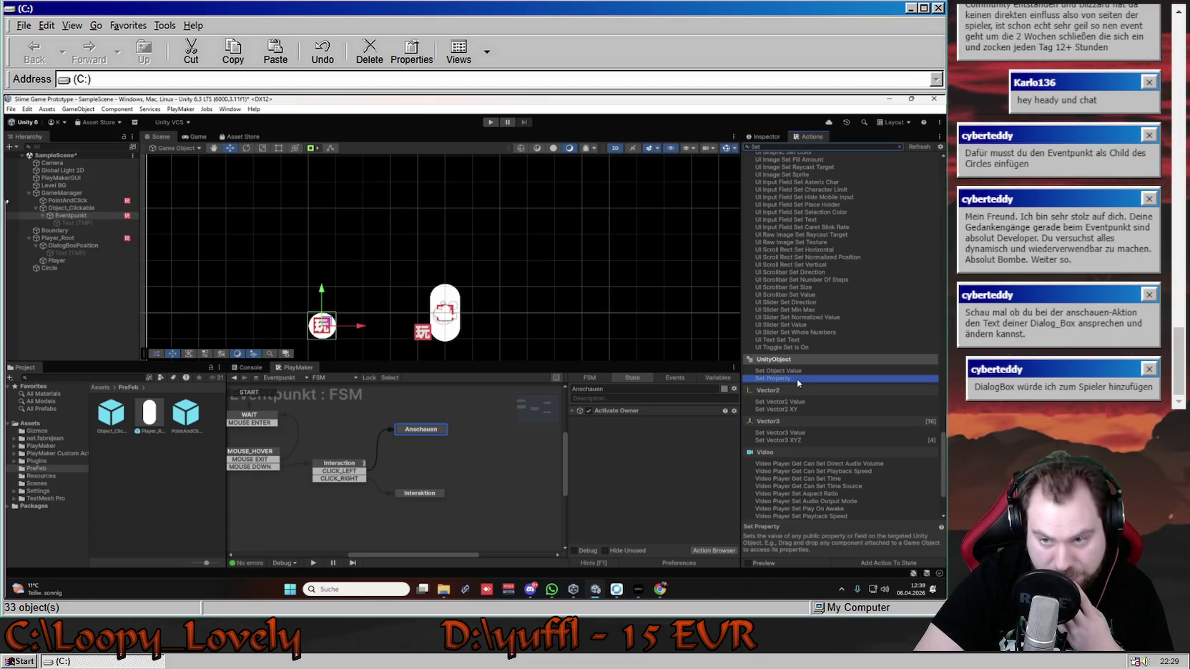
left_click(796, 373)
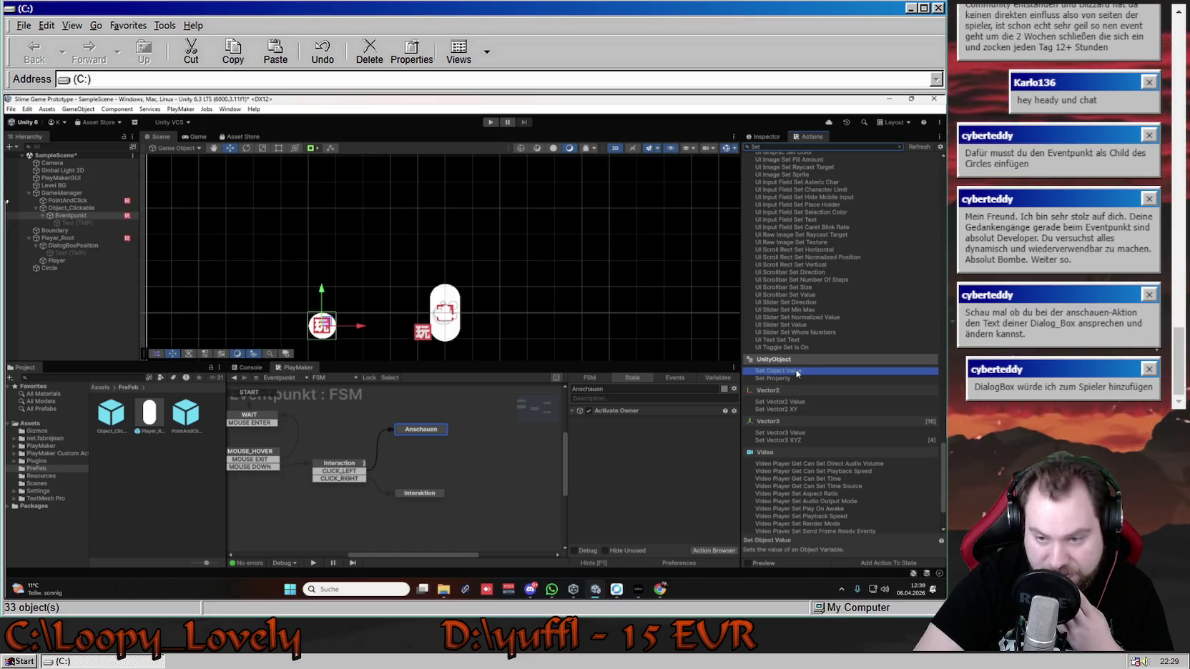
double_click(796, 372)
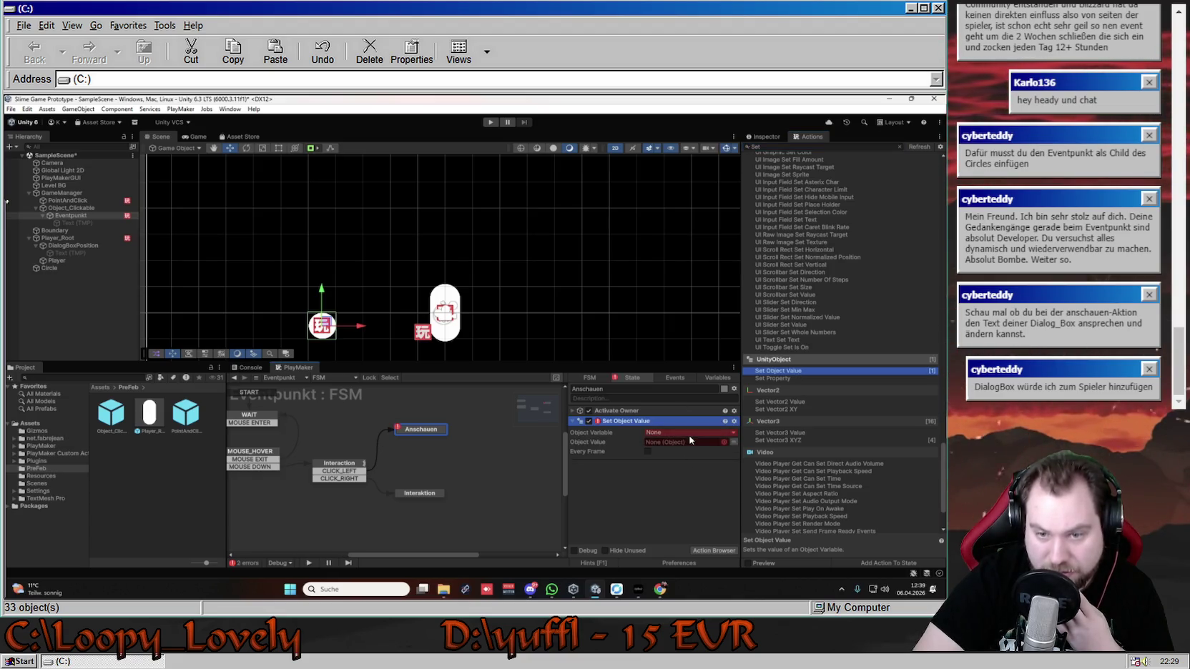
left_click(693, 432)
left_click(698, 444)
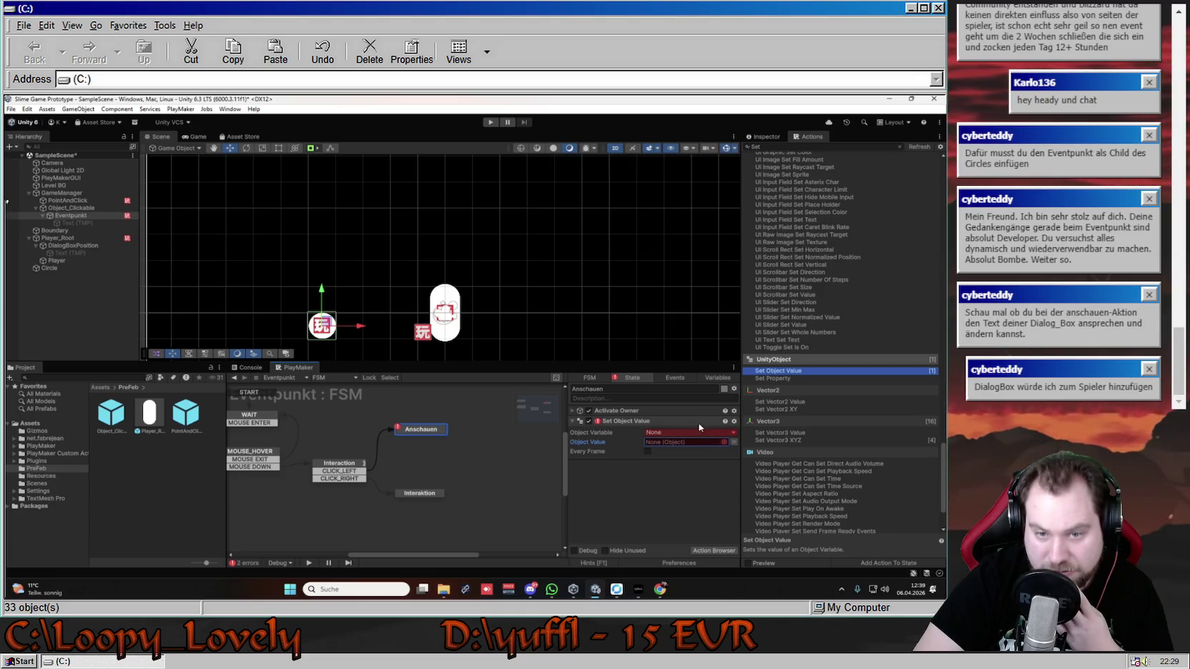
mouse_move(81, 214)
left_mouse_down()
mouse_move(93, 249)
mouse_move(678, 454)
left_mouse_up()
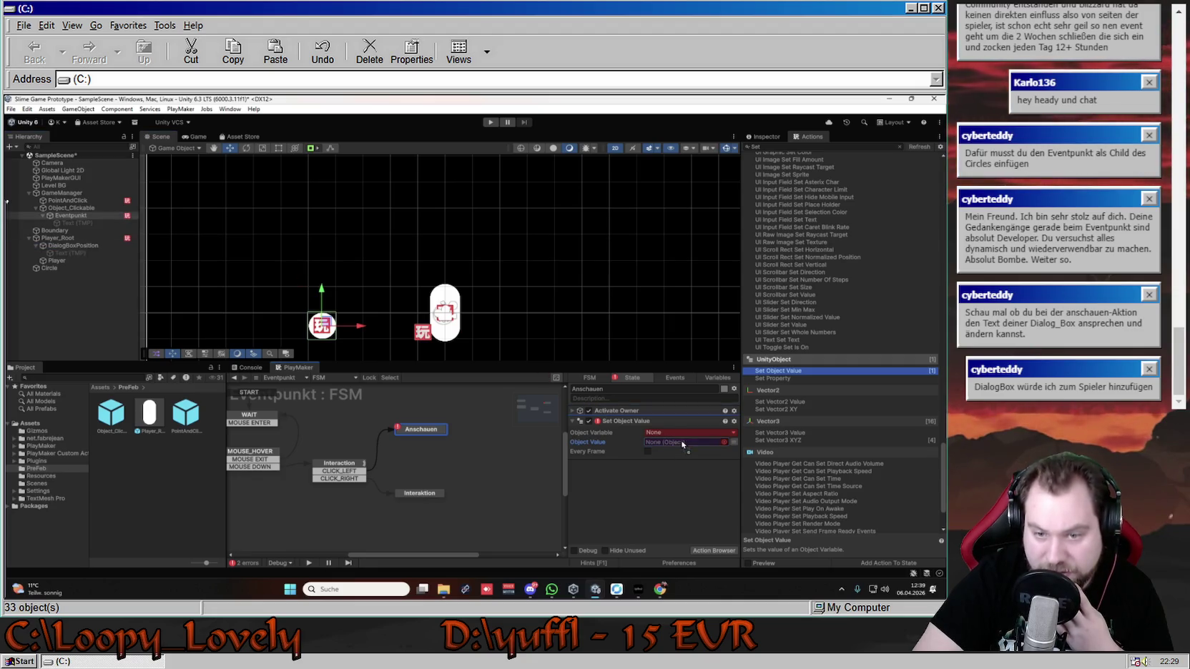
right_click(644, 421)
left_click(704, 411)
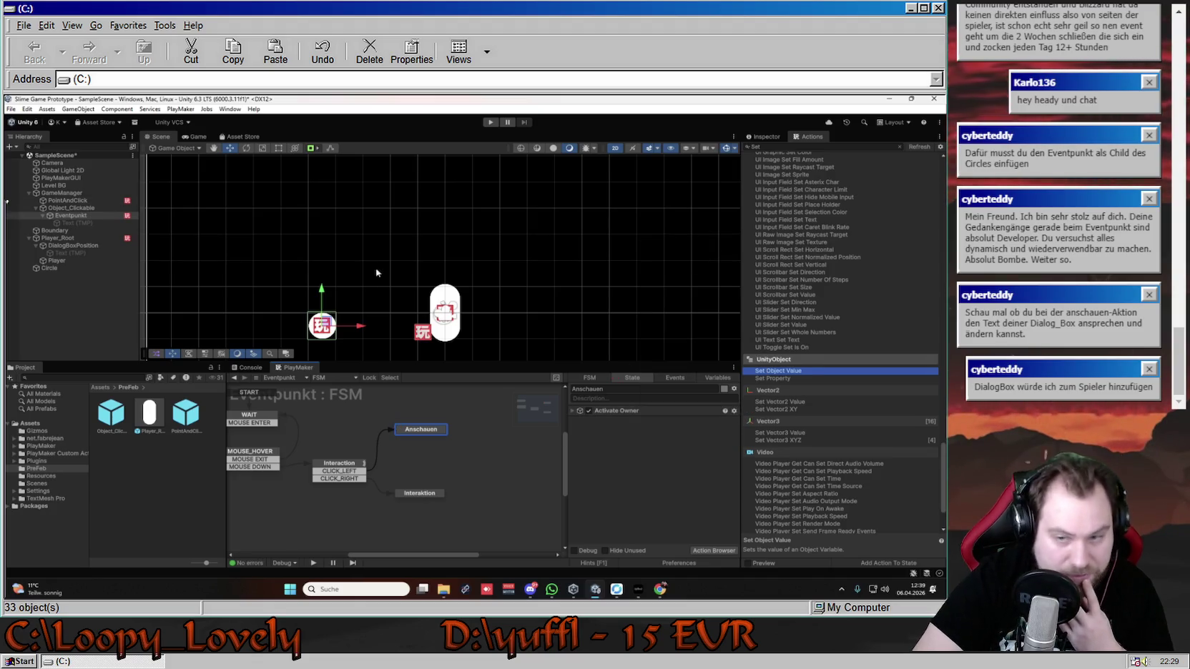
- Add a Set Property action to Anschauen and make DialogBoxPosition its Target Object
left_click(778, 378)
mouse_move(787, 383)
left_mouse_down()
mouse_move(673, 455)
mouse_move(677, 442)
left_mouse_up()
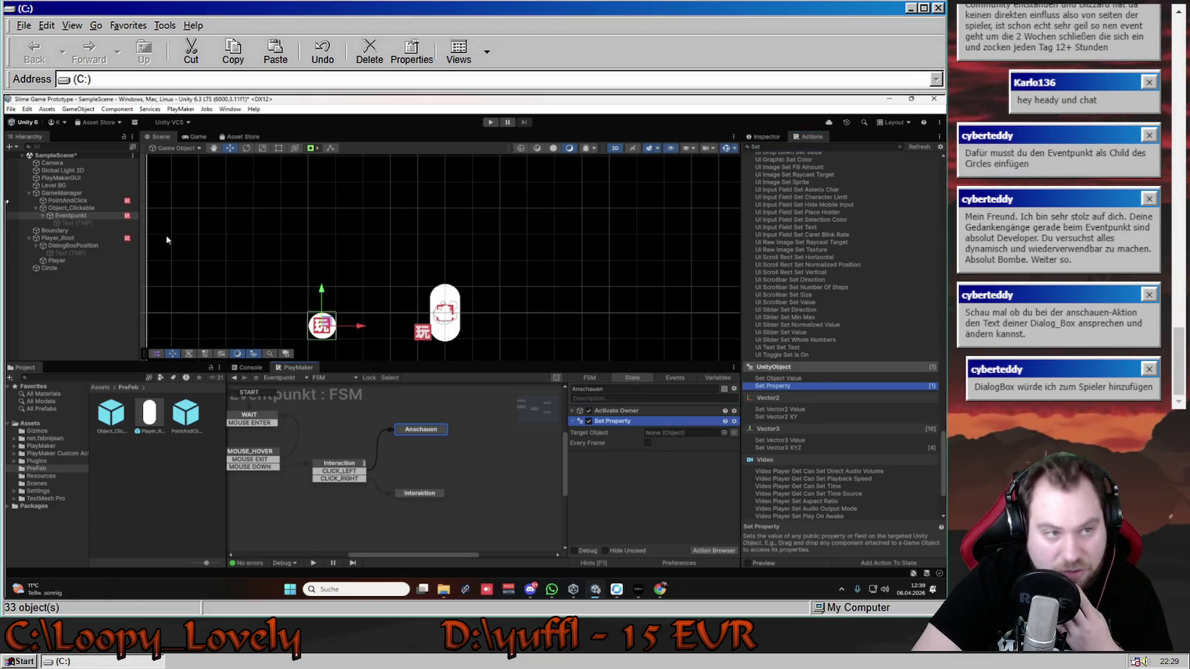
left_click(76, 245)
left_click_drag(80, 249, 680, 433)
- Browse the Property list without choosing, then select DialogBoxPosition itself
left_click(692, 451)
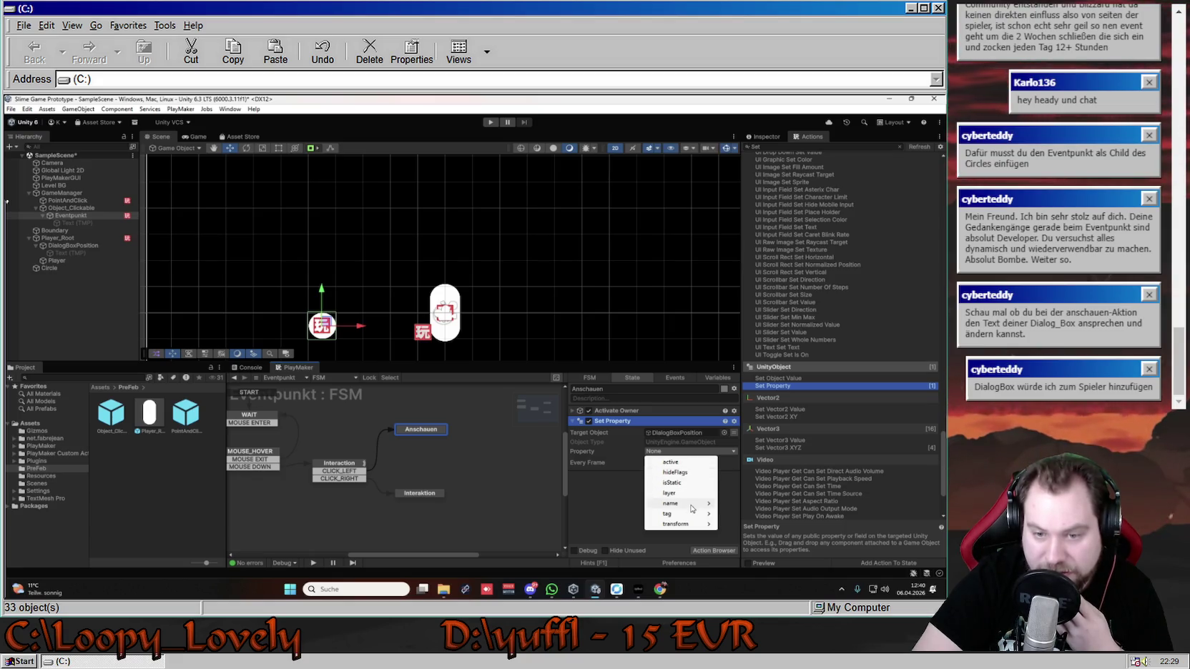
mouse_move(690, 526)
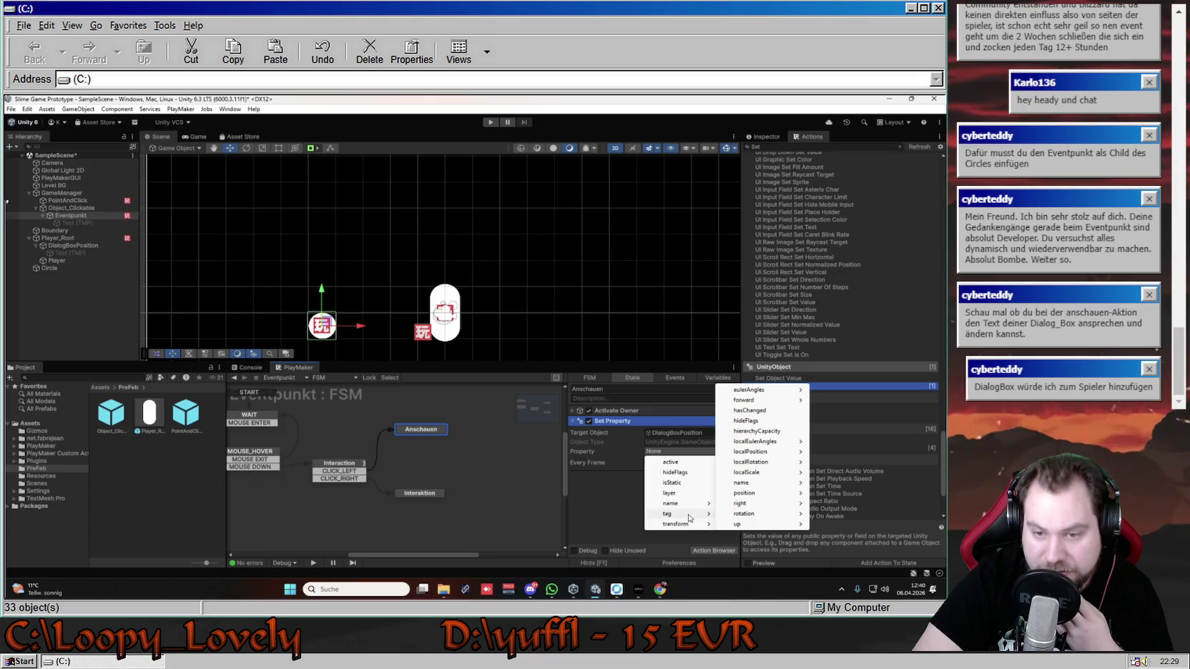
left_click(602, 496)
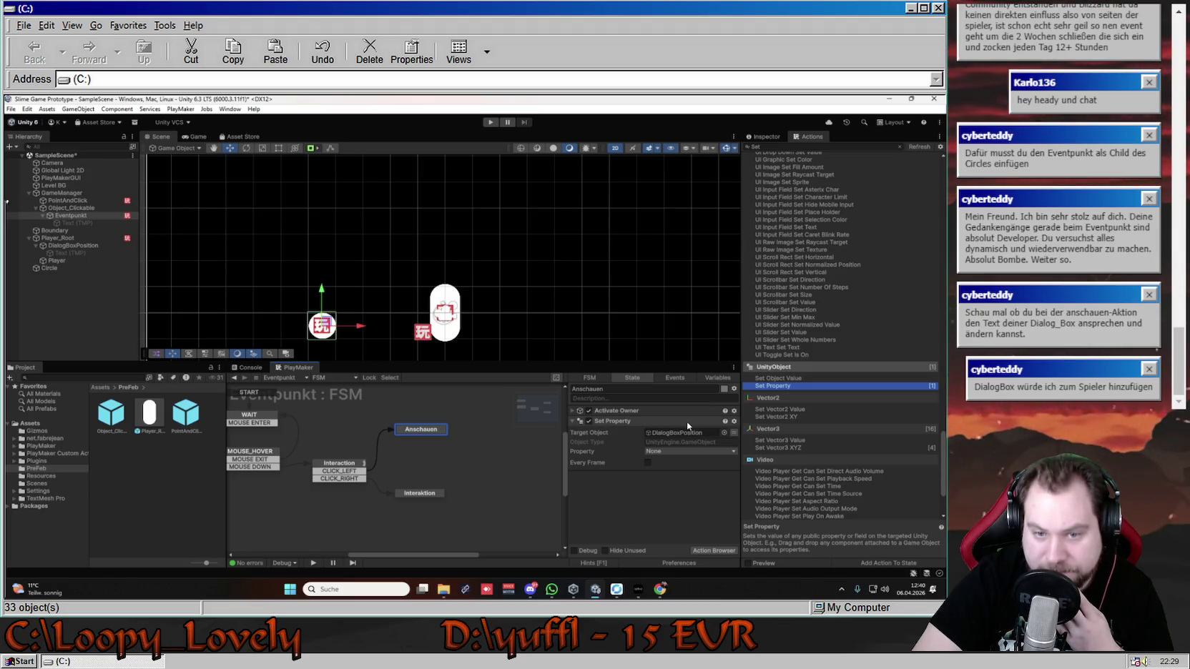
double_click(679, 433)
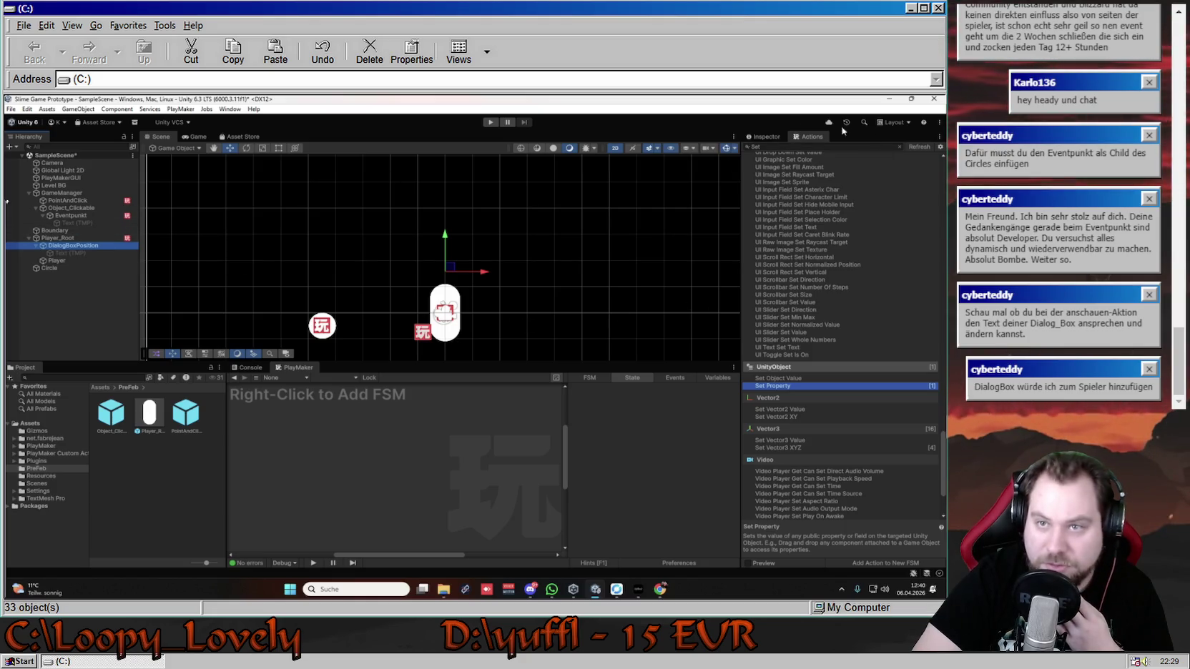
- Inspect DialogBoxPosition, Text (TMP) and Object_Clickable, then reselect Eventpunkt's FSM
left_click(762, 137)
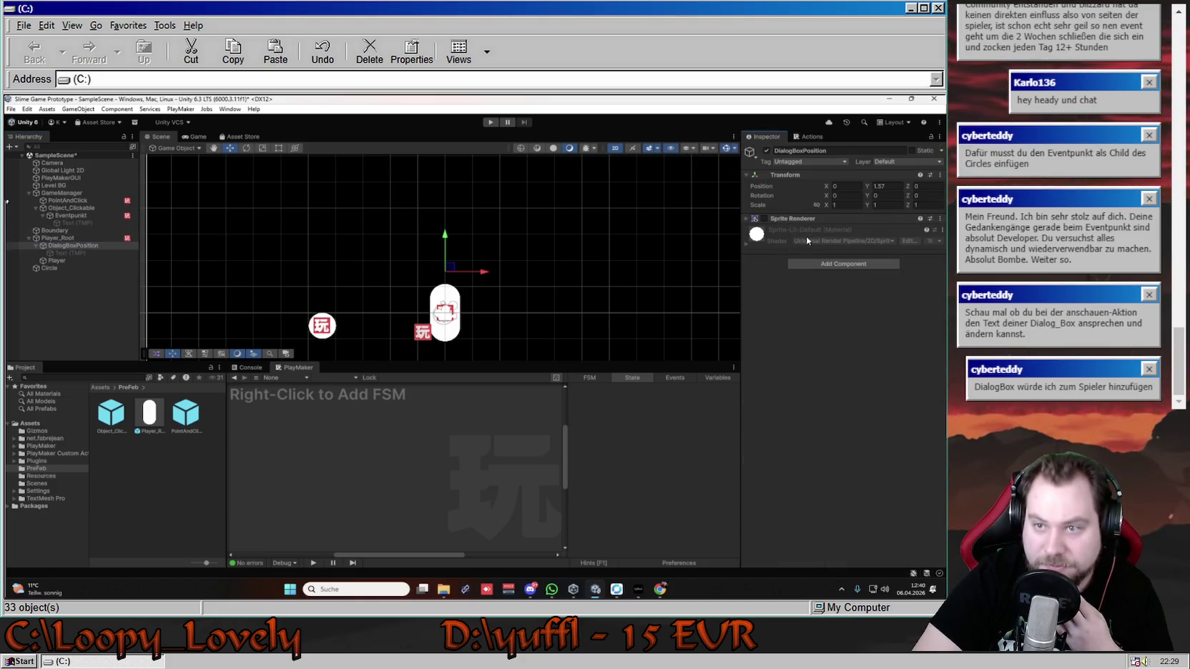
left_click(74, 253)
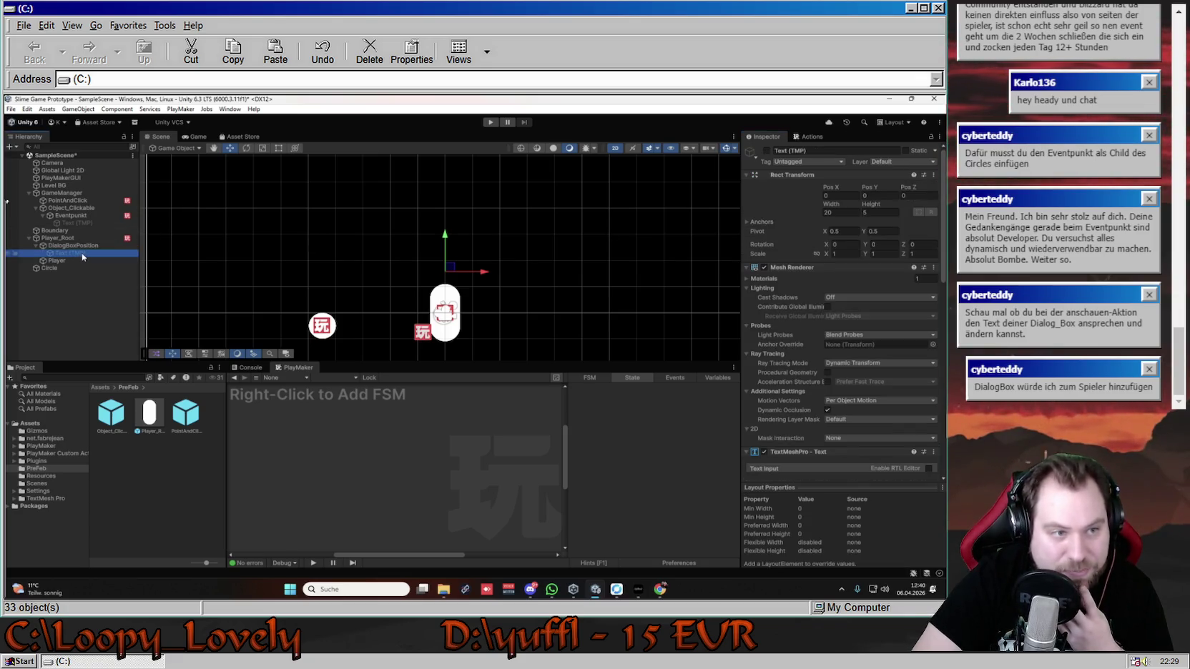
left_click(75, 209)
left_click(74, 215)
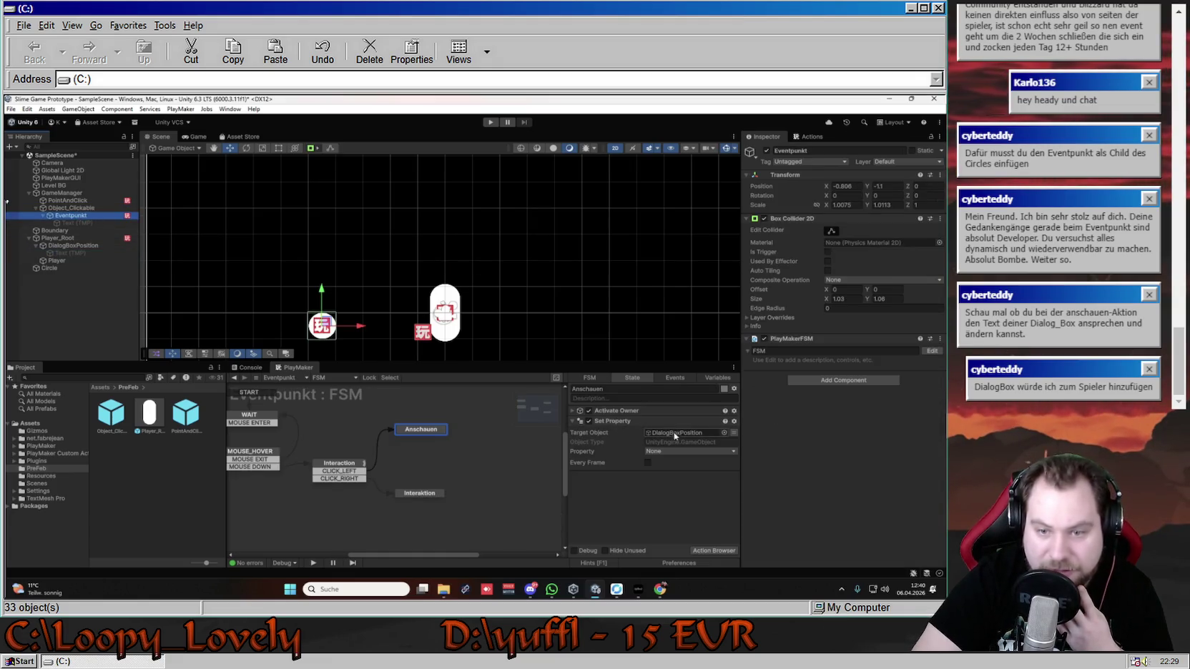
- Make Text (TMP) the Set Property target and browse its properties without choosing one
left_click_drag(74, 254, 690, 433)
left_click(690, 451)
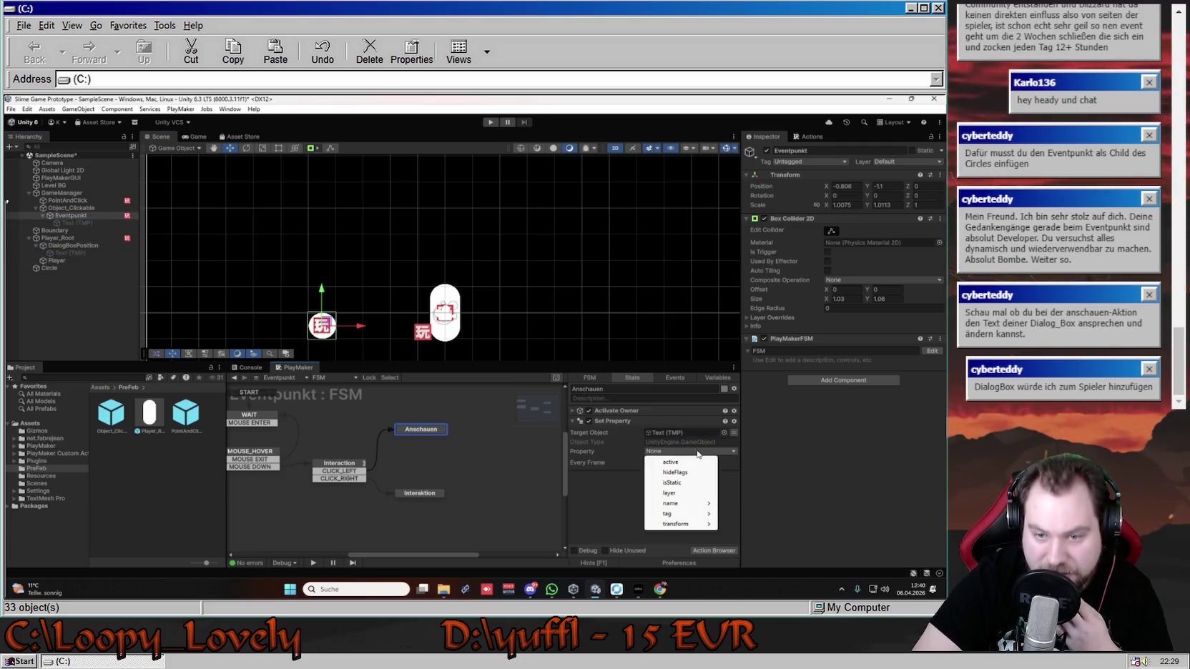
mouse_move(691, 505)
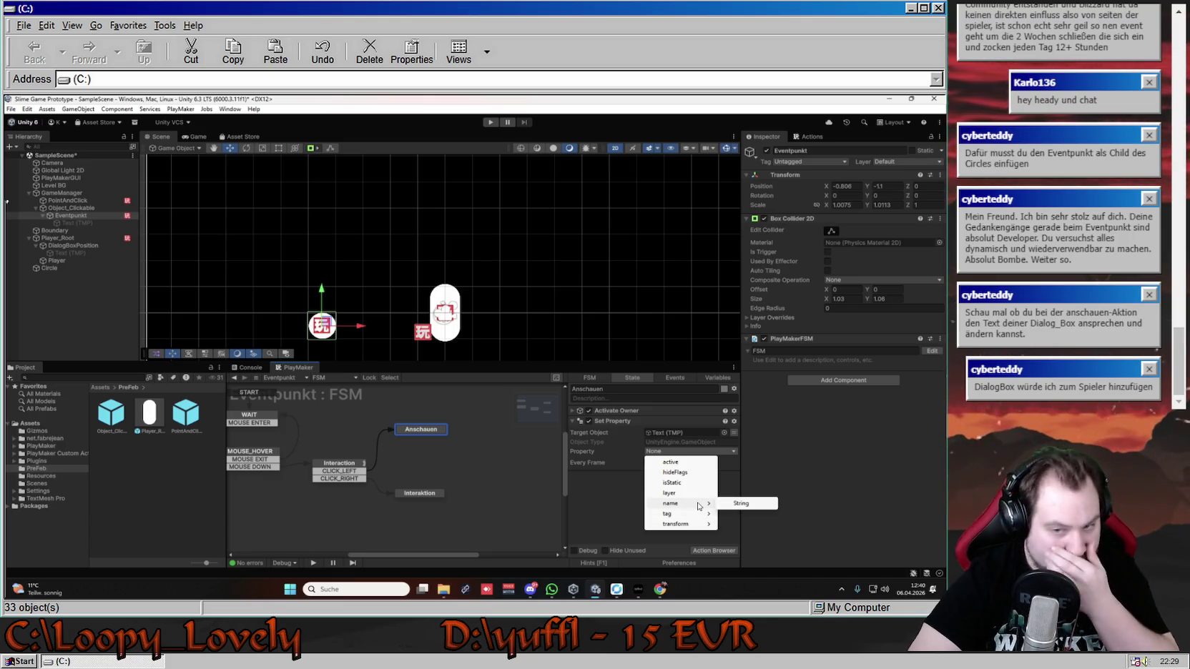
left_click(651, 482)
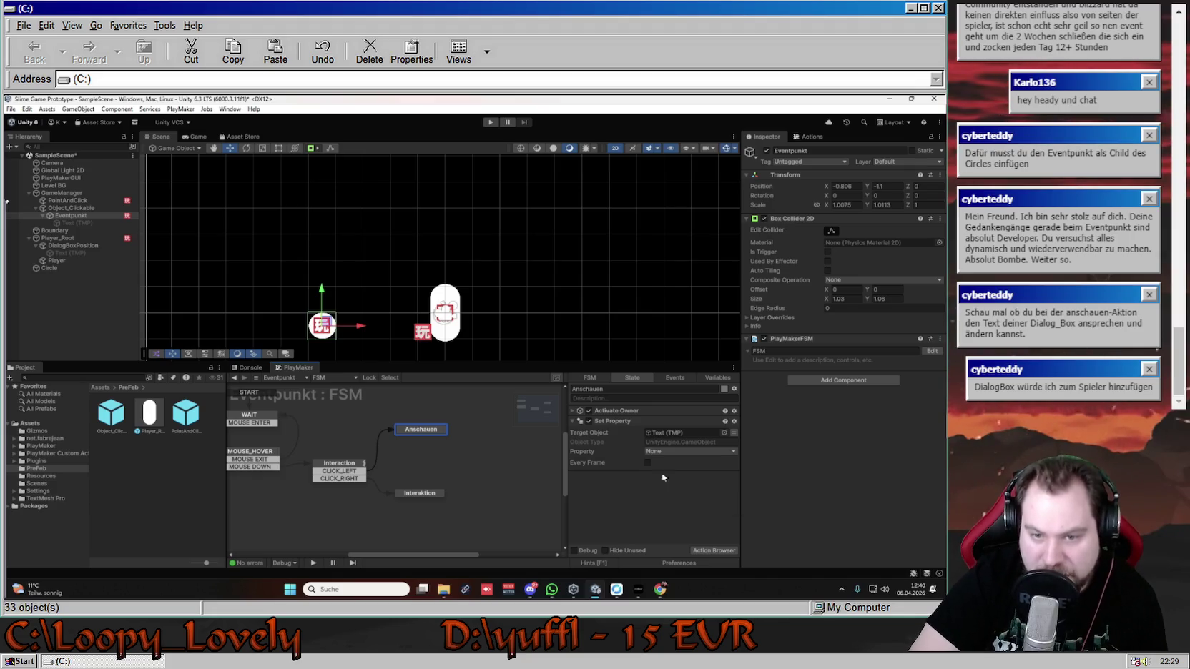
- Replace Set Property with a Set Object Value action holding Text (TMP)
left_click(633, 423)
key("Delete")
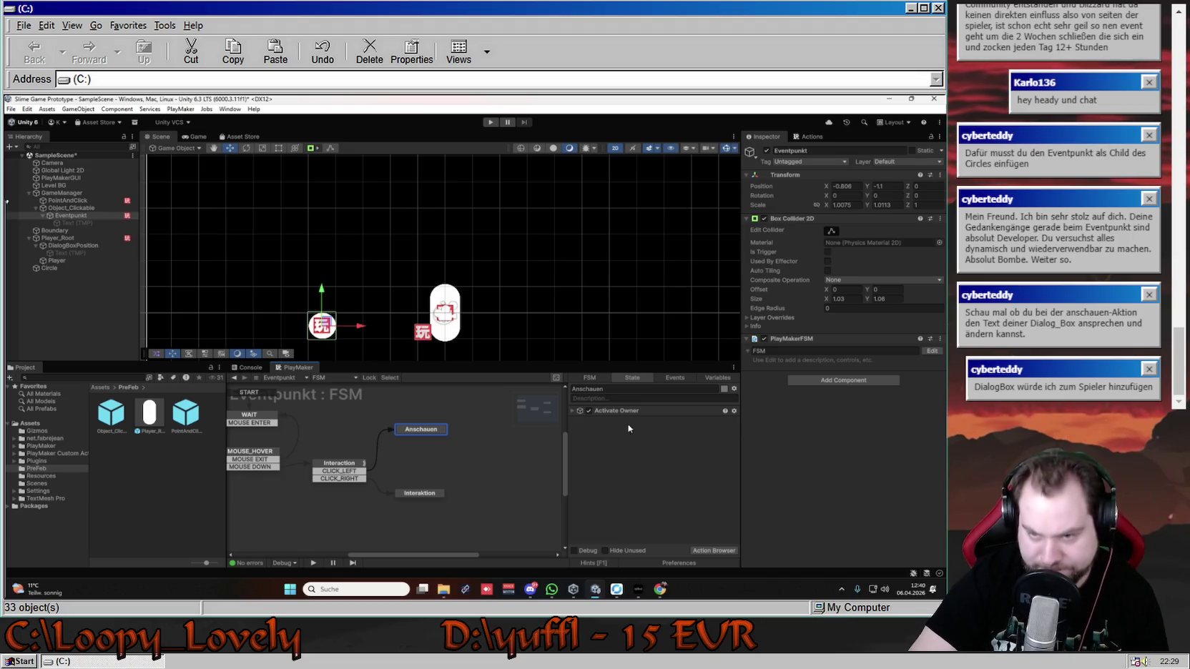
left_click(812, 137)
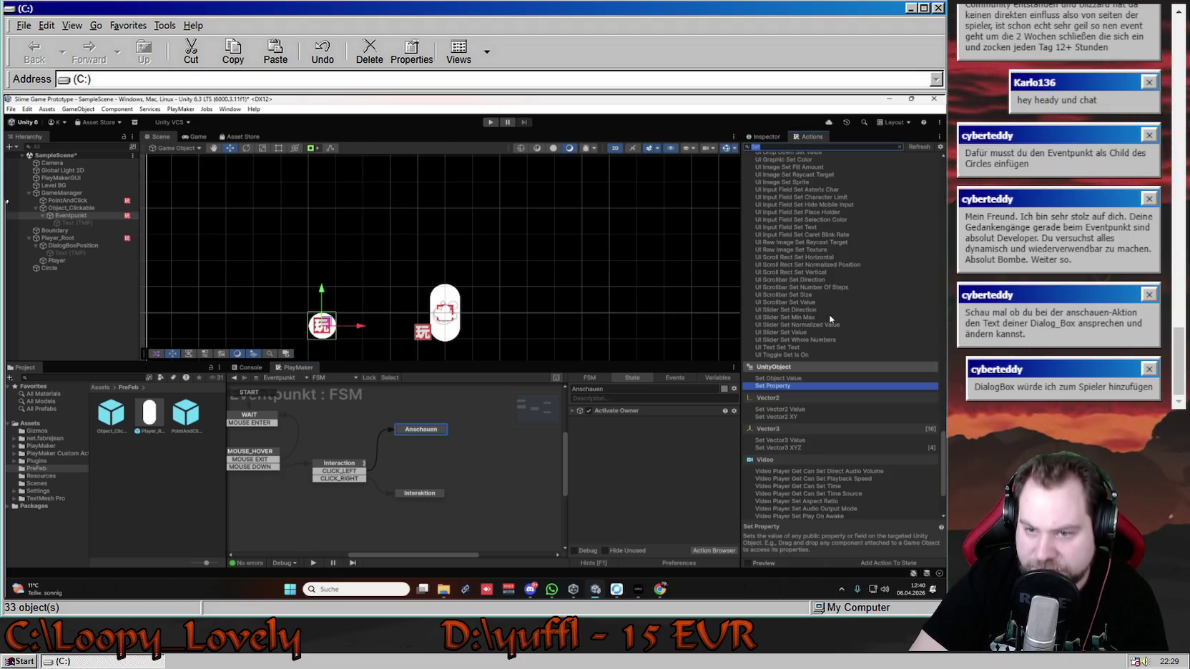
left_click(789, 378)
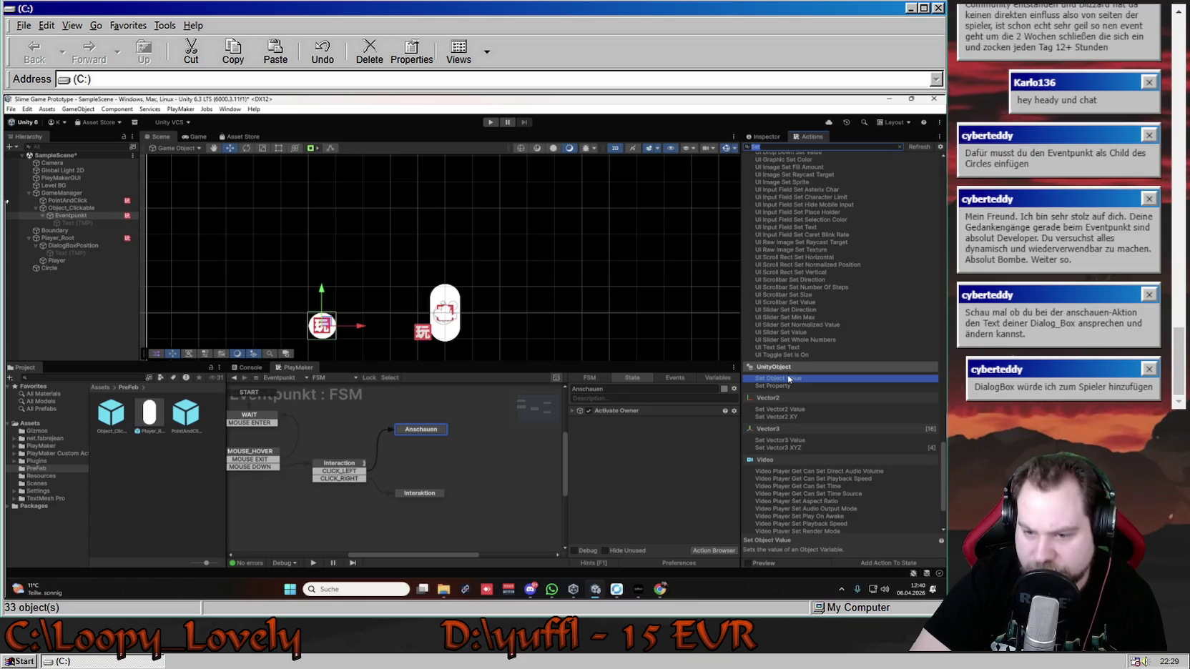
double_click(788, 378)
left_click_drag(77, 223, 680, 433)
- Remove the Set Object Value action from Anschauen
left_click(670, 443)
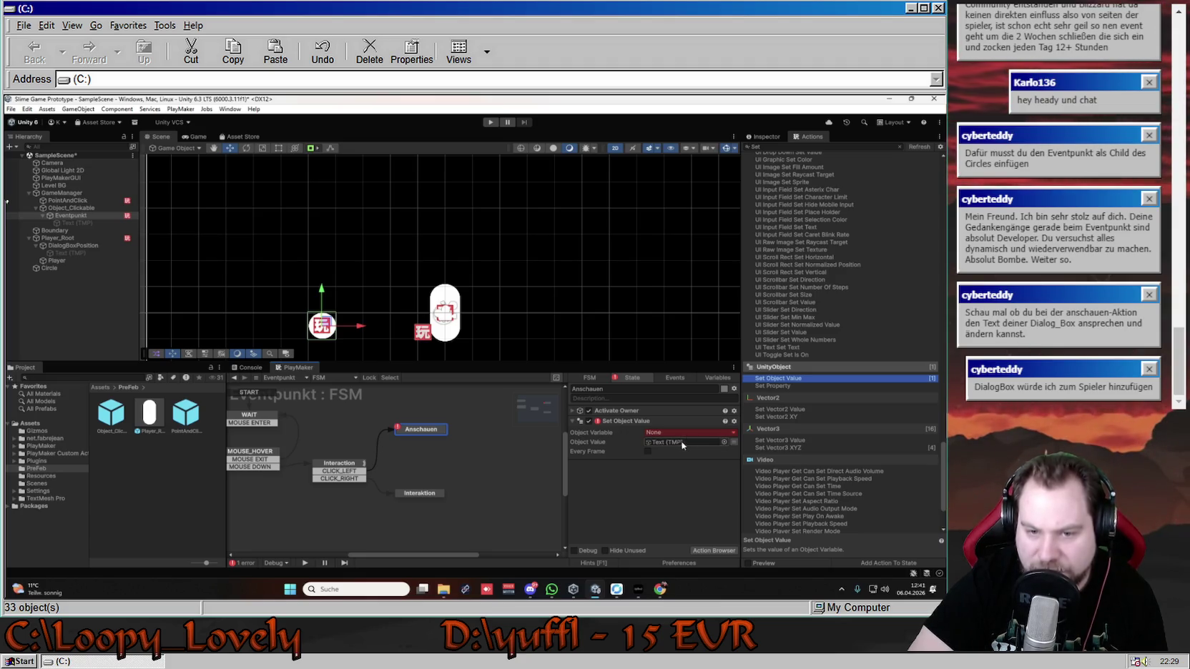
right_click(653, 422)
left_click(718, 415)
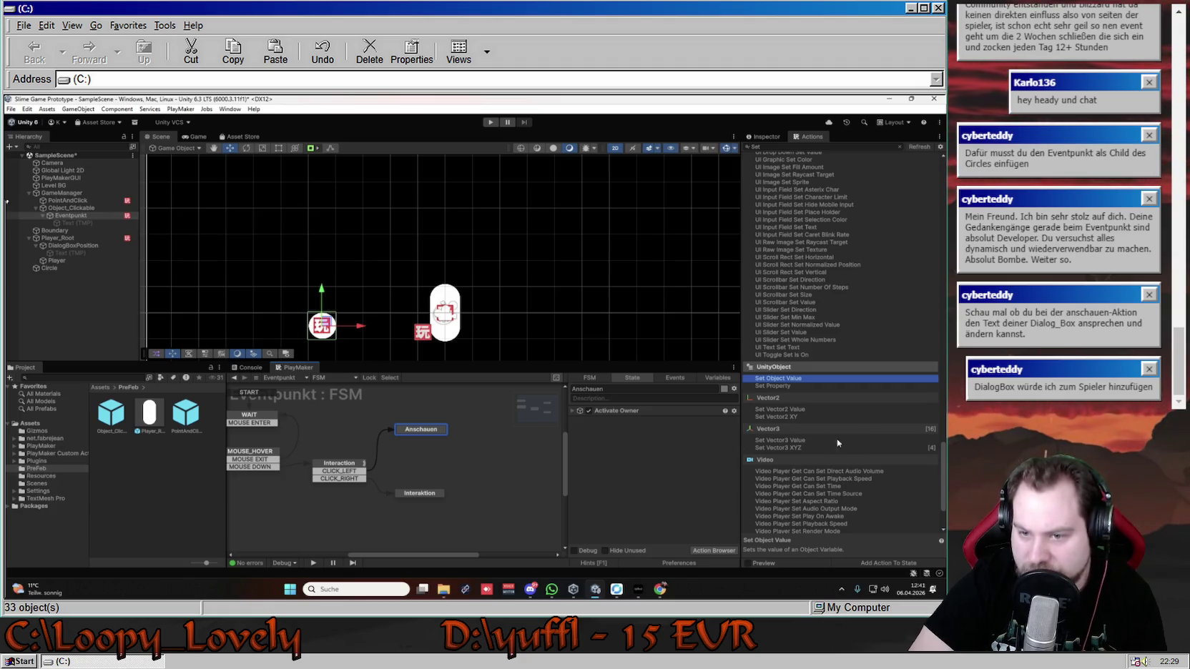
- Add a Set String Value action, check its string variable choices, then delete it
scroll(841, 435, "down", 3)
scroll(833, 456, "up", 10)
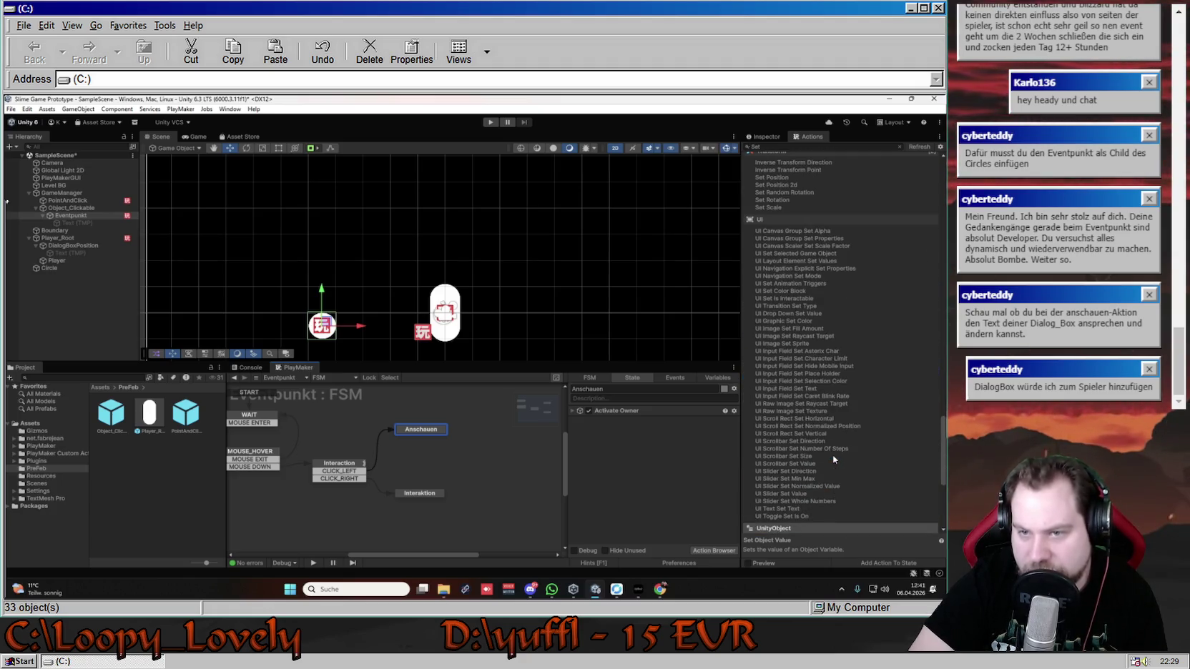
scroll(834, 458, "up", 10)
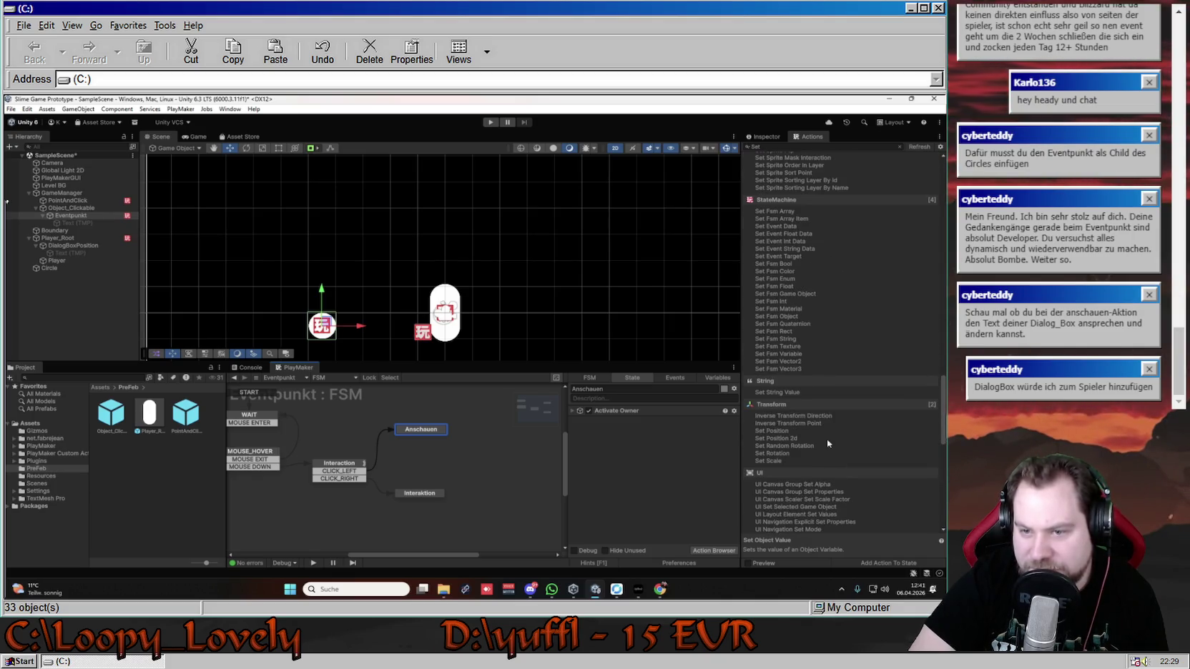
double_click(791, 390)
left_click(685, 433)
left_click(685, 433)
left_click(685, 435)
left_click(619, 442)
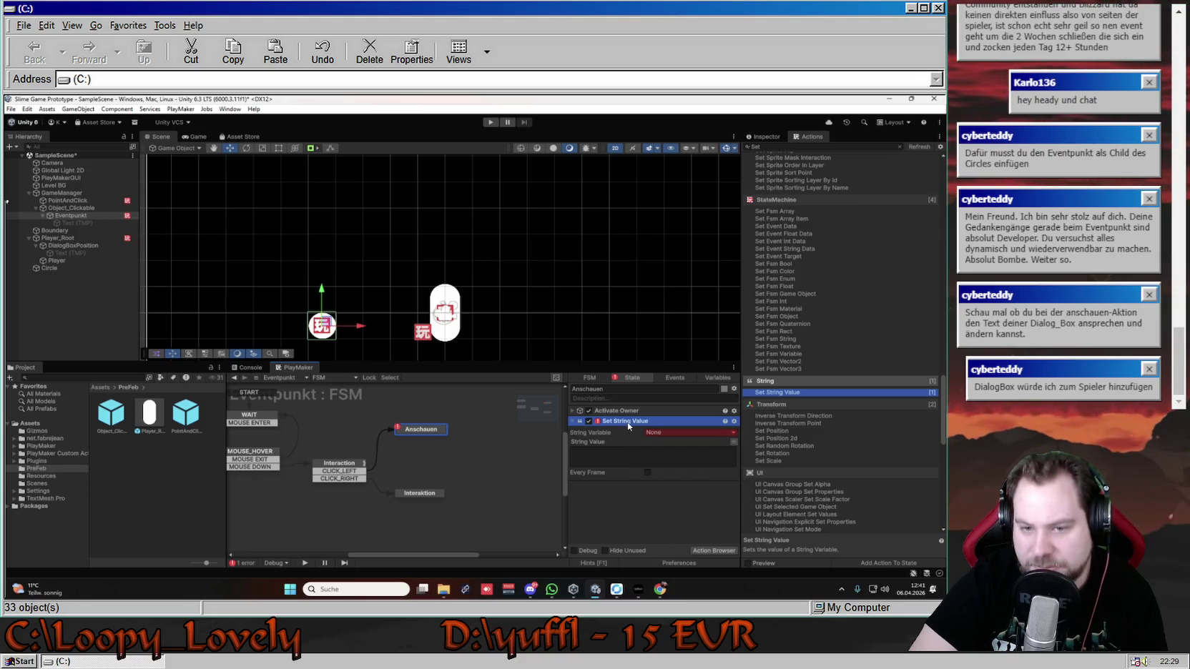
key("Delete")
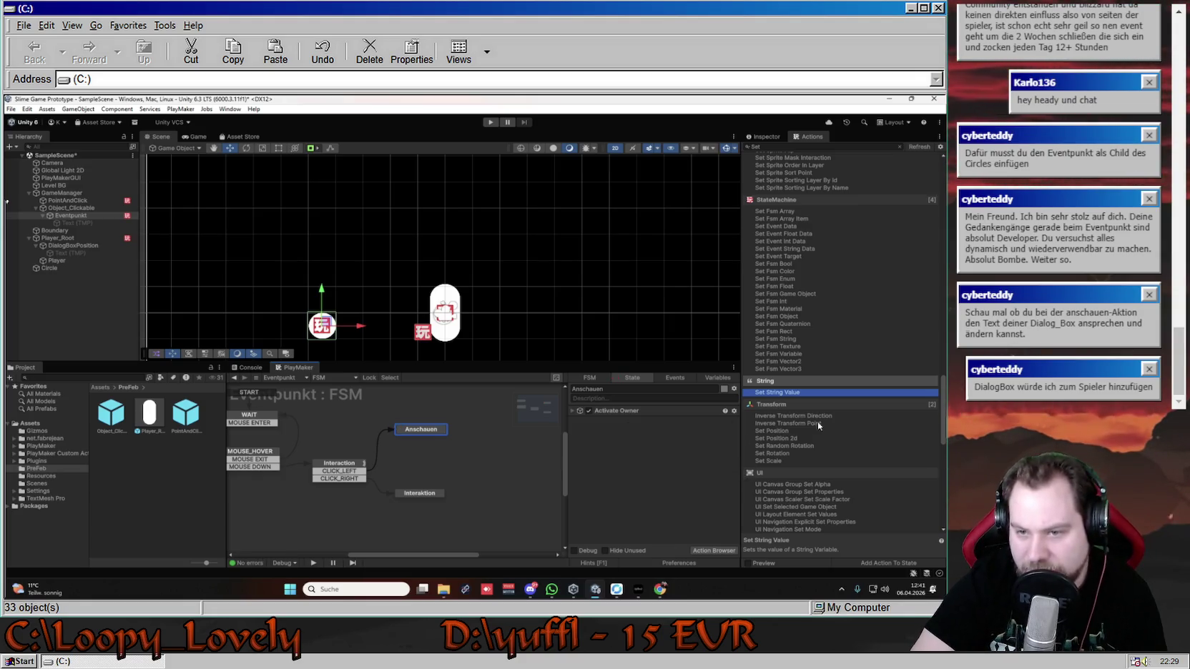
- Add Set Game Object from the GameObject category to Anschauen
scroll(823, 425, "up", 5)
scroll(819, 417, "up", 4)
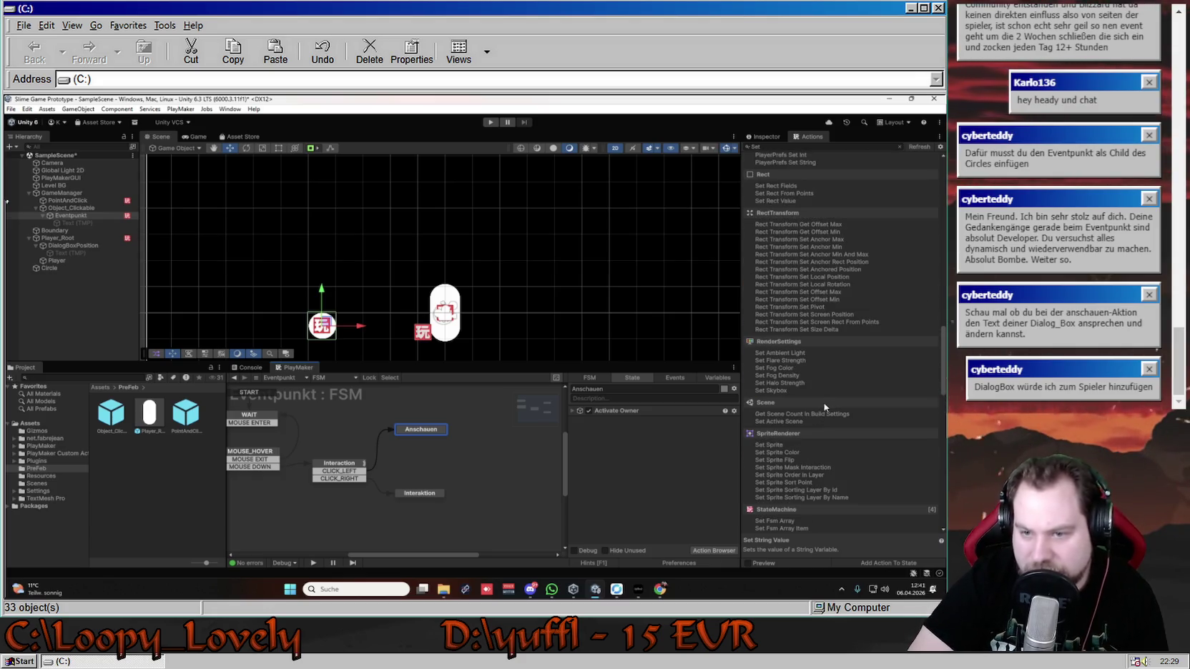
scroll(826, 419, "up", 2)
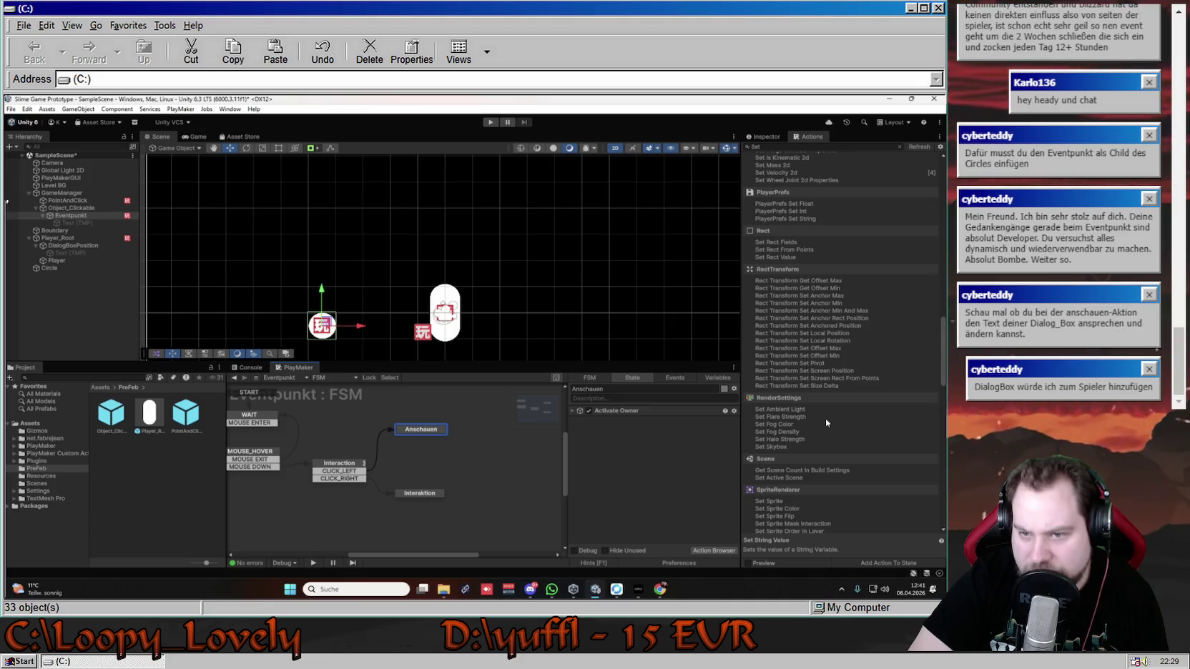
scroll(826, 418, "up", 3)
scroll(825, 418, "up", 4)
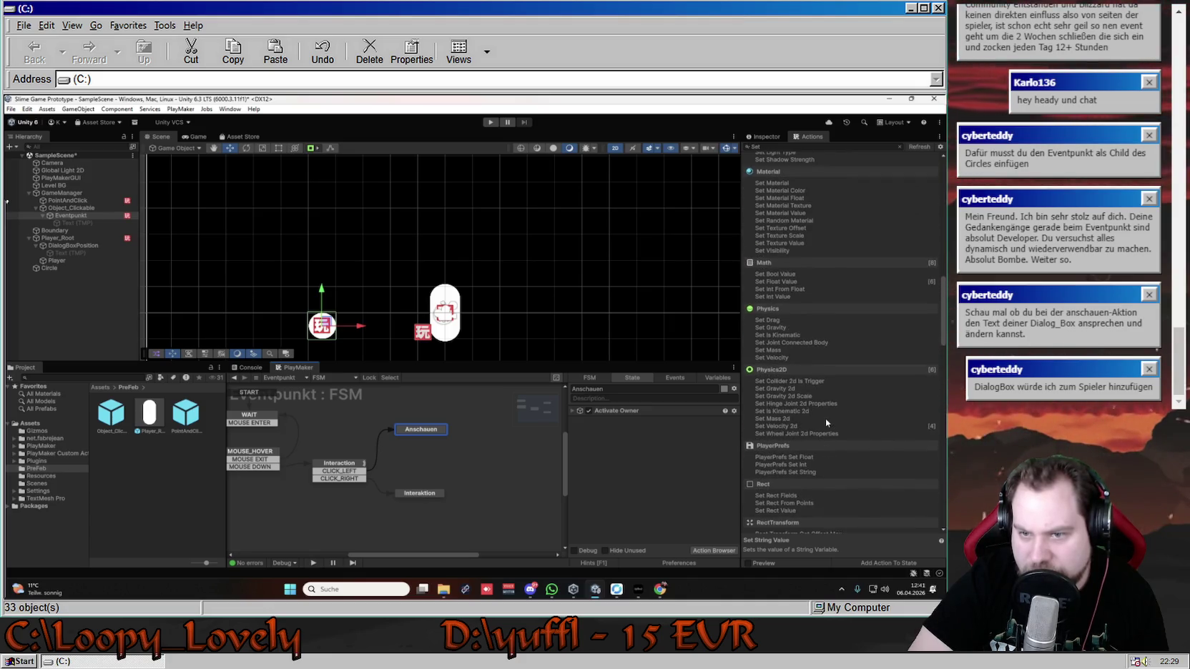
scroll(826, 419, "up", 10)
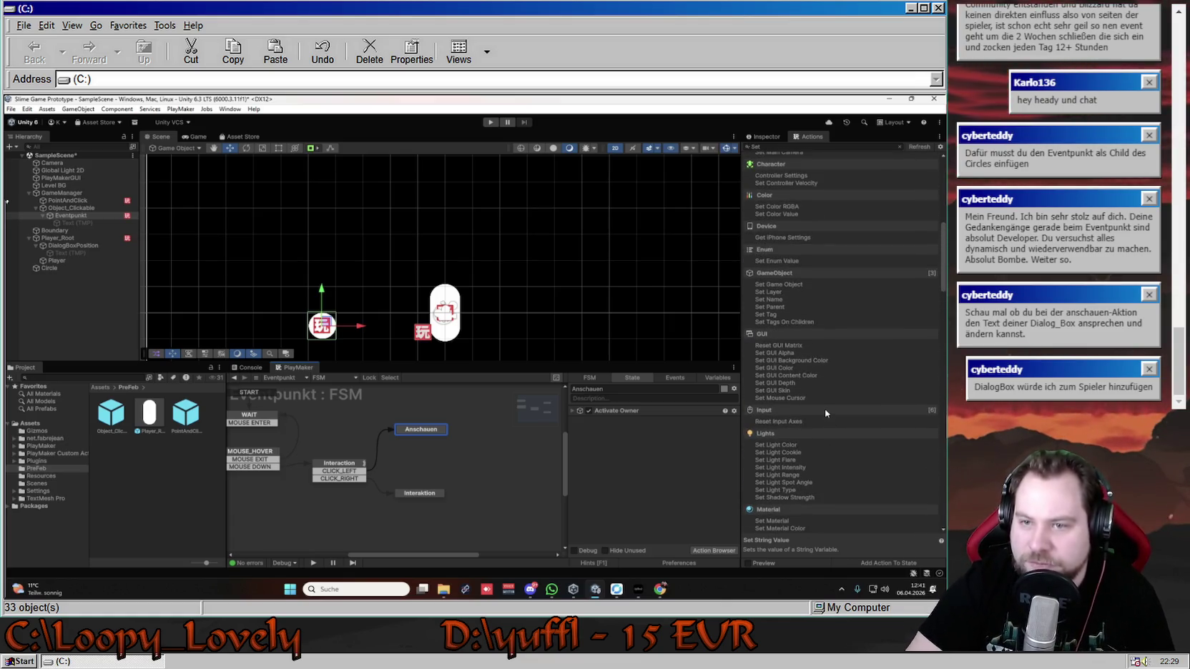
scroll(833, 417, "up", 2)
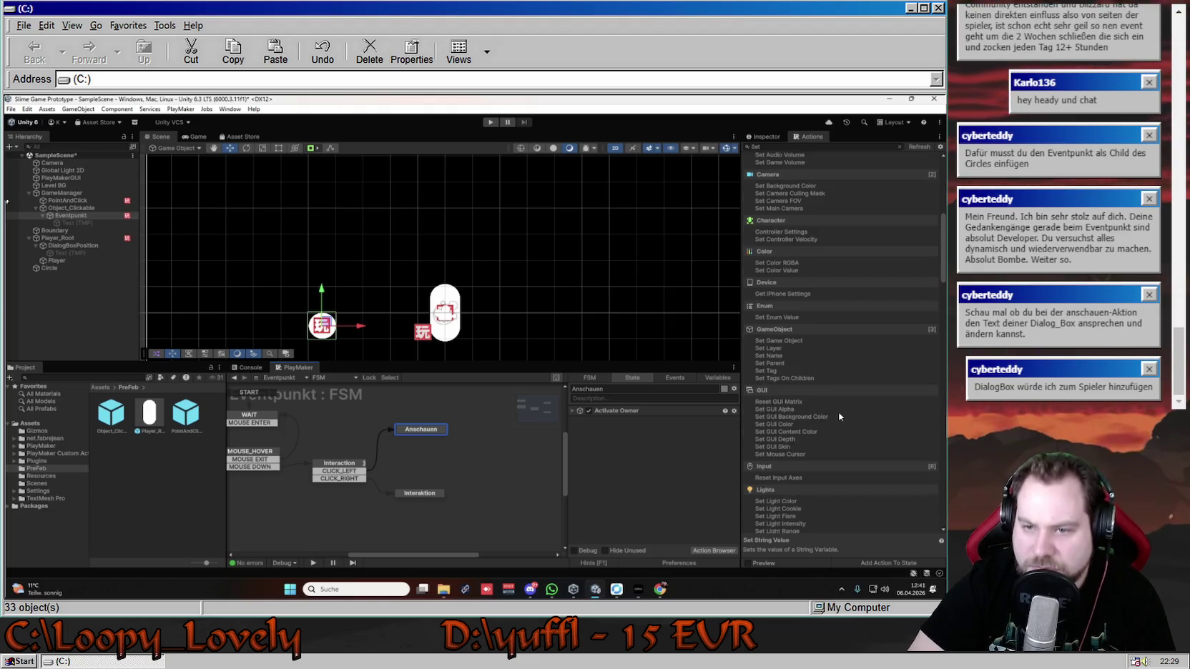
double_click(789, 341)
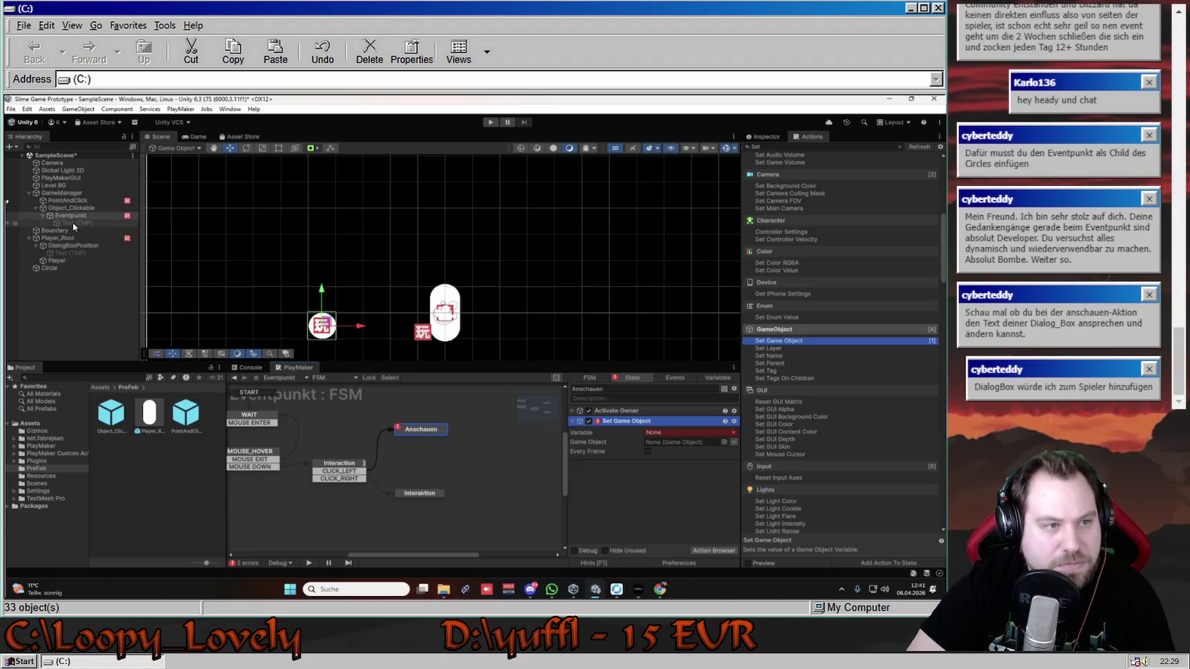
- Set Text (TMP) as the Set Game Object target and review its variable choices
left_click_drag(630, 450, 672, 443)
left_click(689, 432)
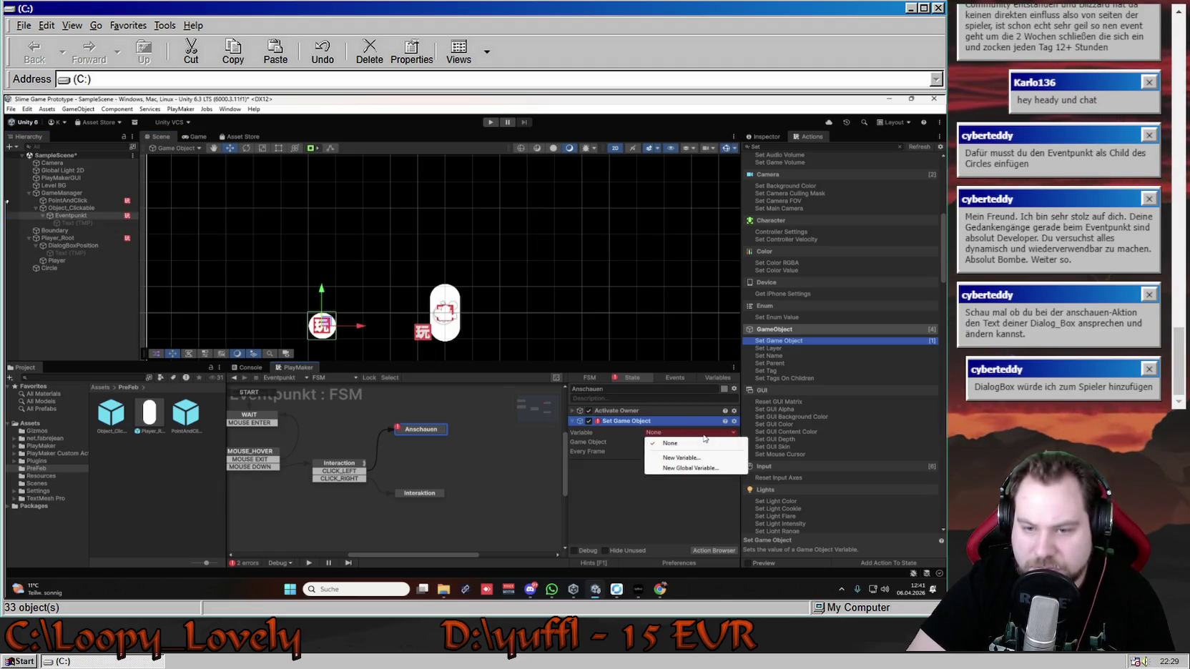
left_click(649, 499)
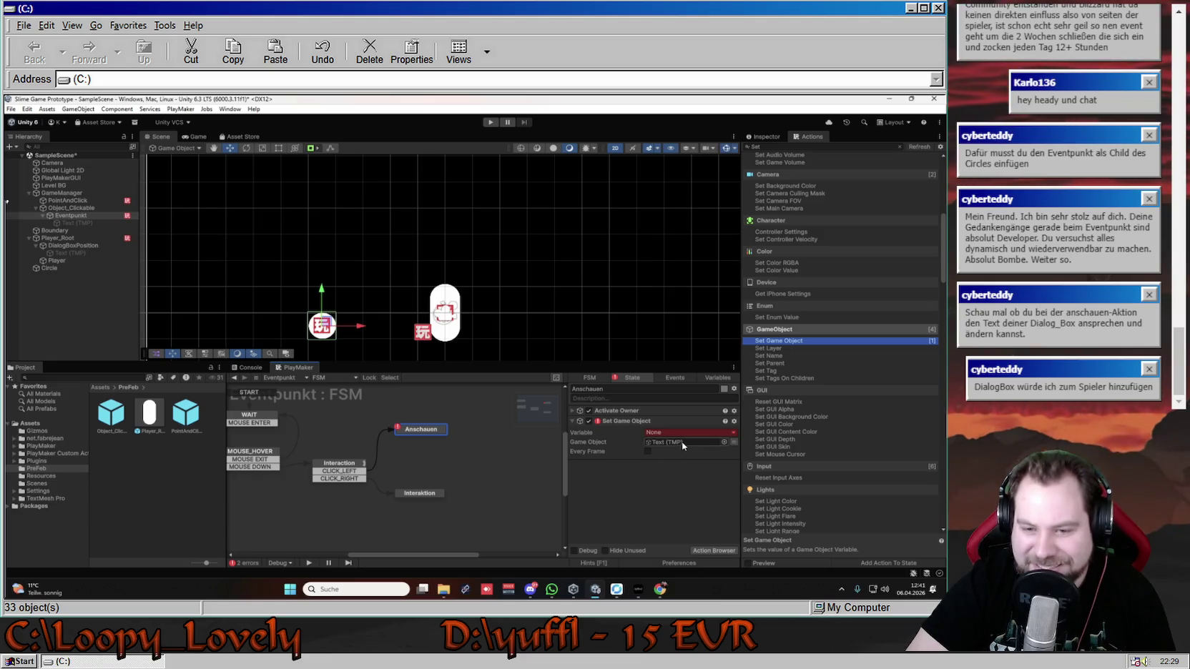
- Delete the Set Game Object action, leaving only Activate Owner
left_click(686, 422)
key("Delete")
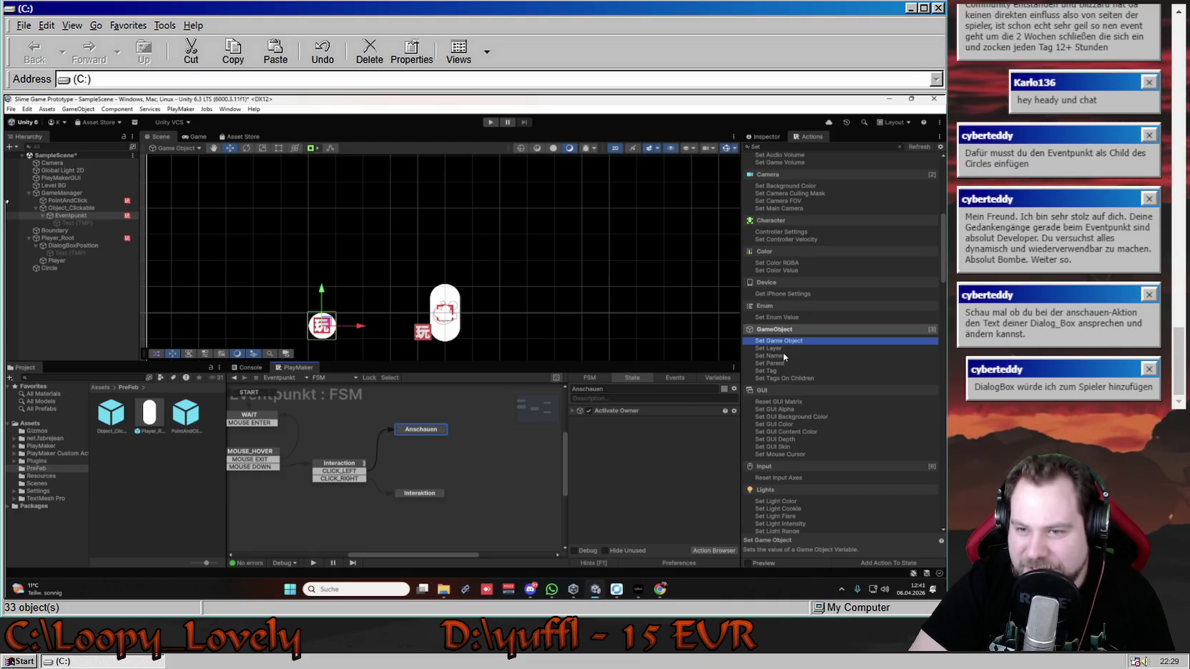
scroll(788, 374, "up", 1)
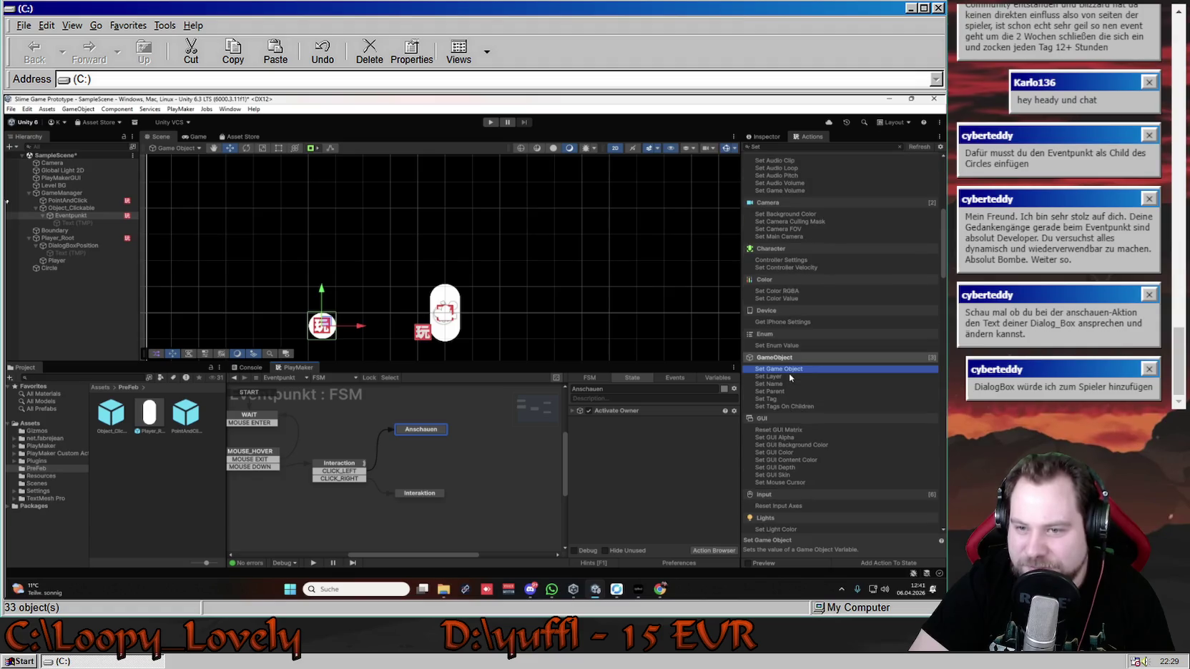
scroll(788, 374, "up", 1)
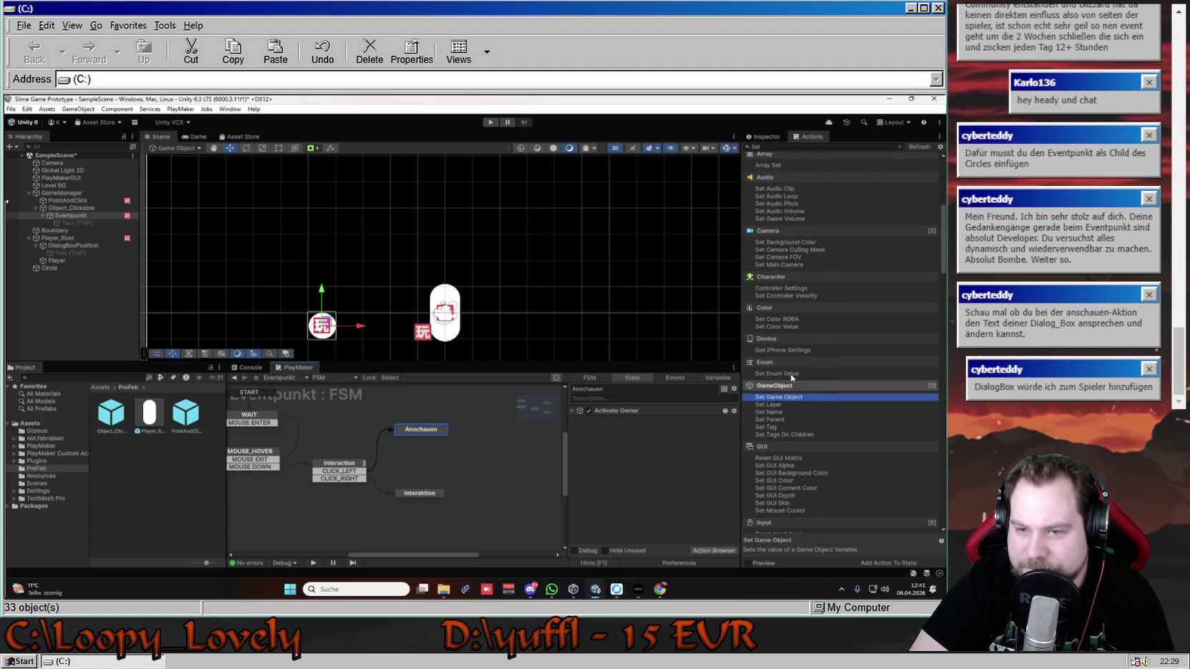
scroll(790, 374, "up", 2)
scroll(811, 392, "up", 5)
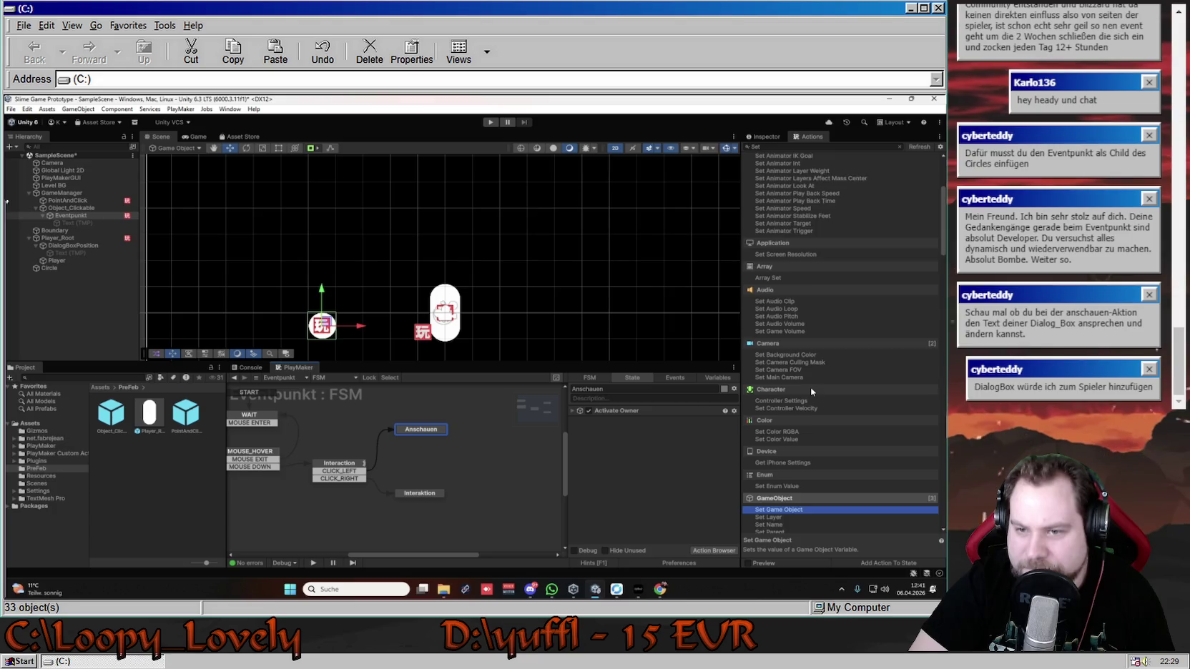
scroll(810, 390, "up", 3)
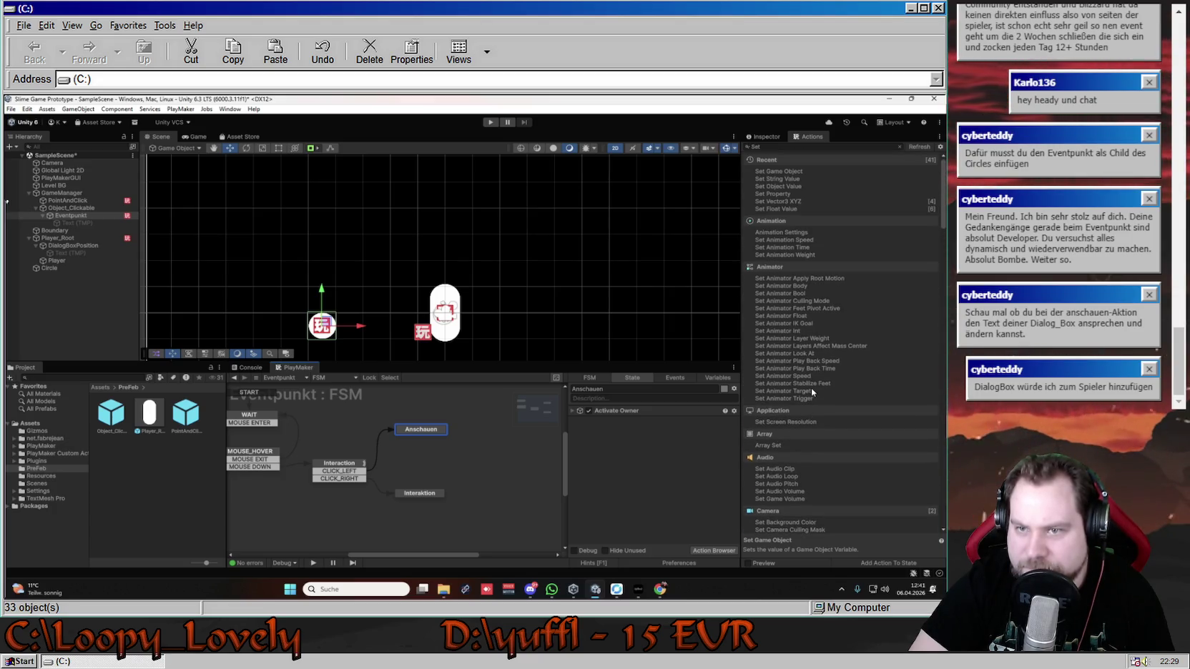
- Clear the 'Set' filter from the action browser and collapse the GameObject category
left_click(899, 146)
left_click(802, 264)
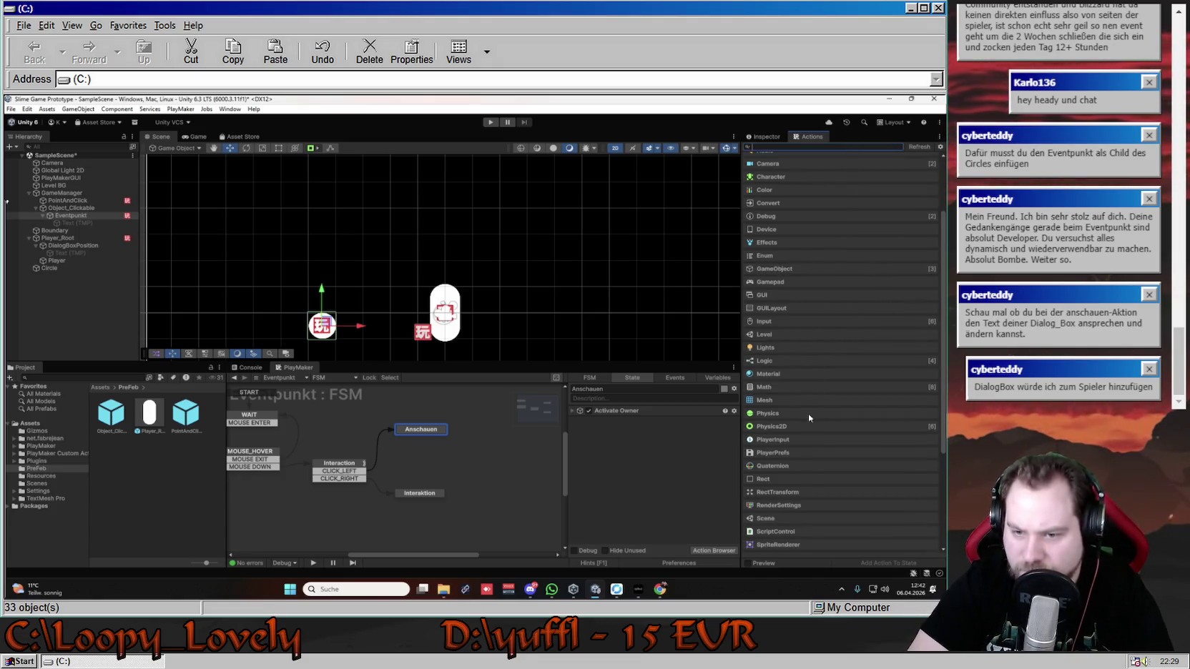
scroll(809, 418, "down", 3)
scroll(808, 418, "down", 2)
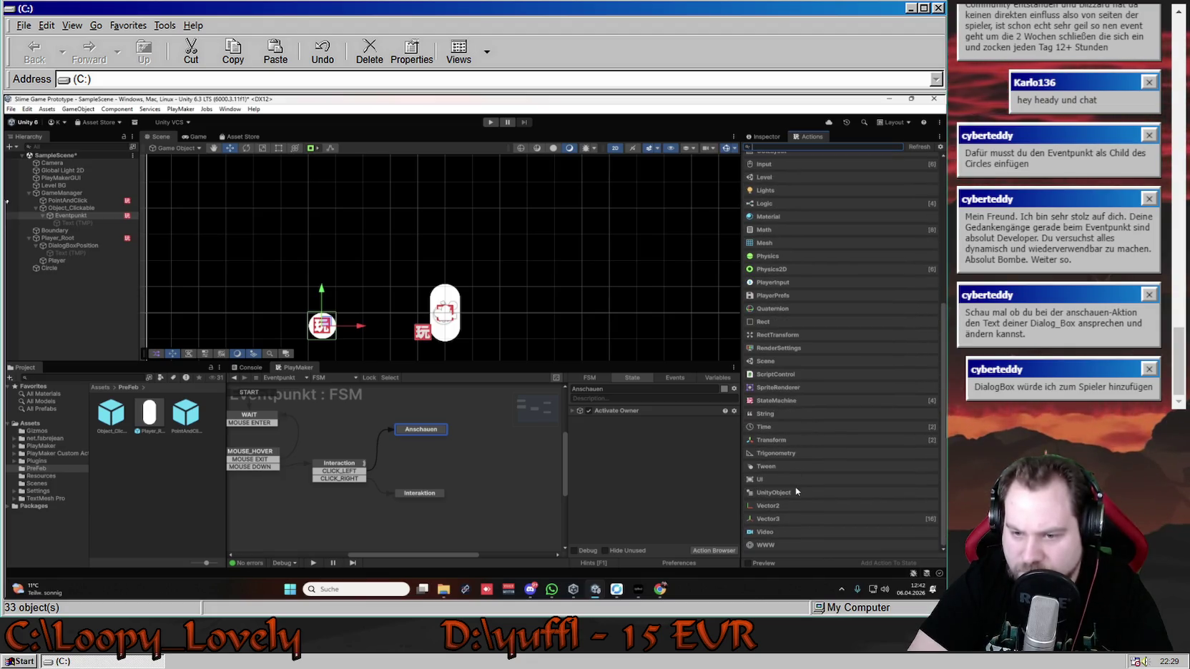
scroll(788, 526, "up", 6)
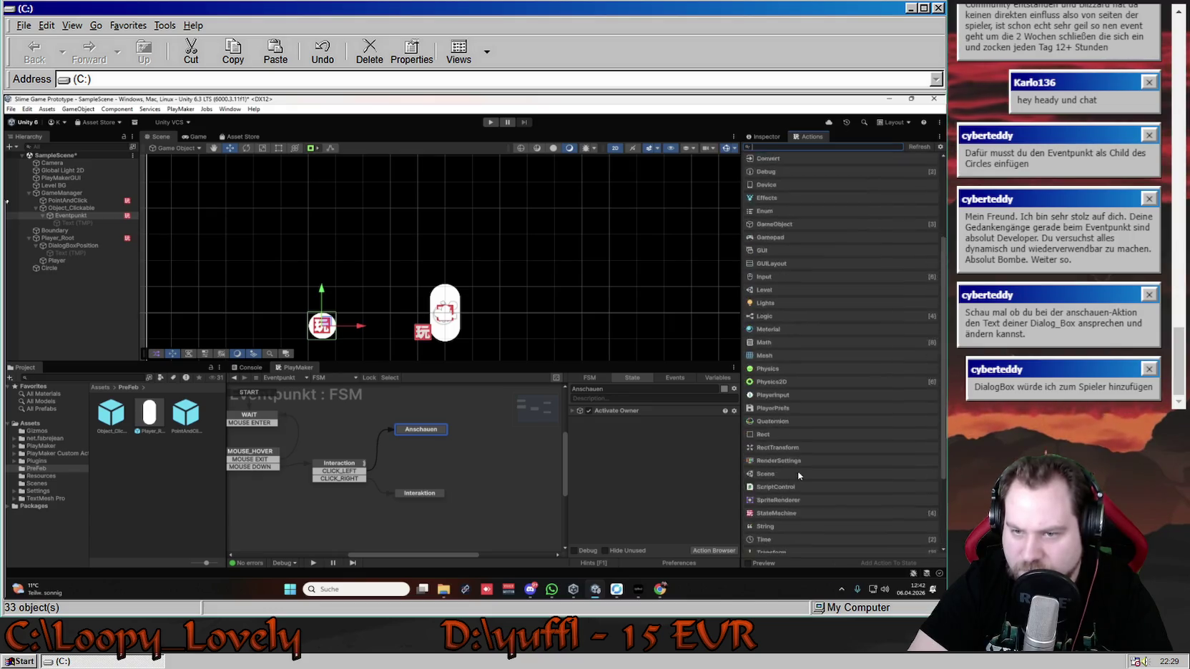
scroll(799, 475, "up", 1)
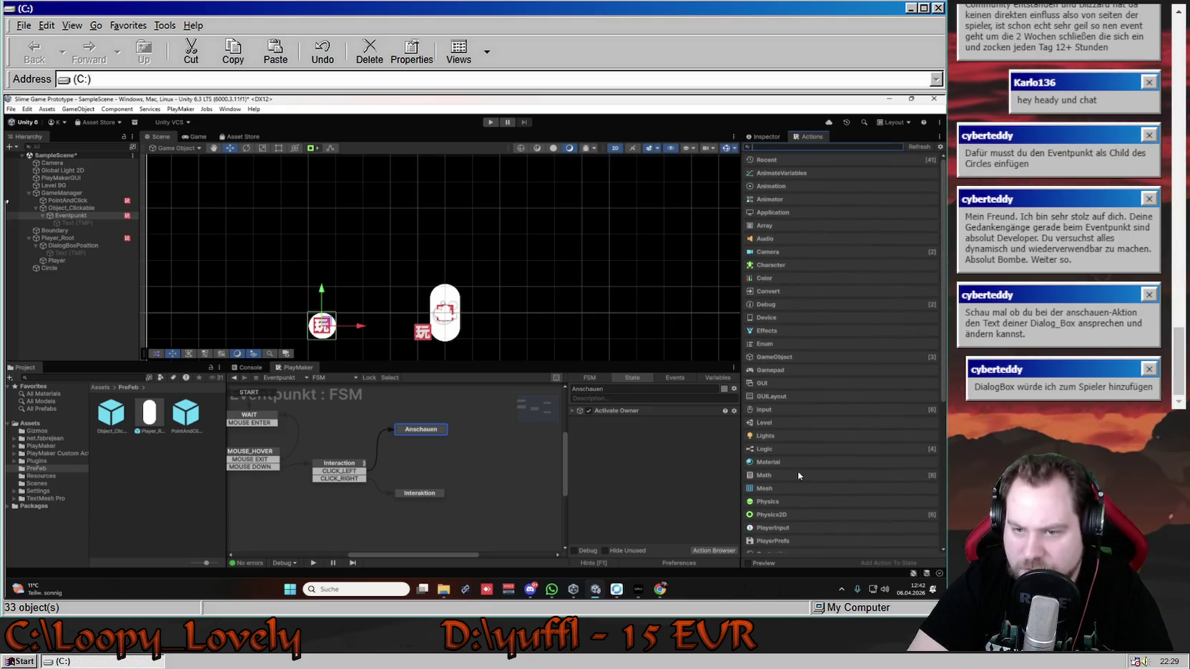
- Search the actions for 'TEXT', then clear that search again
left_click(802, 148)
type("TEXT")
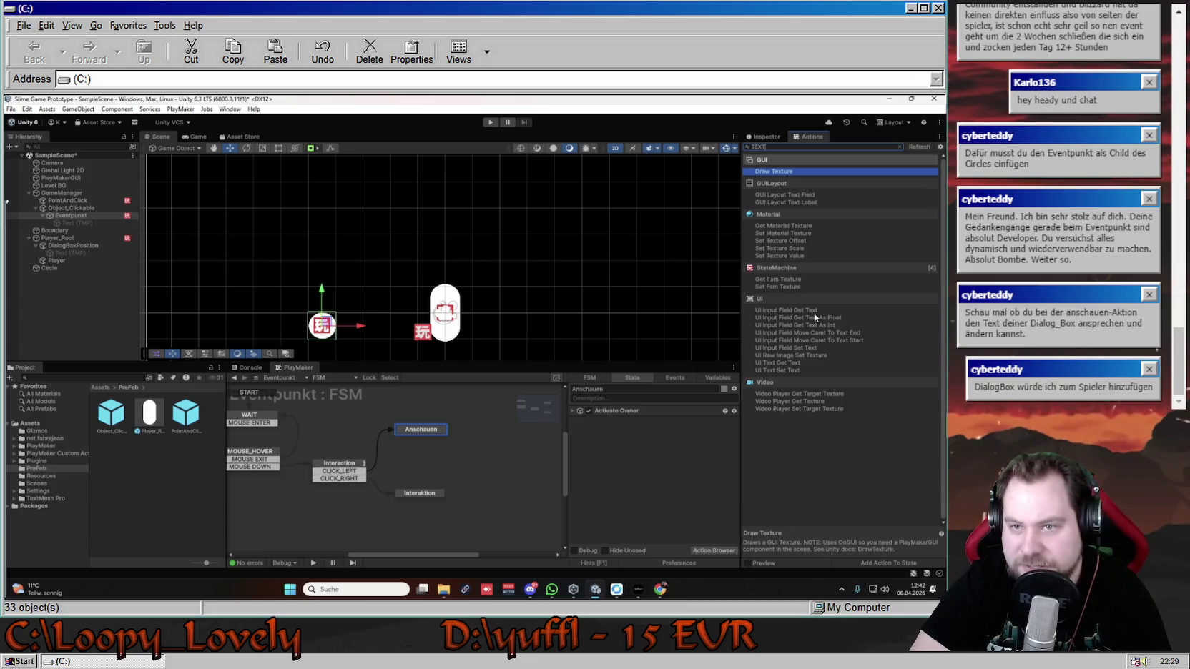
left_click(898, 147)
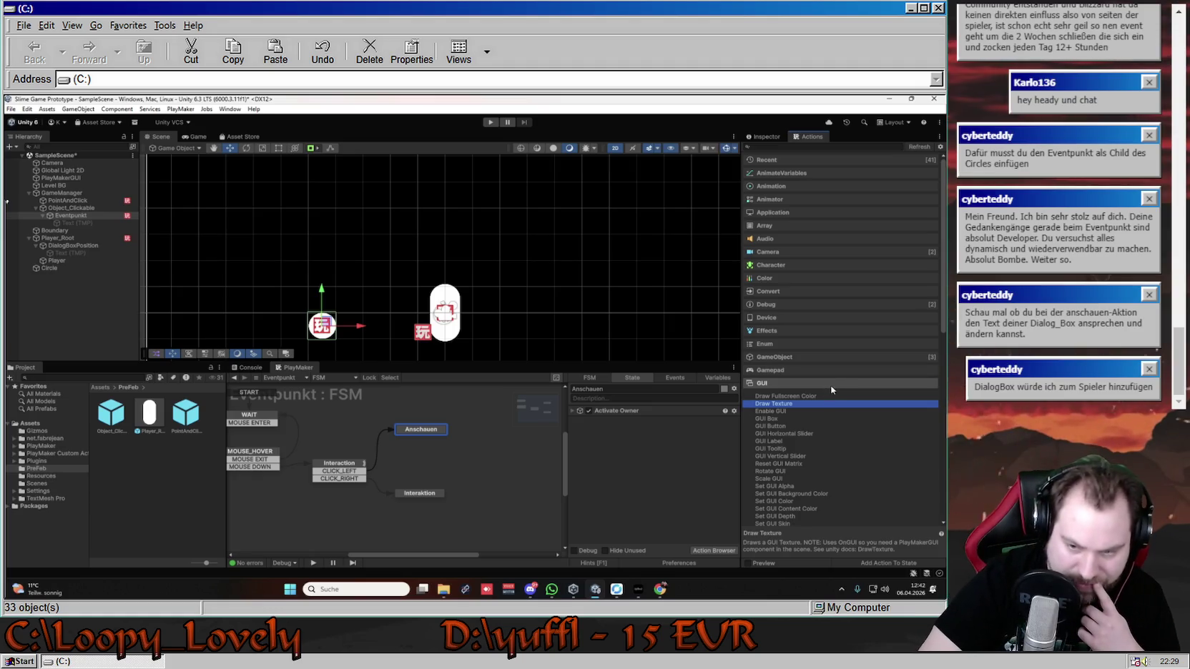
left_click(187, 109)
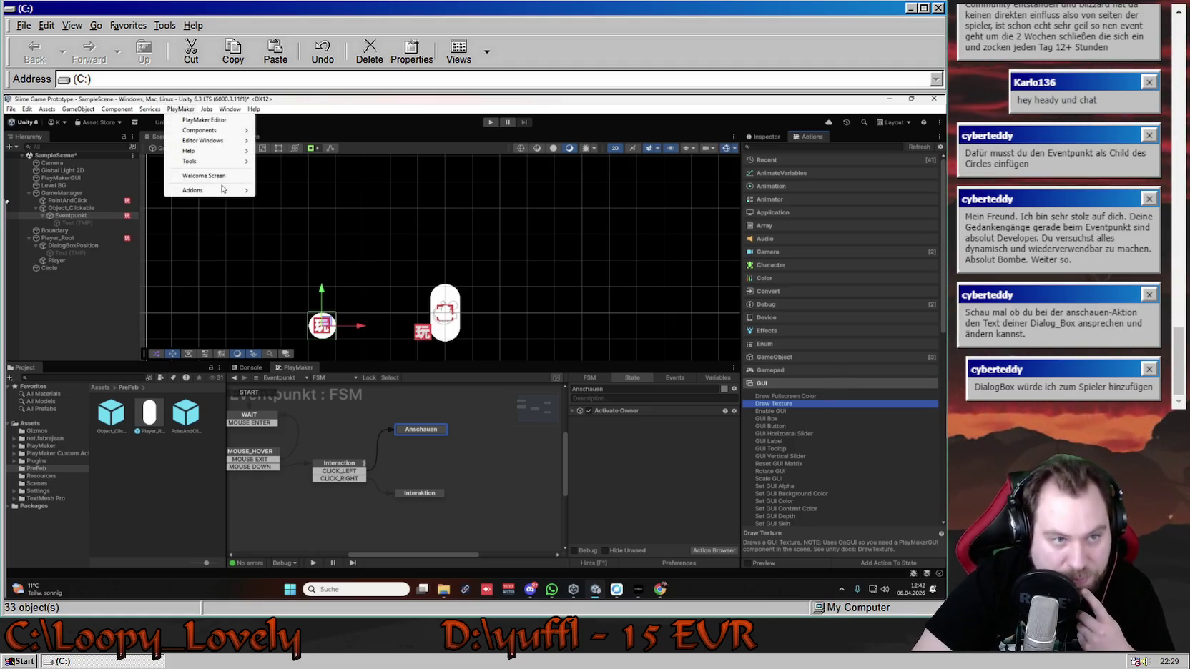
- Open the PlayMaker Ecosystem browser and move it aside from the scene panels
mouse_move(226, 194)
mouse_move(286, 200)
left_click(405, 203)
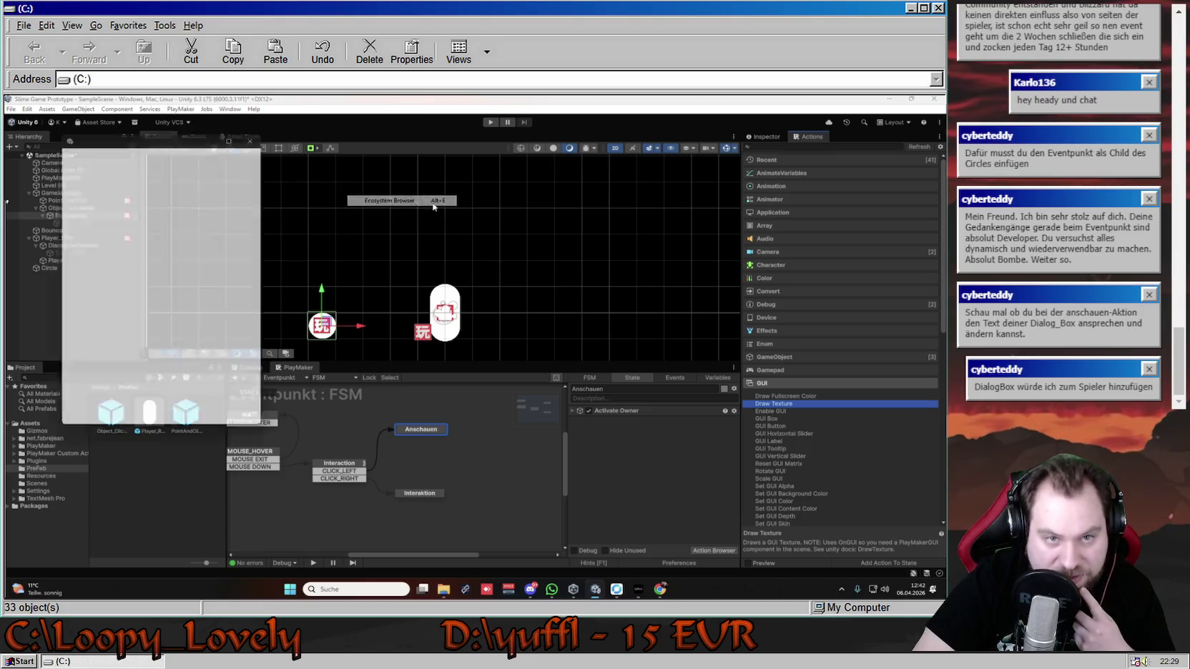
left_click_drag(126, 134, 537, 201)
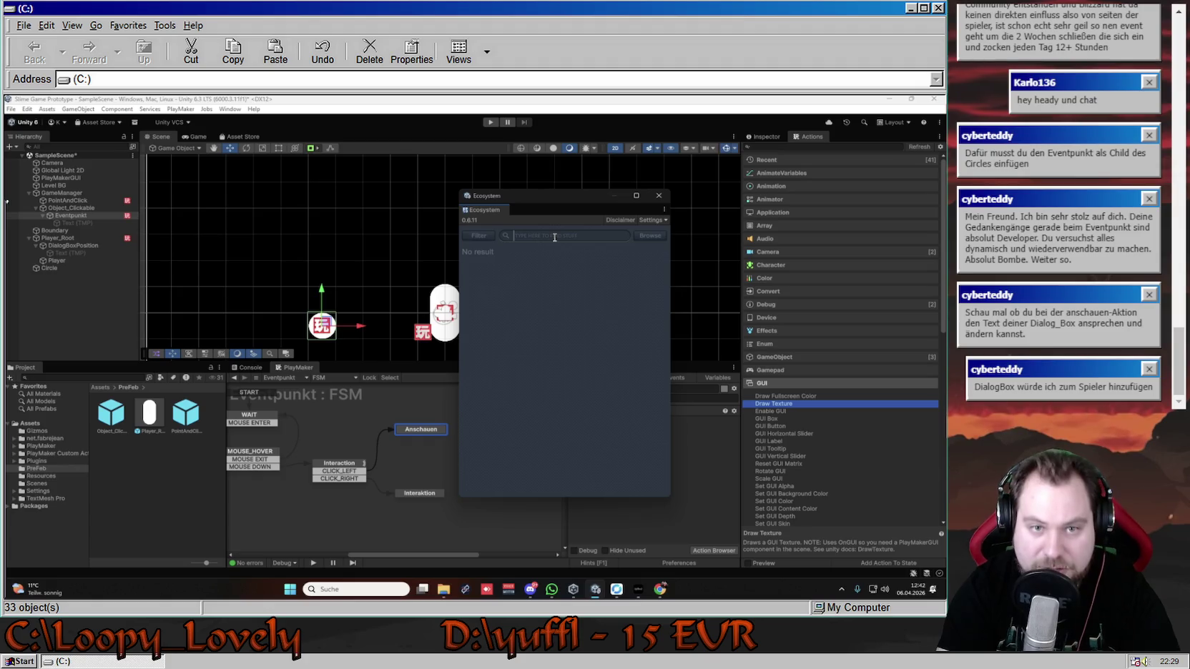
- Search the Ecosystem for 'Text' and view the Text Mesh Pro2022 package details
type("Texxx")
key("BackSpace")
key("BackSpace")
key("BackSpace")
type("t")
key("Return")
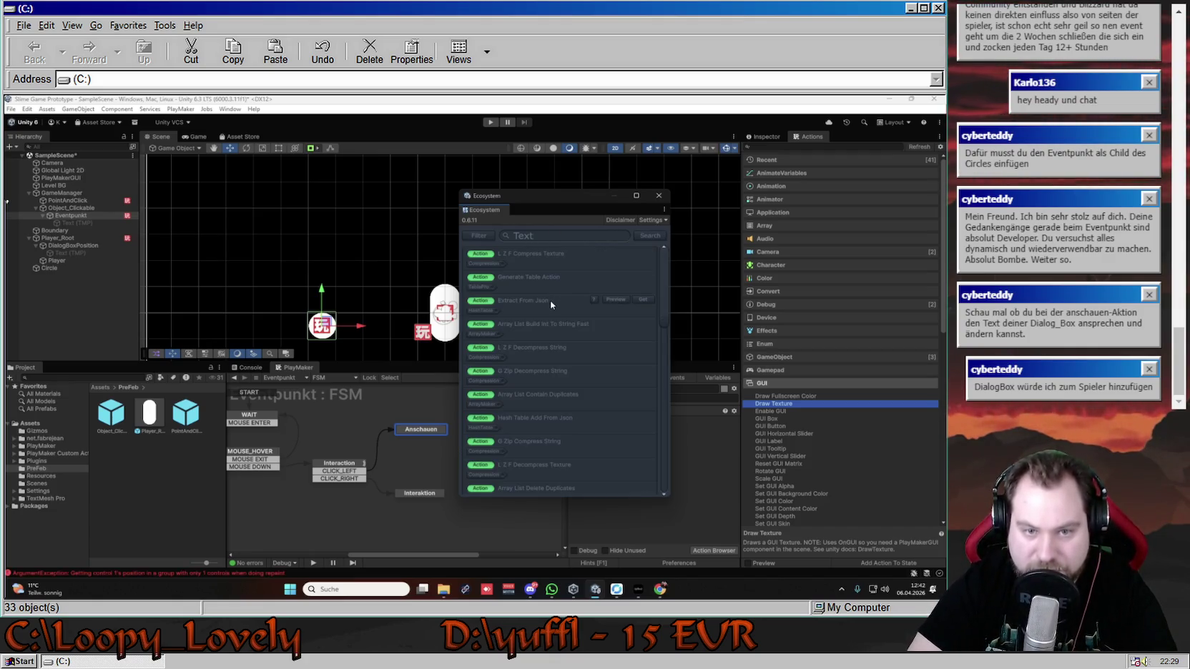
scroll(550, 304, "down", 3)
scroll(557, 321, "down", 1)
scroll(557, 318, "down", 3)
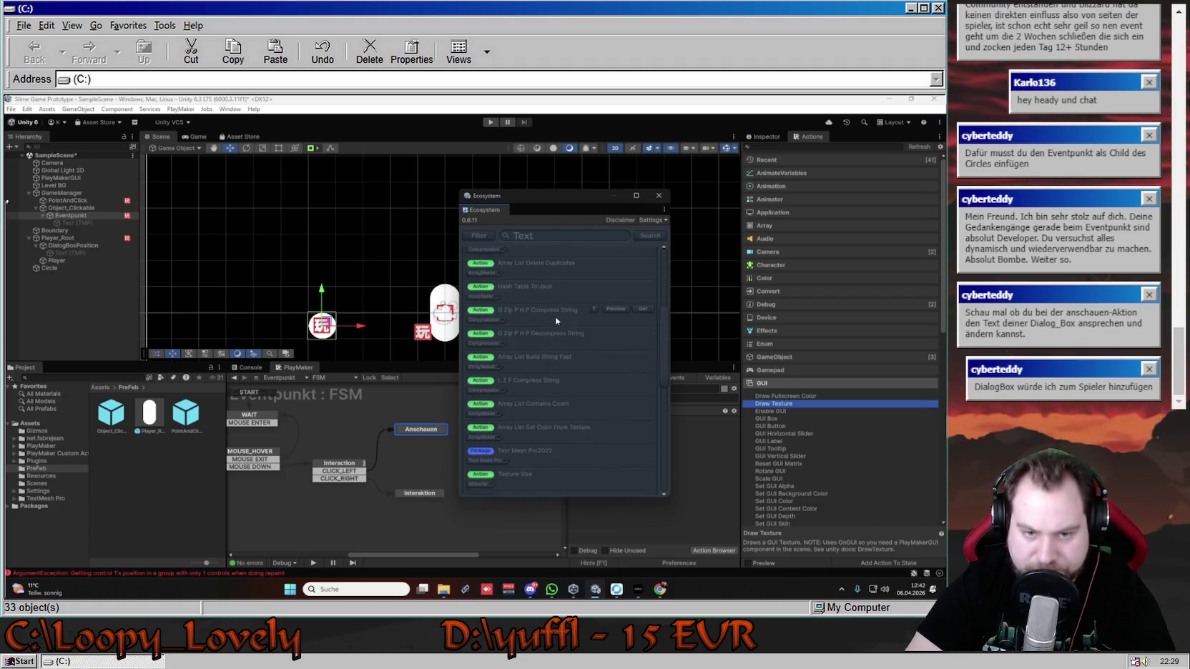
scroll(551, 317, "down", 3)
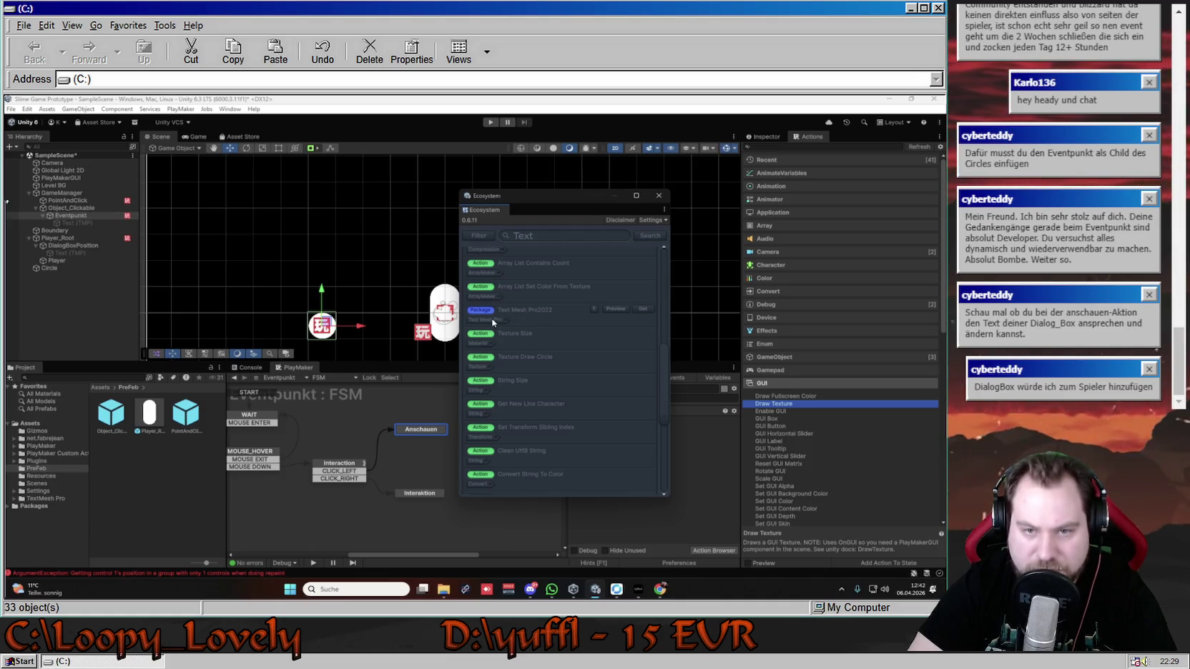
left_click(593, 307)
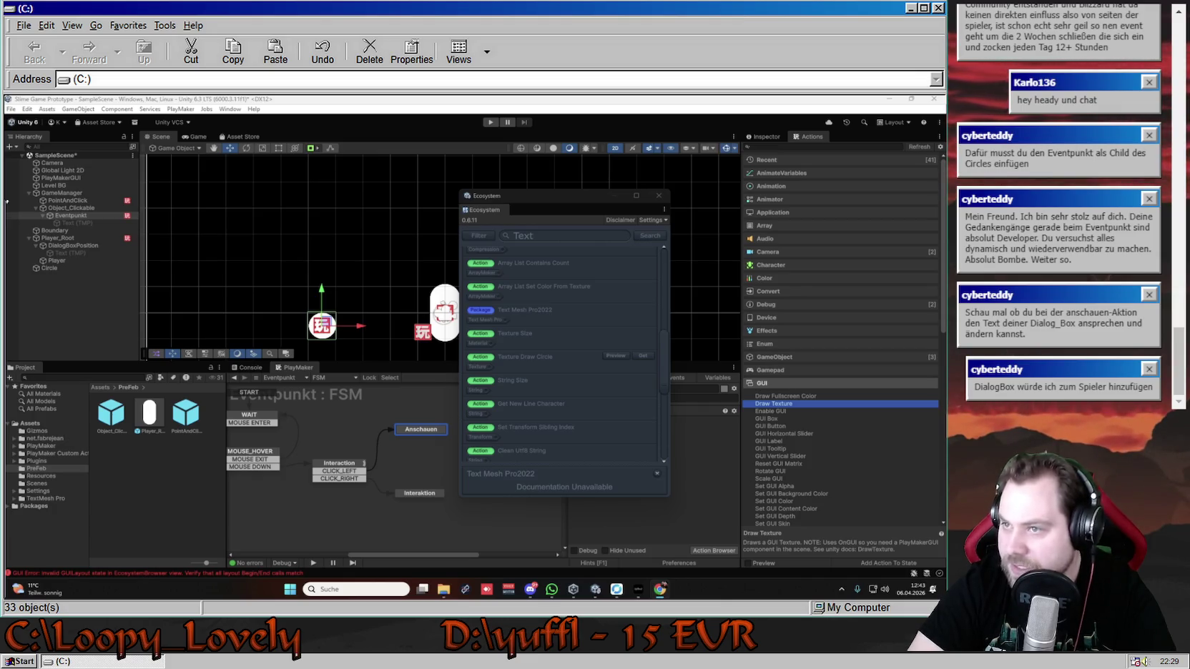
- Replace the Ecosystem search term 'Text' with 'Set'
scroll(572, 382, "down", 2)
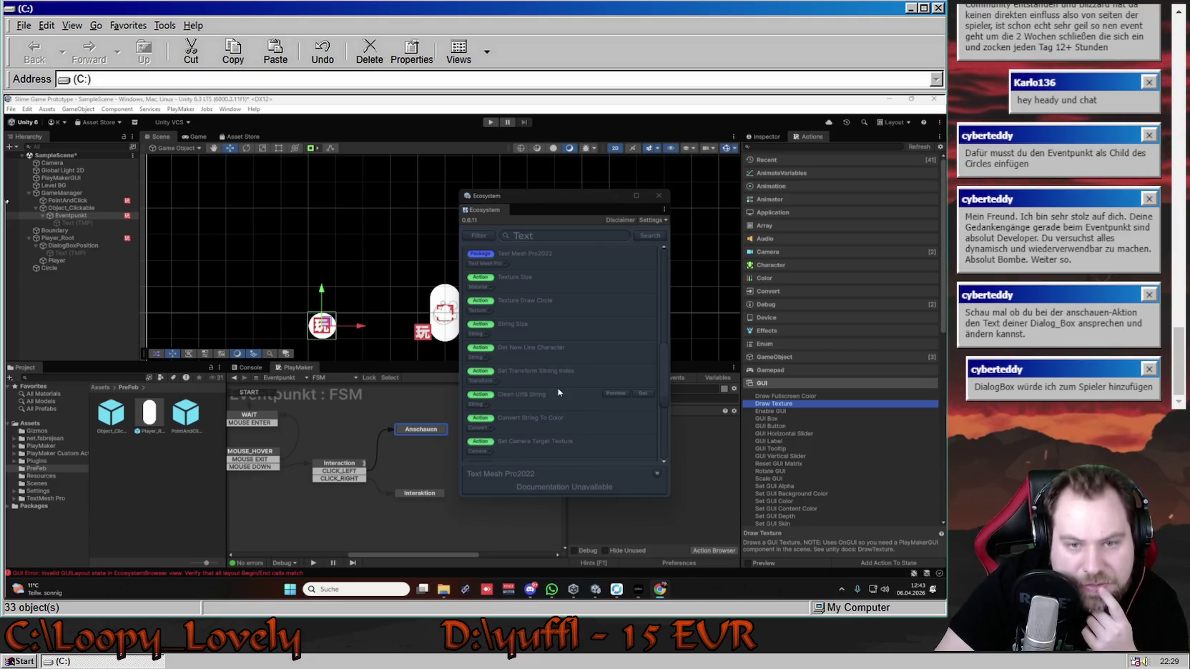
scroll(556, 400, "down", 3)
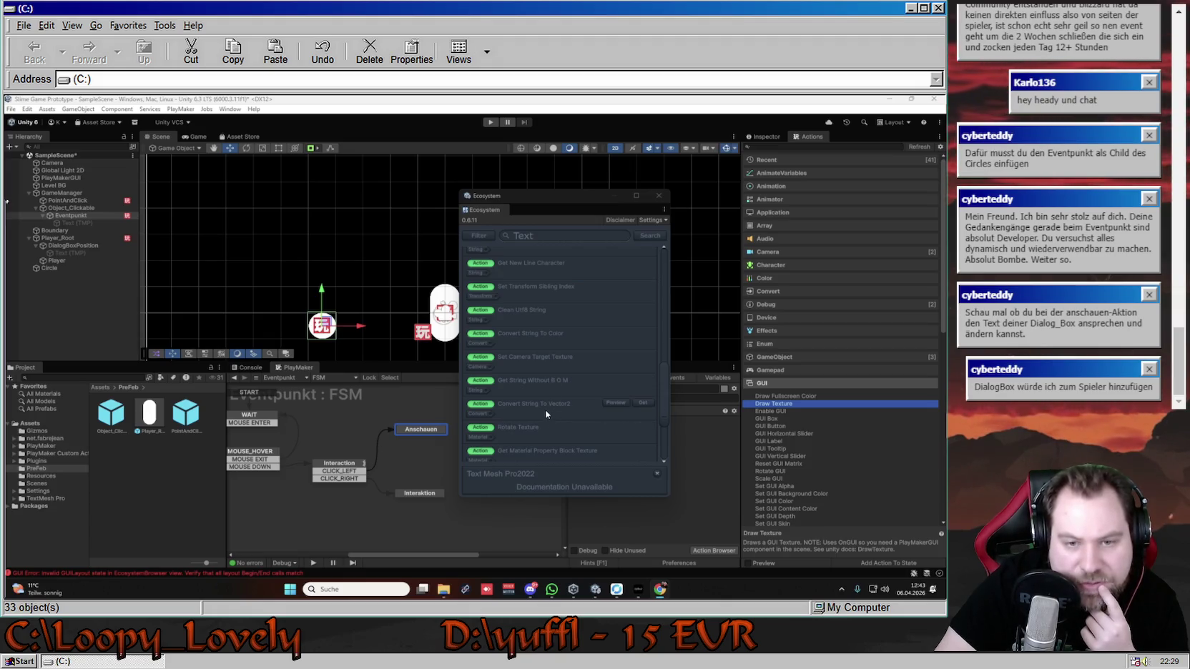
scroll(547, 413, "down", 5)
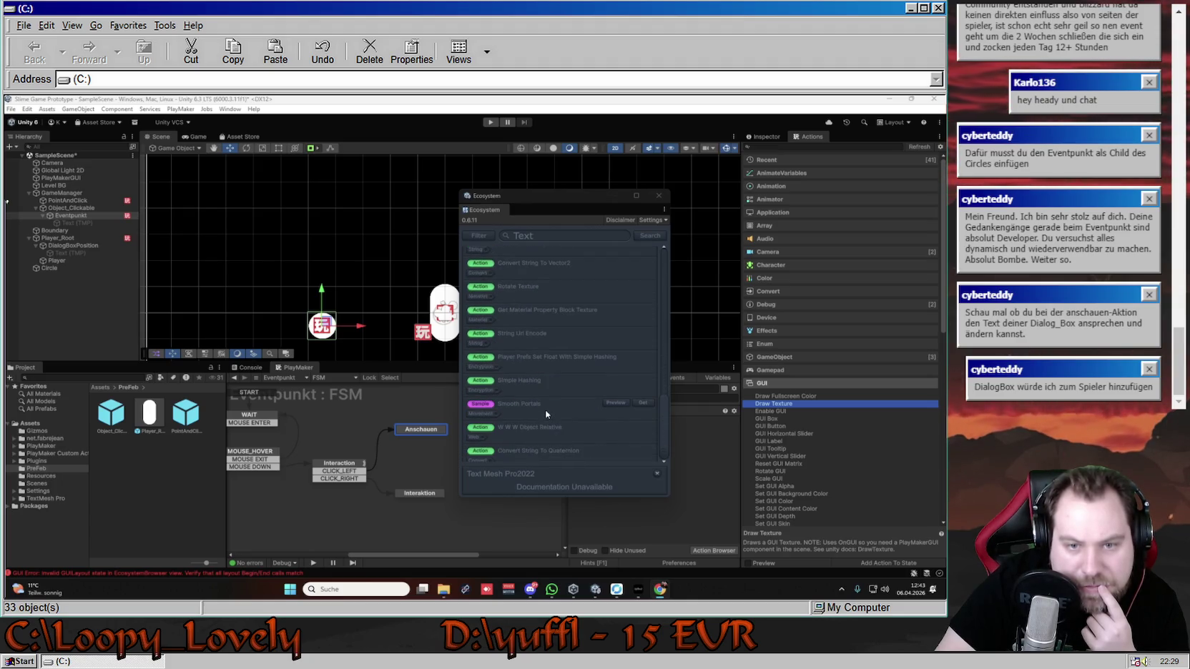
scroll(547, 414, "down", 1)
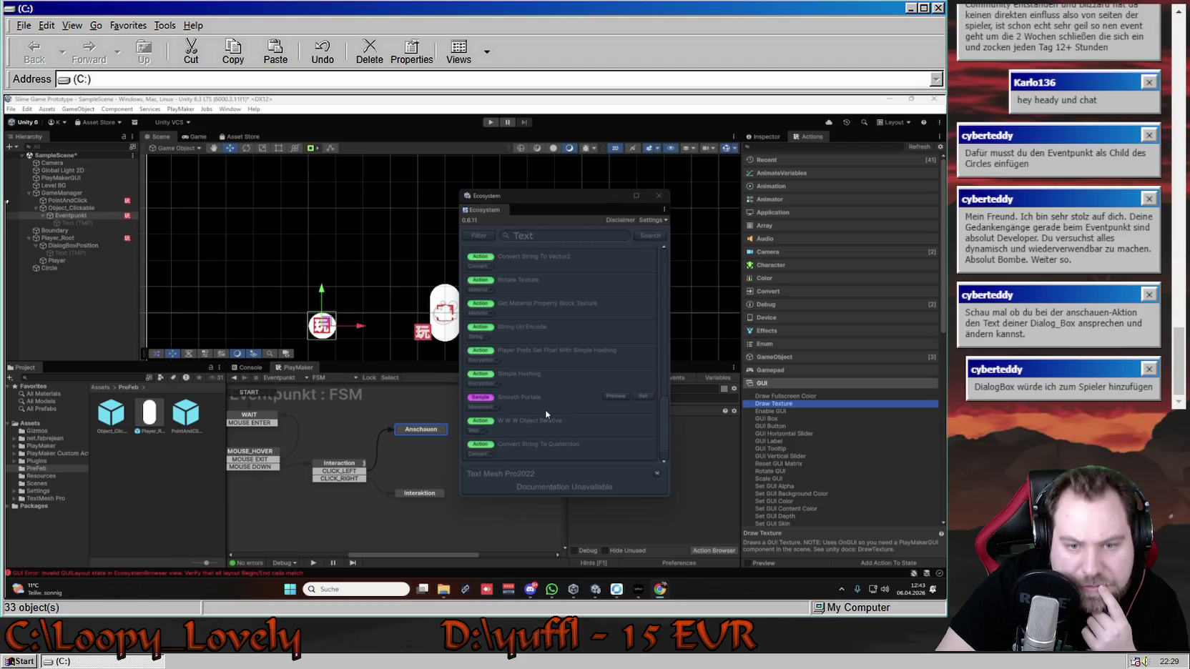
scroll(549, 405, "down", 5)
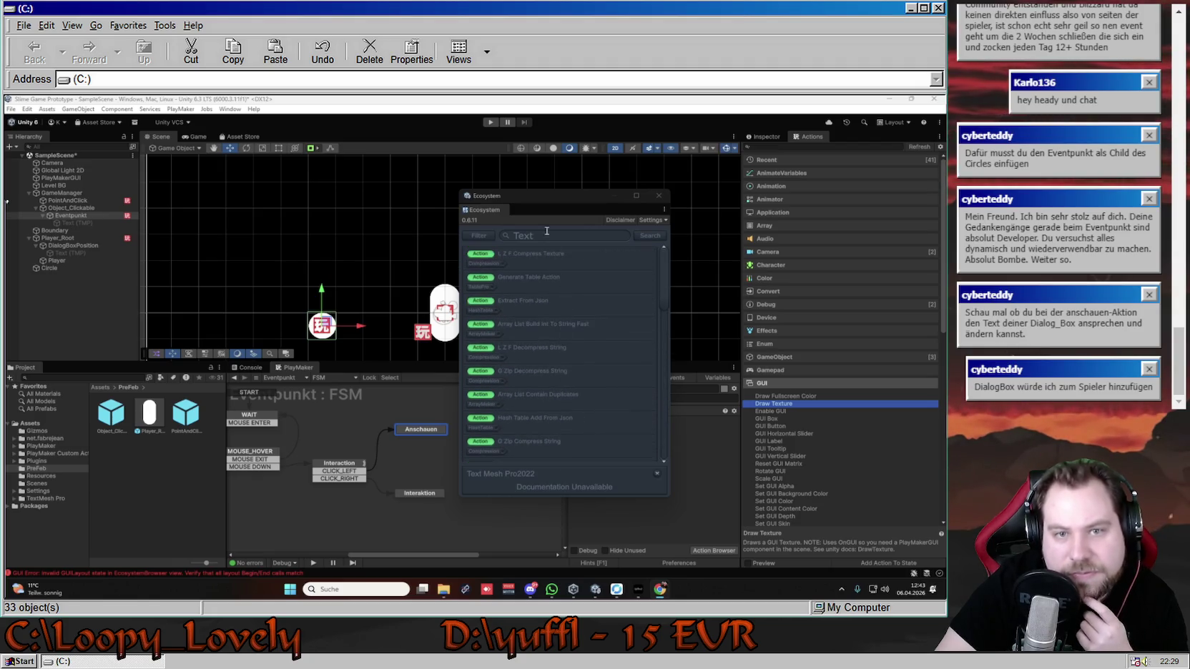
left_click(486, 236)
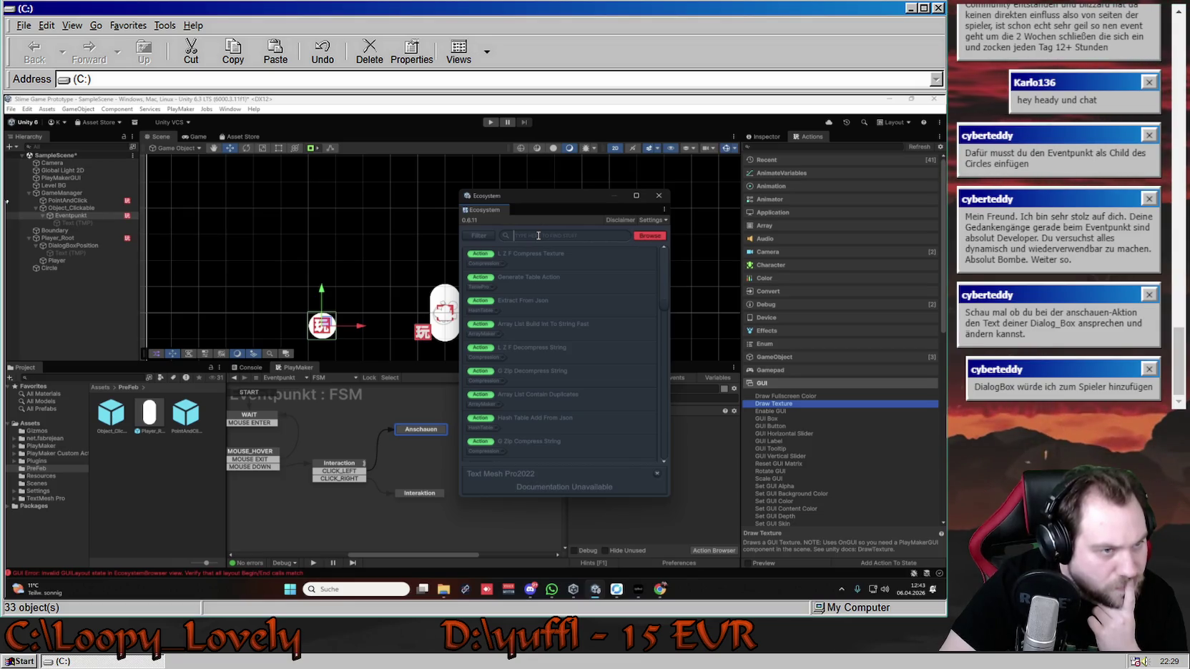
type("Set")
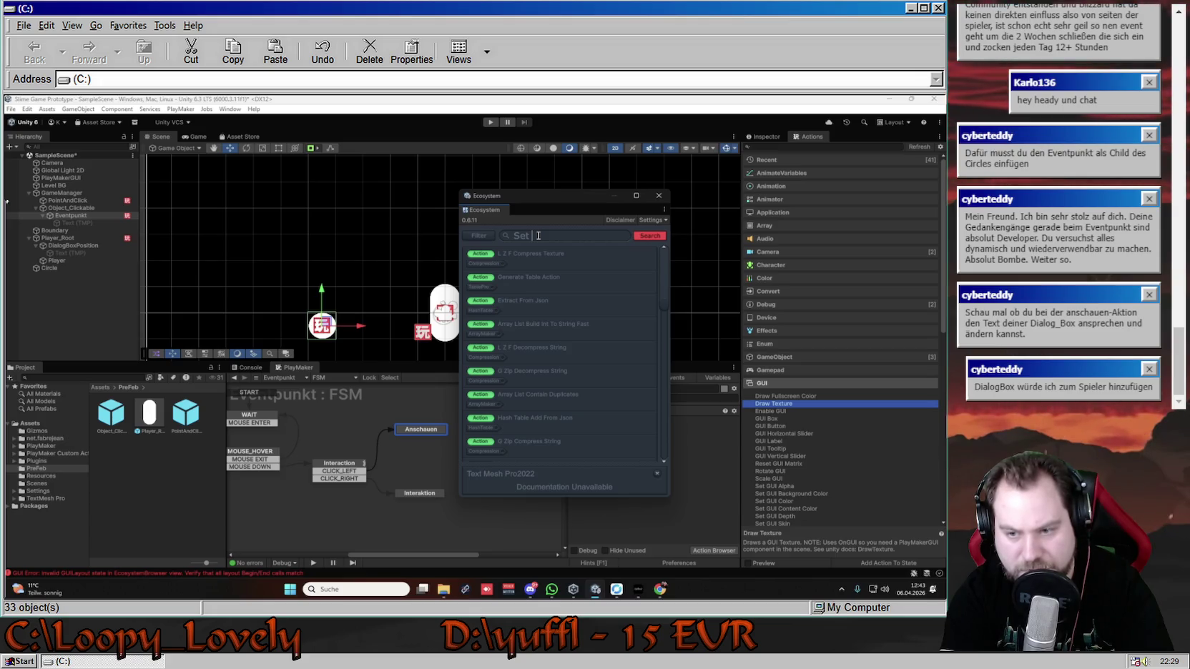
- Search the Ecosystem for 'Set Text' and preview Set Text Mesh's Game Object, Text, Every Frame fields
type("Text")
key("Return")
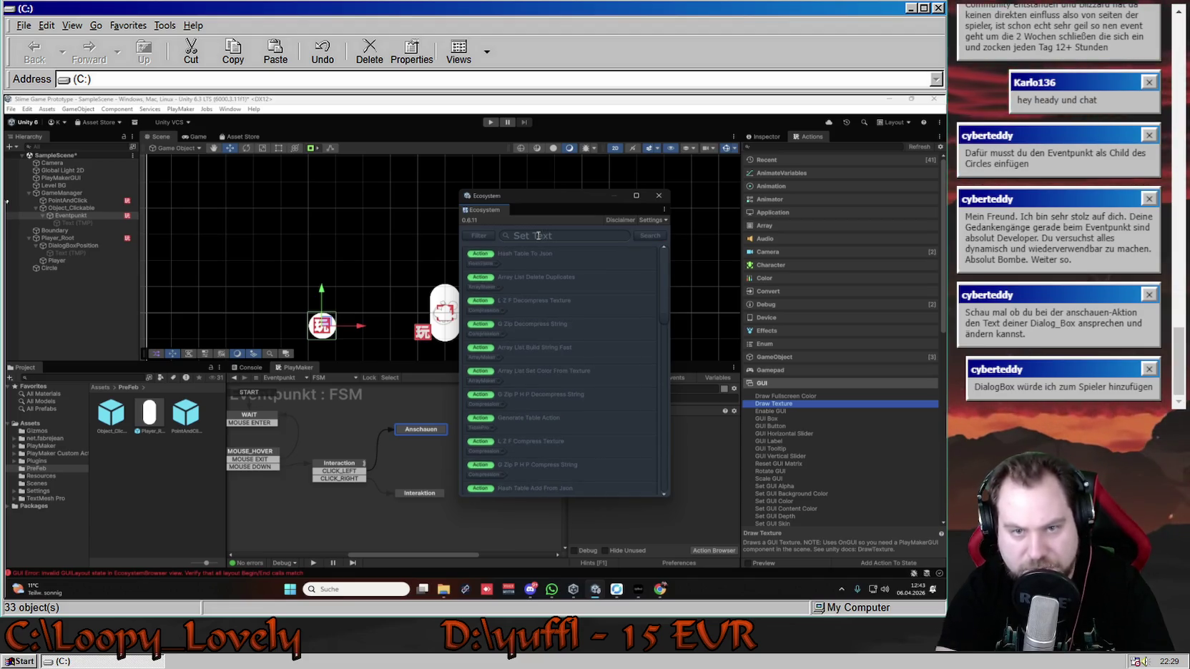
mouse_move(550, 281)
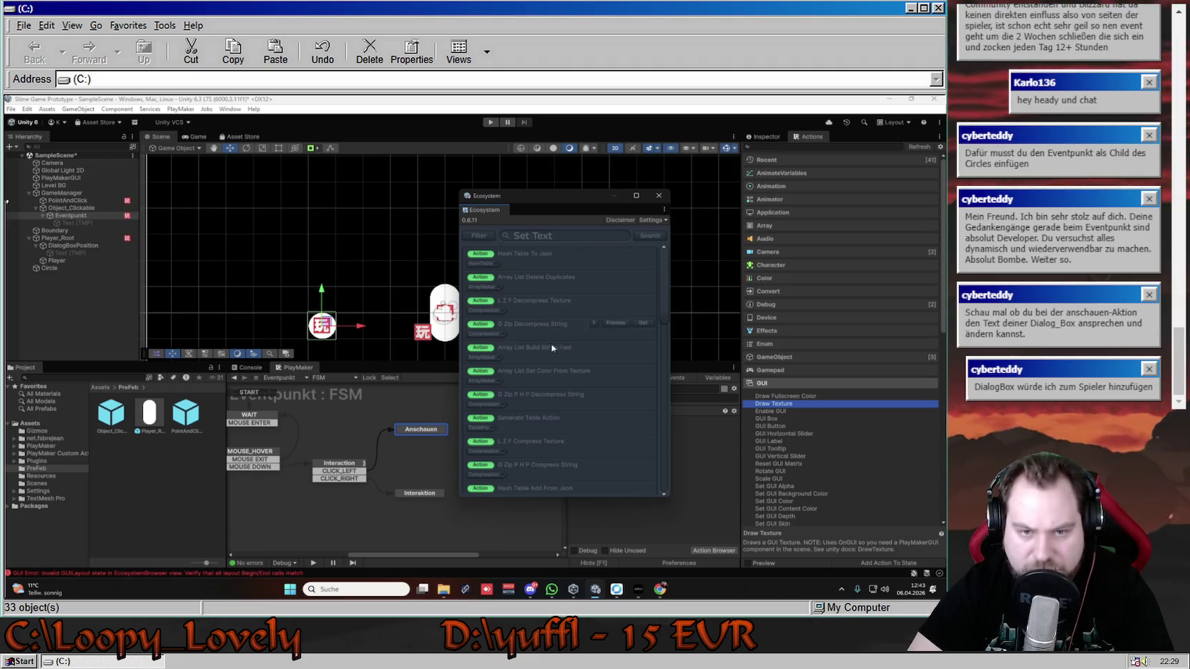
scroll(559, 402, "down", 1)
scroll(559, 402, "down", 2)
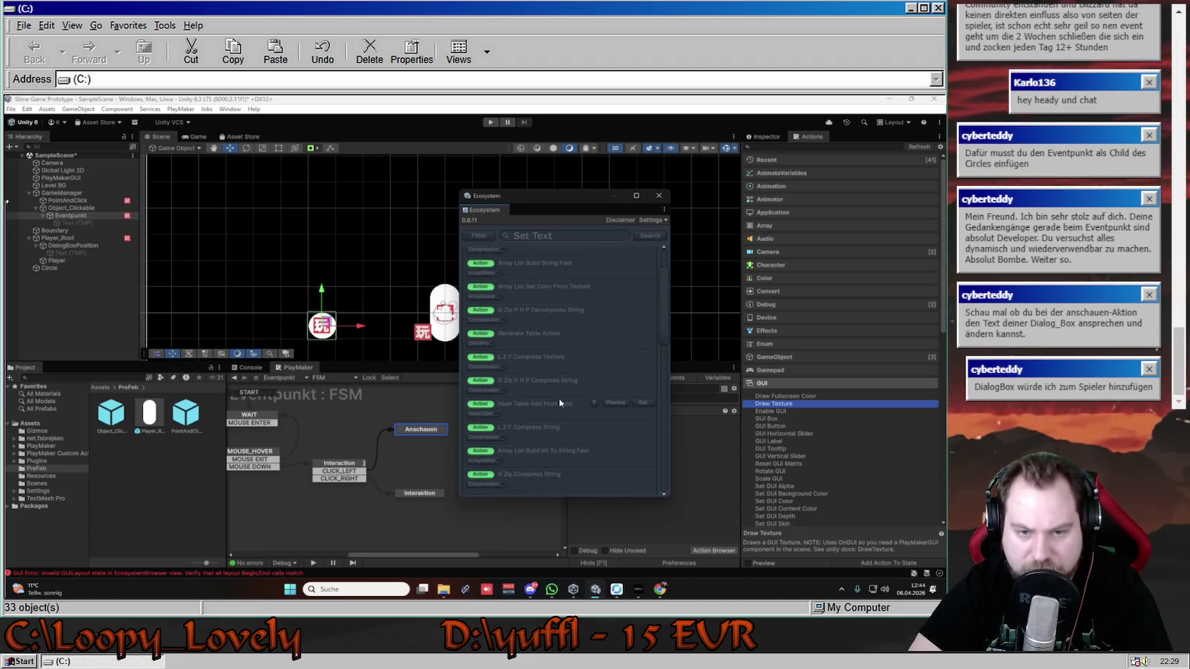
scroll(560, 402, "down", 3)
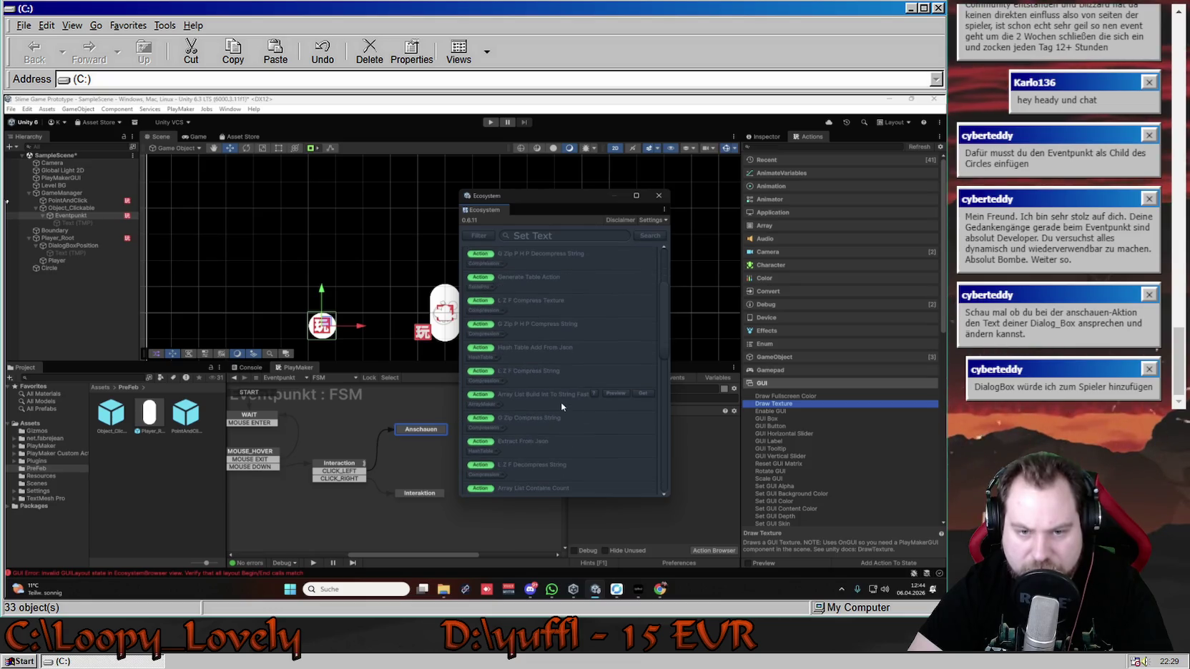
scroll(560, 402, "down", 1)
scroll(561, 402, "down", 2)
scroll(561, 402, "down", 2)
scroll(561, 402, "down", 1)
scroll(561, 401, "down", 2)
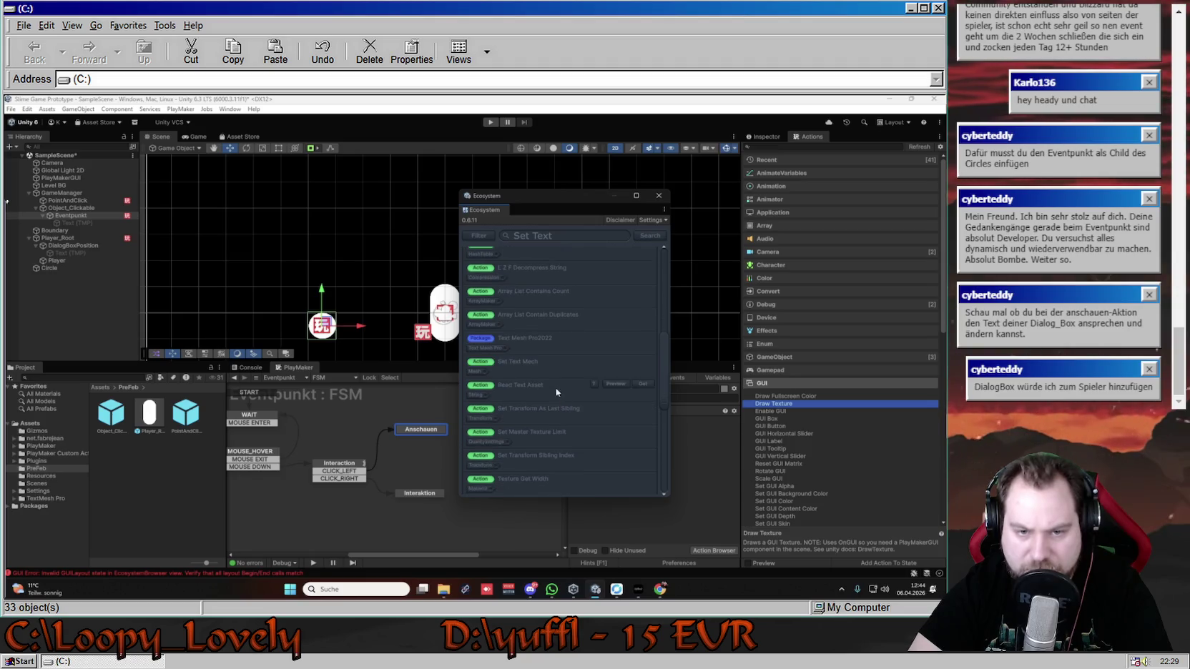
left_click(615, 361)
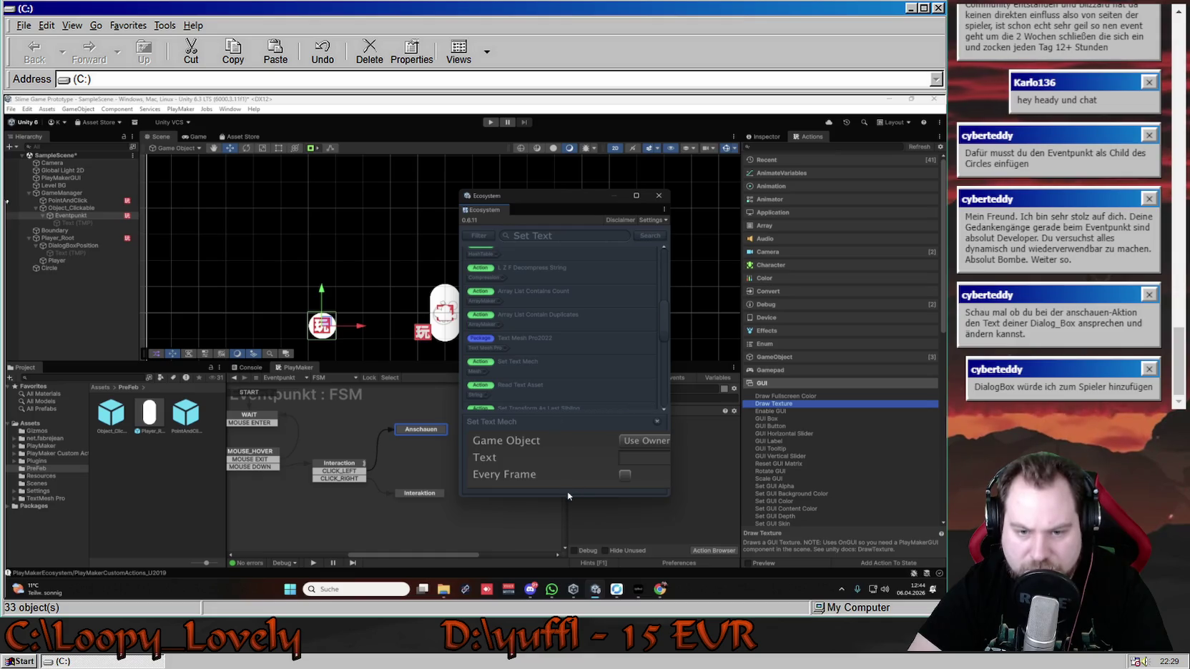
- Widen the Ecosystem browser and inspect Text (TMP)'s TextMeshPro settings beside it
left_click_drag(670, 470, 834, 461)
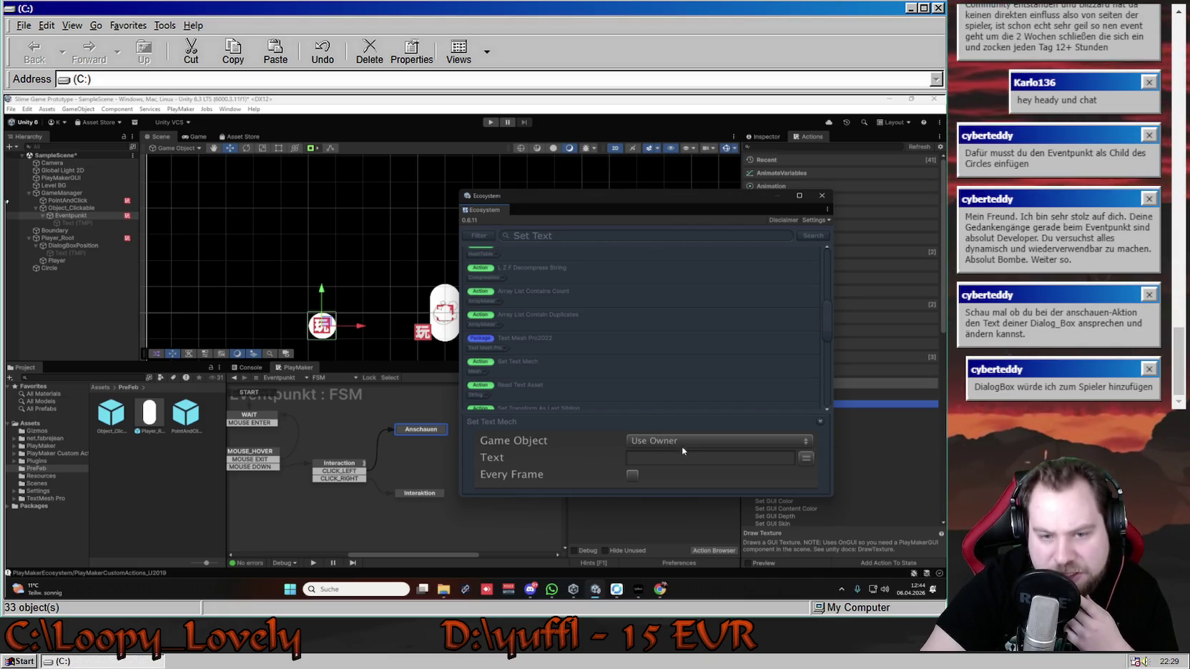
left_click(75, 254)
left_click(765, 135)
left_click_drag(741, 194, 555, 189)
scroll(838, 329, "down", 5)
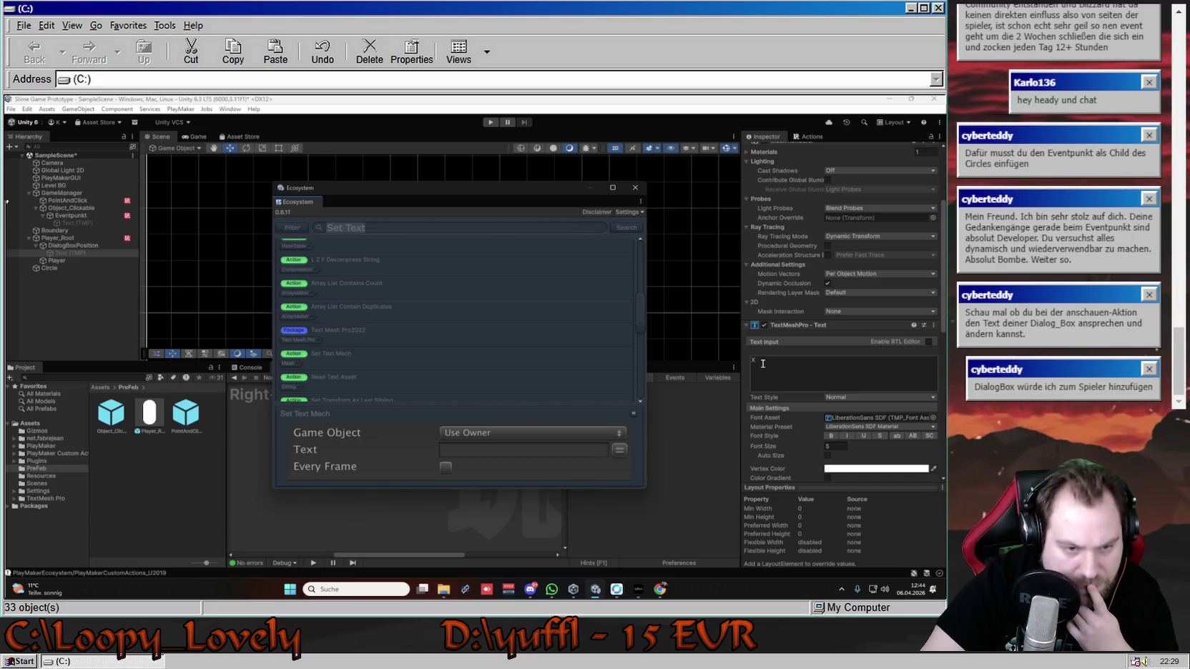
scroll(439, 306, "down", 1)
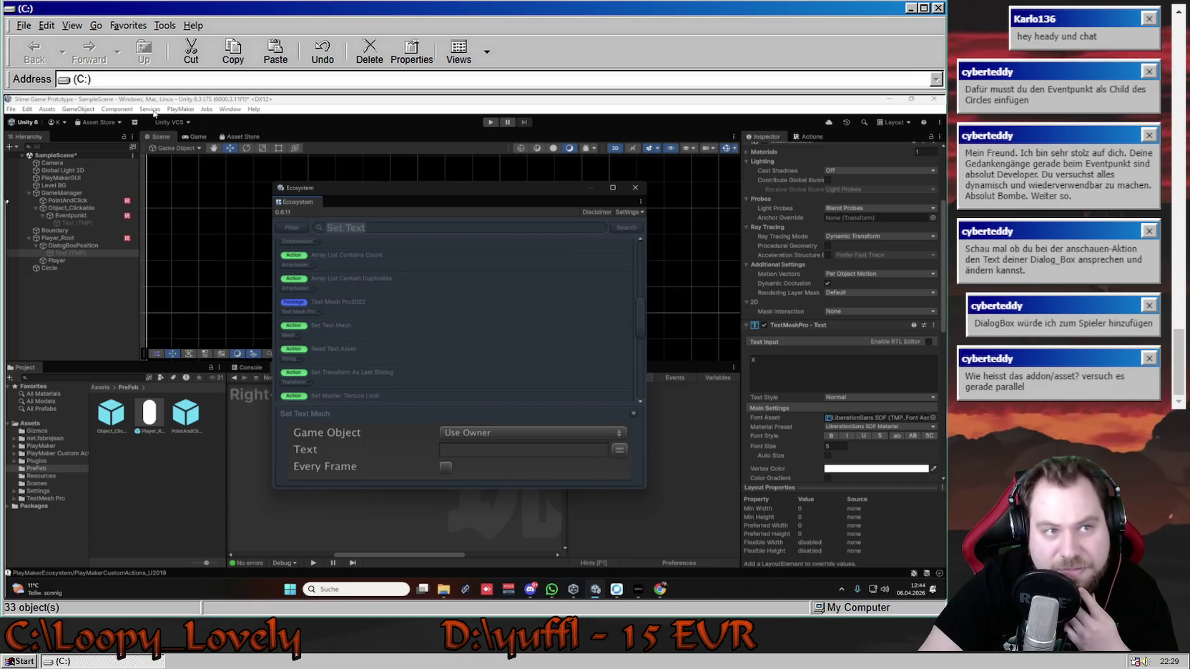
left_click(184, 109)
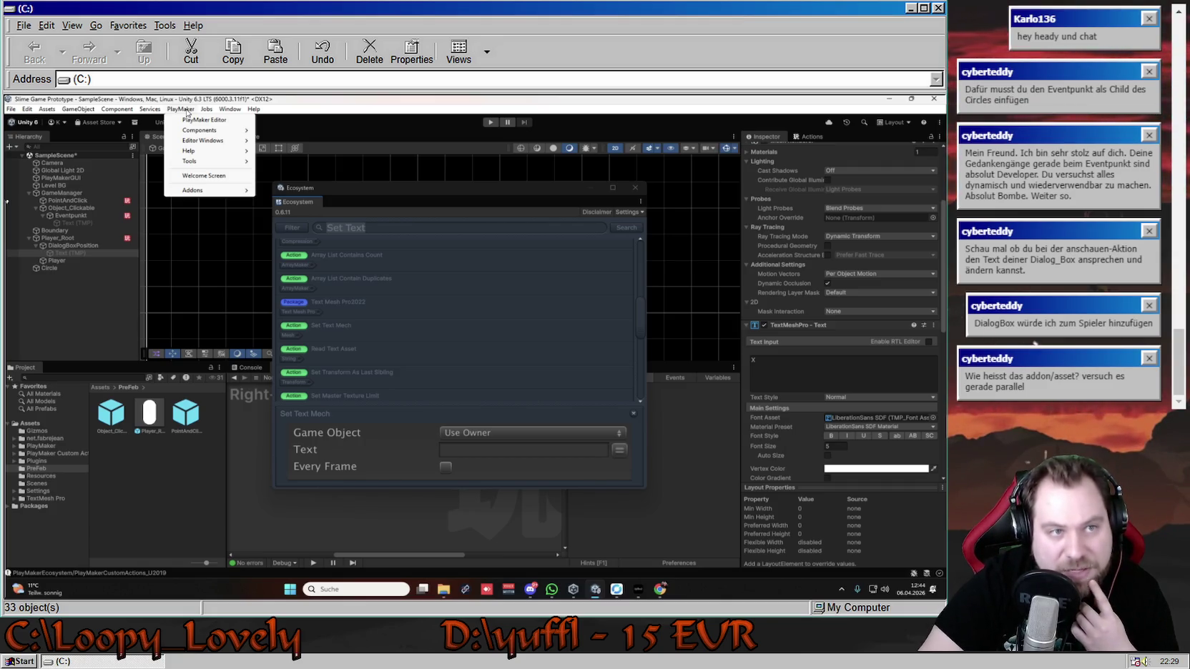
mouse_move(215, 190)
mouse_move(294, 200)
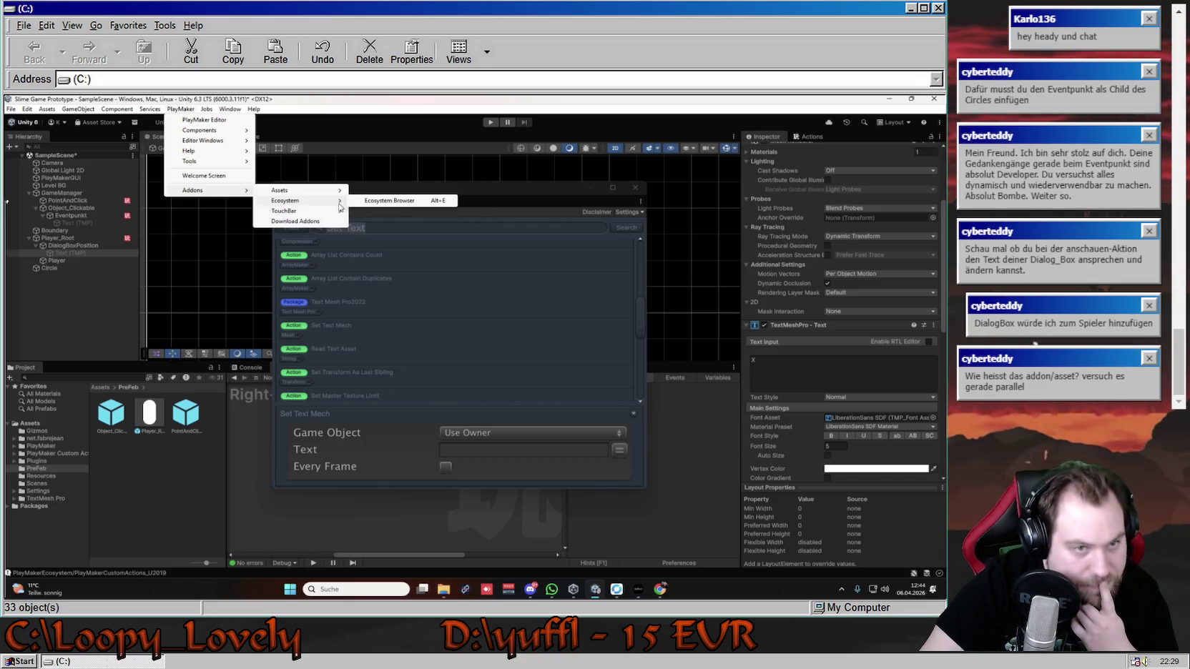
left_click(542, 205)
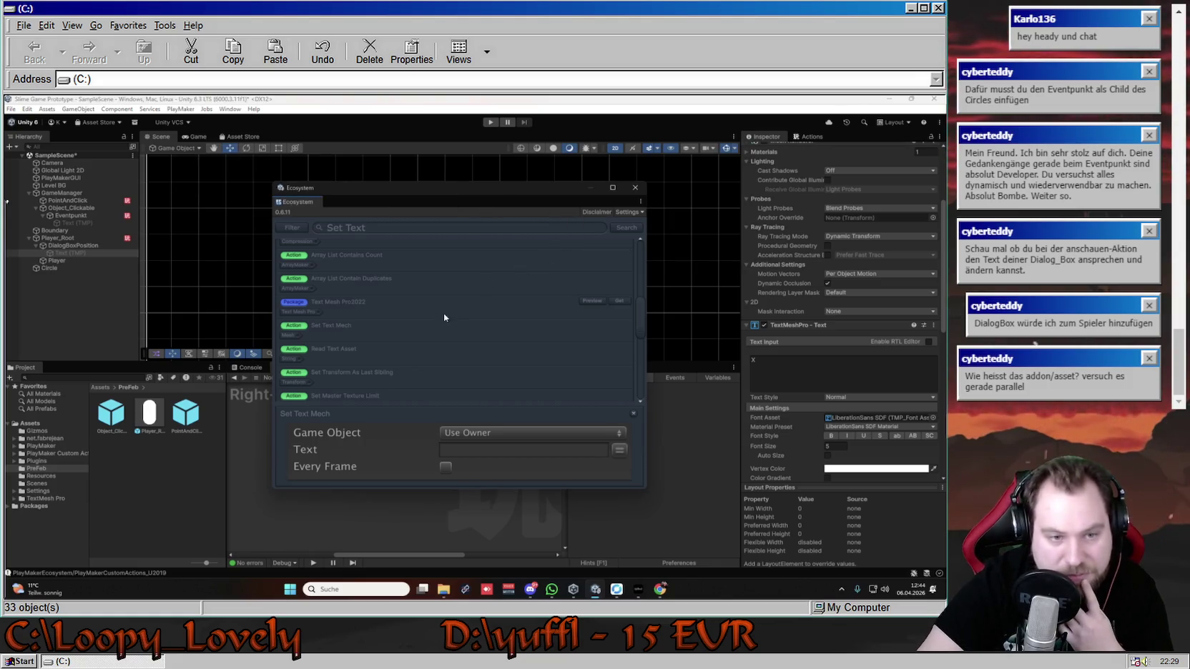
scroll(423, 354, "down", 3)
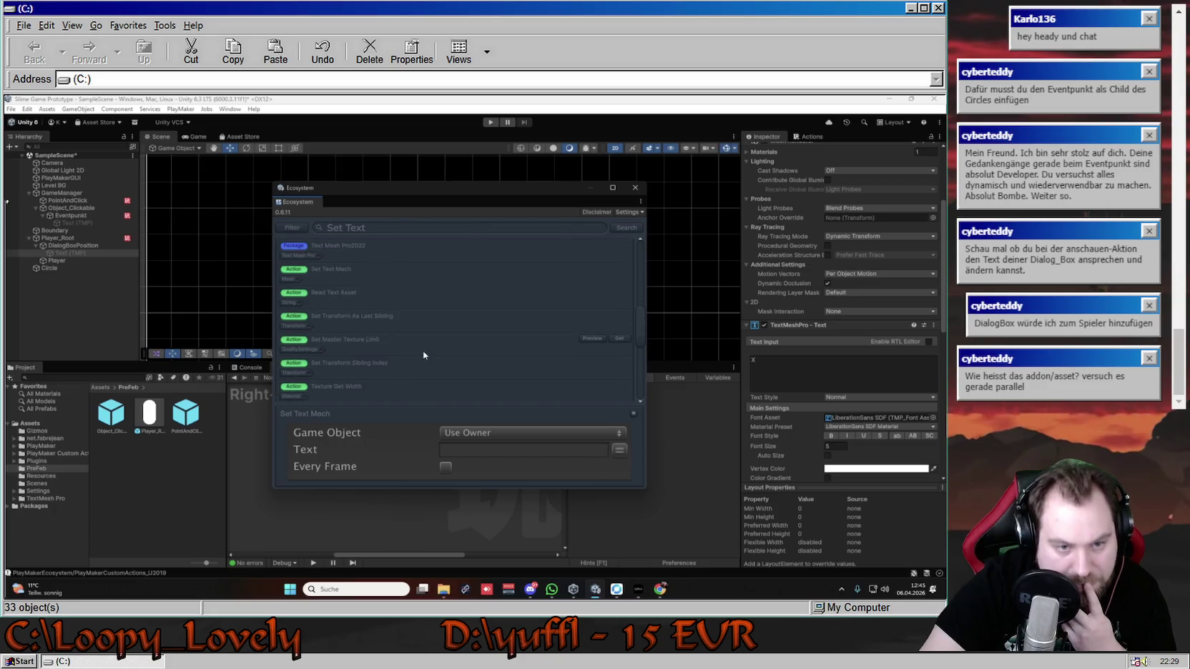
scroll(423, 354, "down", 5)
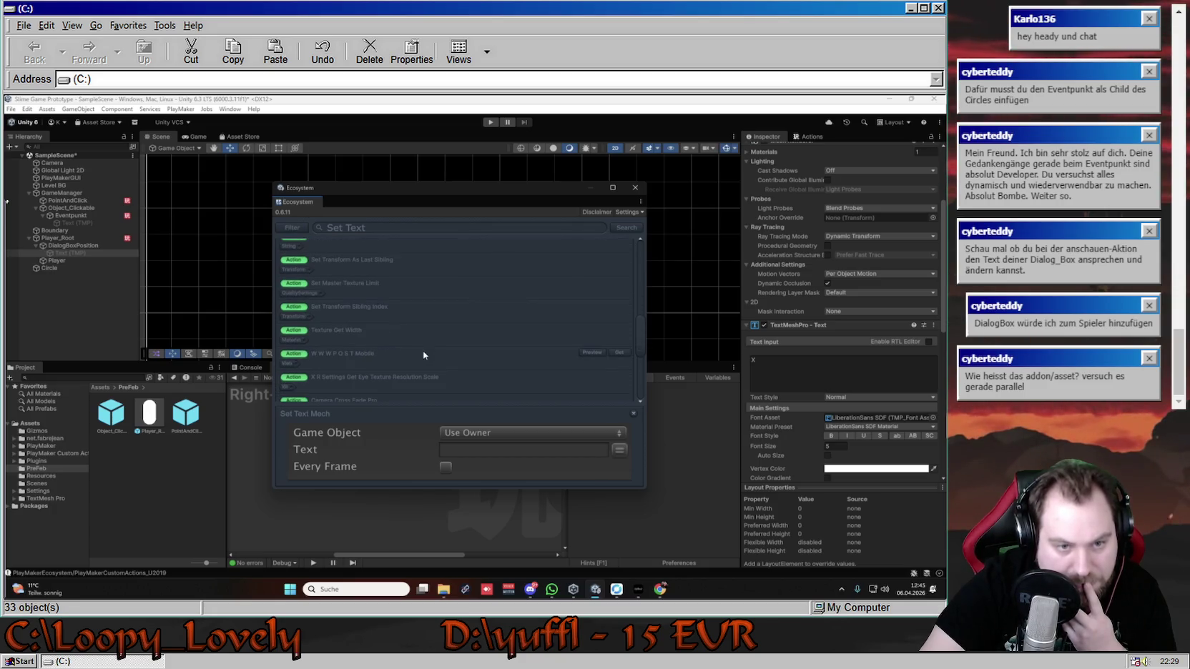
scroll(424, 353, "down", 2)
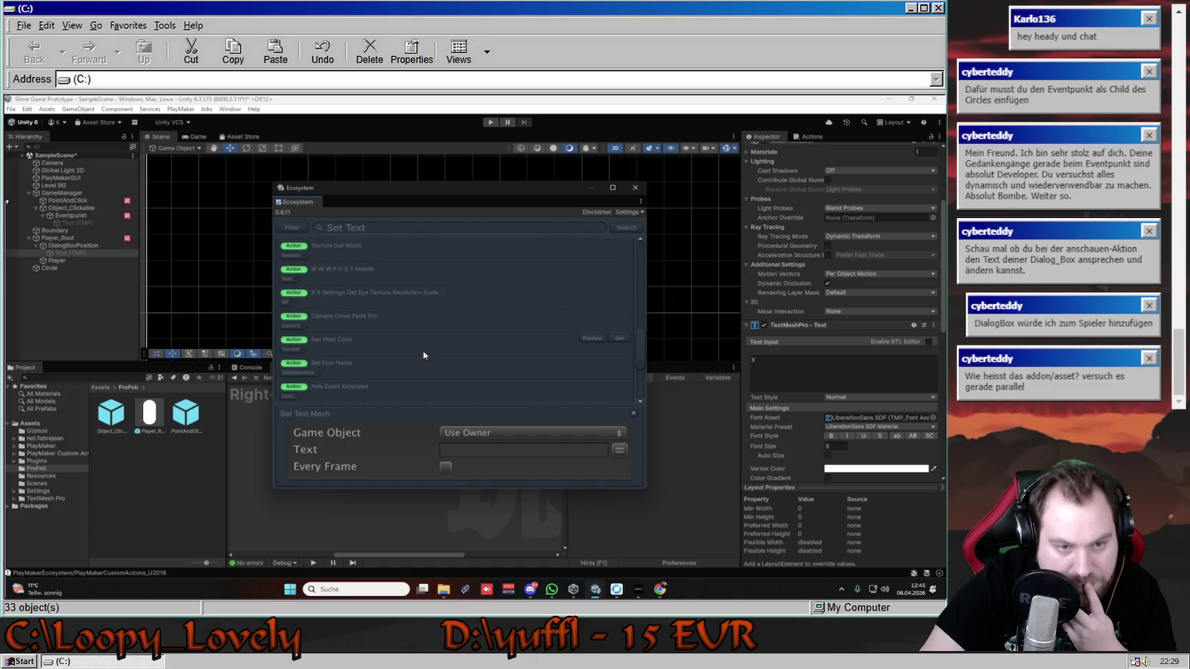
scroll(423, 354, "down", 4)
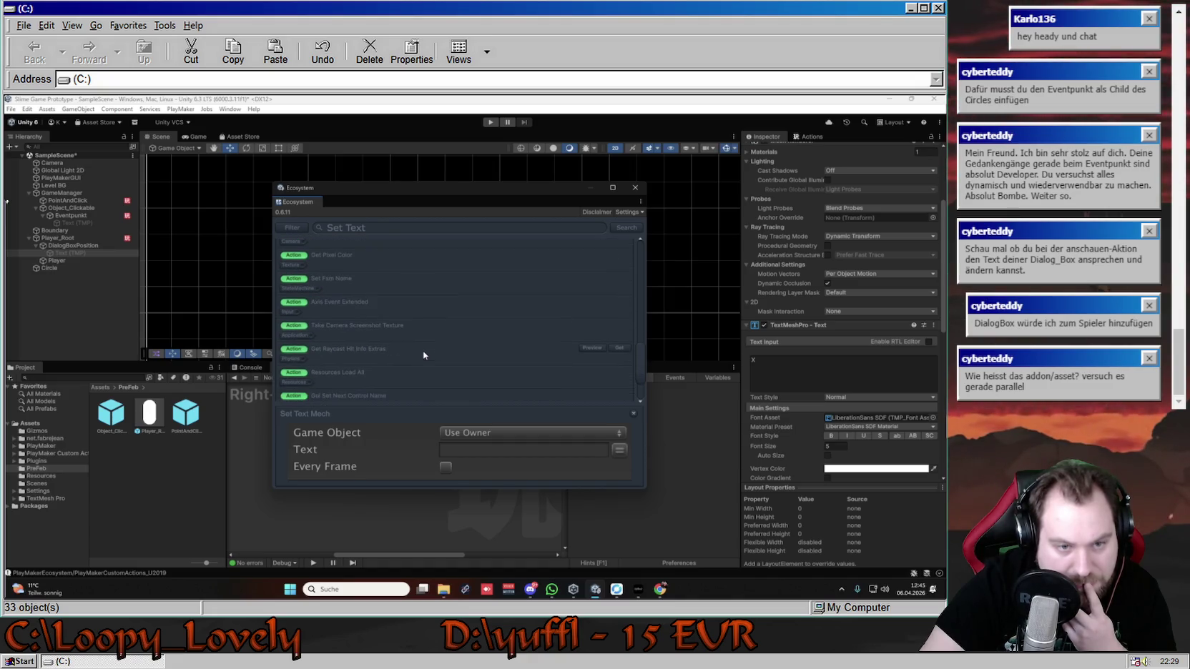
scroll(423, 354, "down", 2)
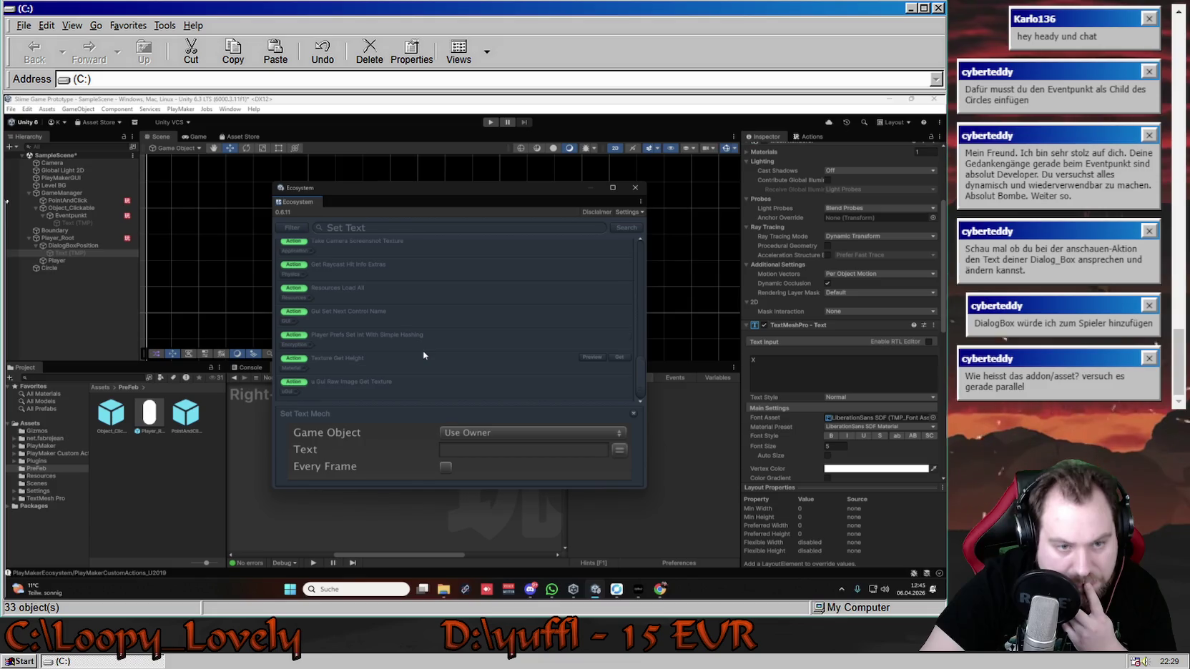
scroll(424, 350, "down", 5)
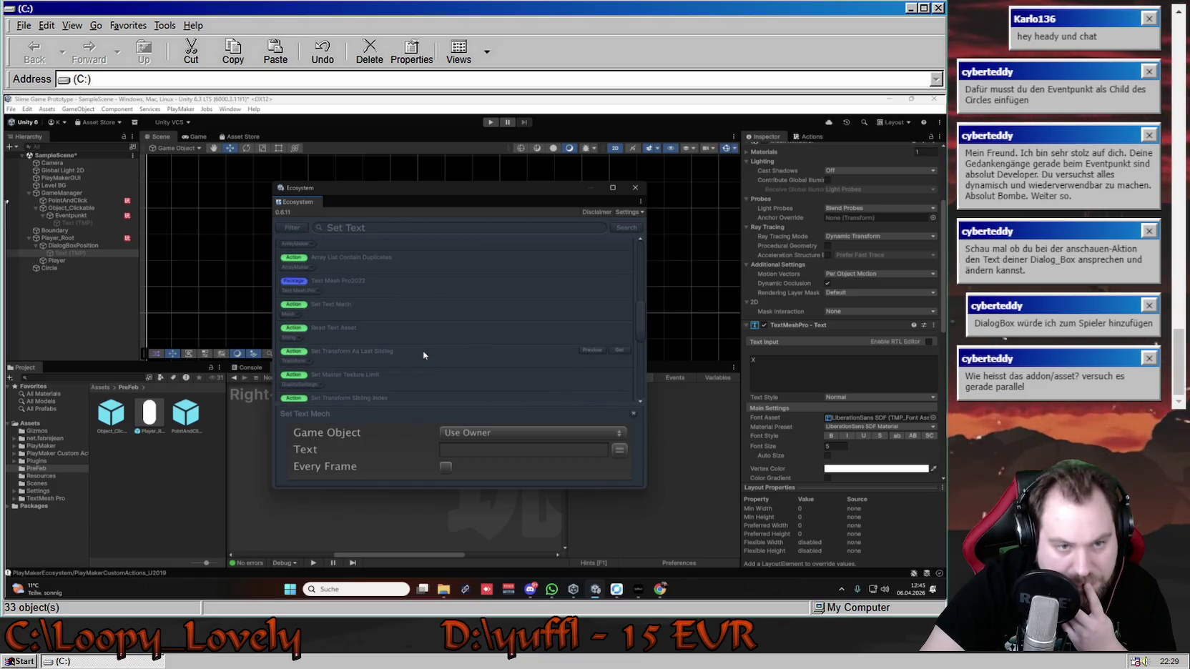
scroll(424, 351, "up", 3)
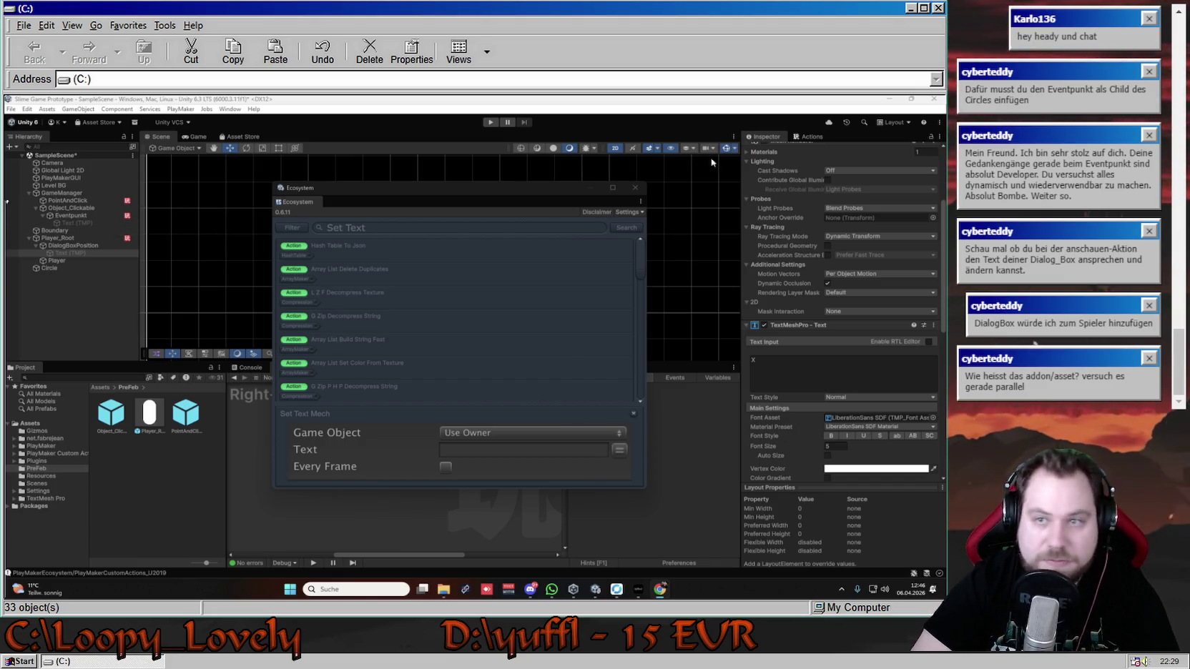
- Launch Snipping Tool and close the Ecosystem browser in Unity
left_click(365, 589)
type("s")
key("Return")
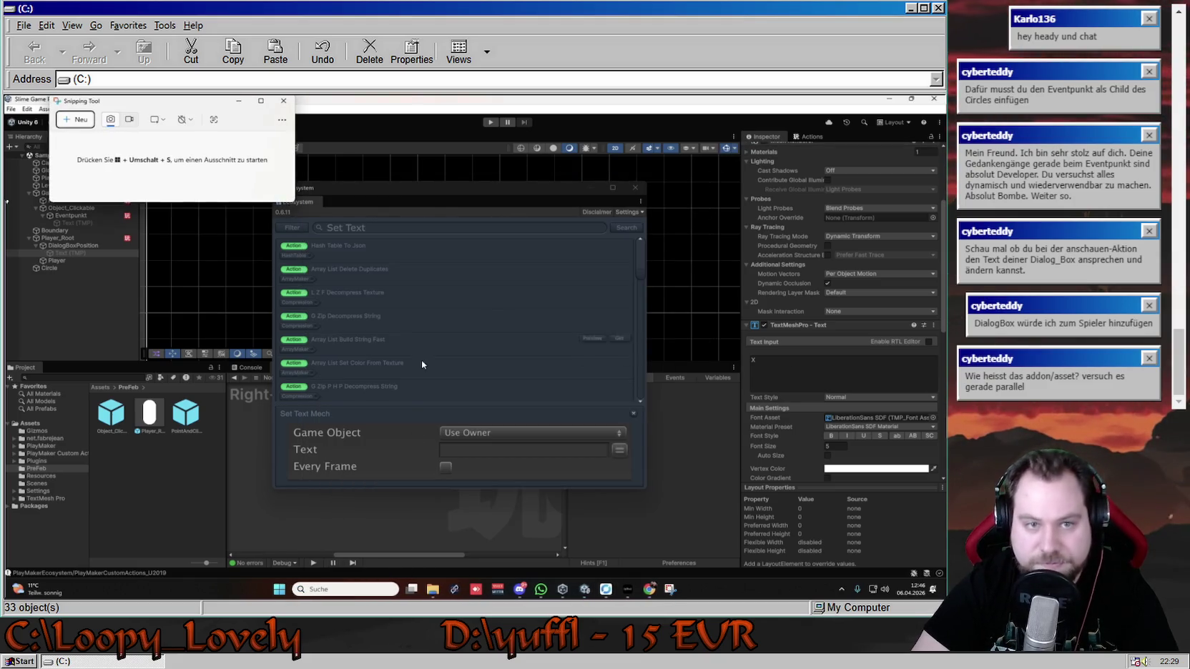
left_click(636, 188)
left_click(636, 187)
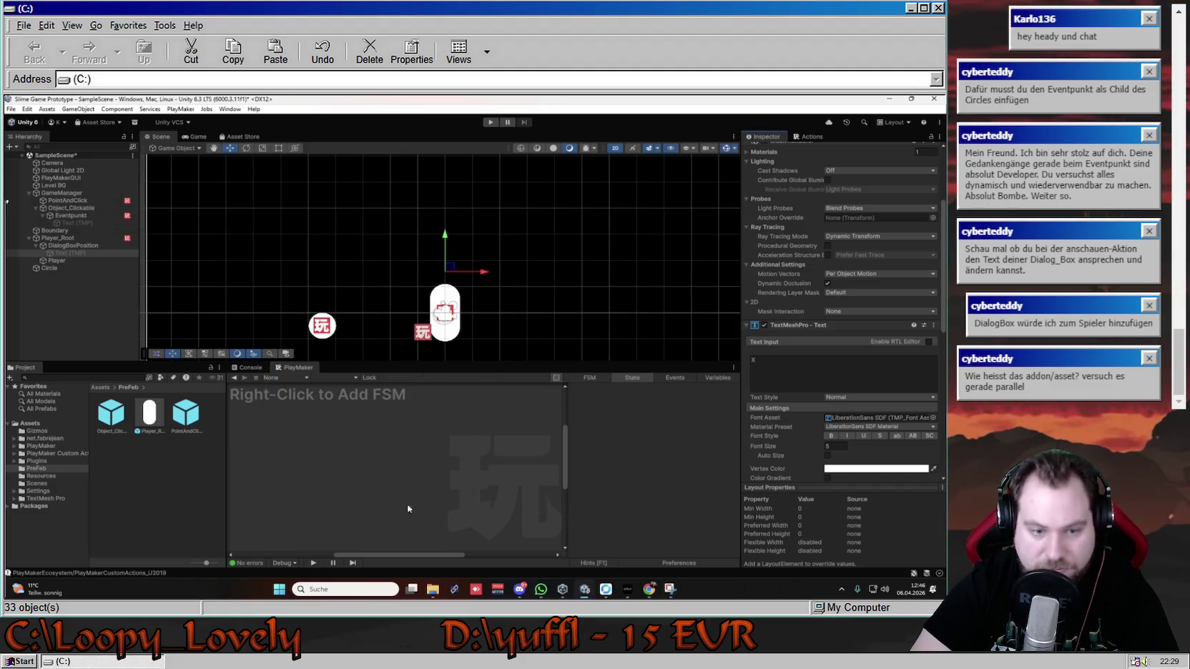
left_click(670, 590)
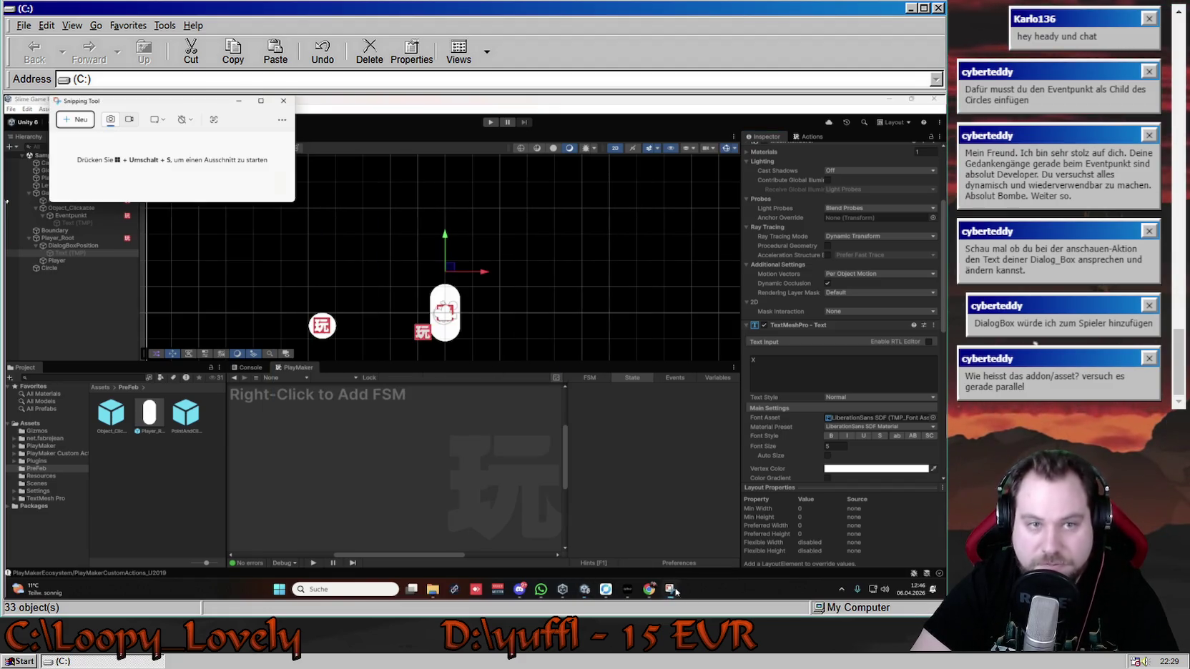
- Capture the Unity editor area and circle the TextMeshPro text input in red
left_click(77, 118)
mouse_move(6, 97)
left_mouse_down()
mouse_move(273, 262)
mouse_move(809, 384)
mouse_move(930, 399)
mouse_move(946, 415)
left_mouse_up()
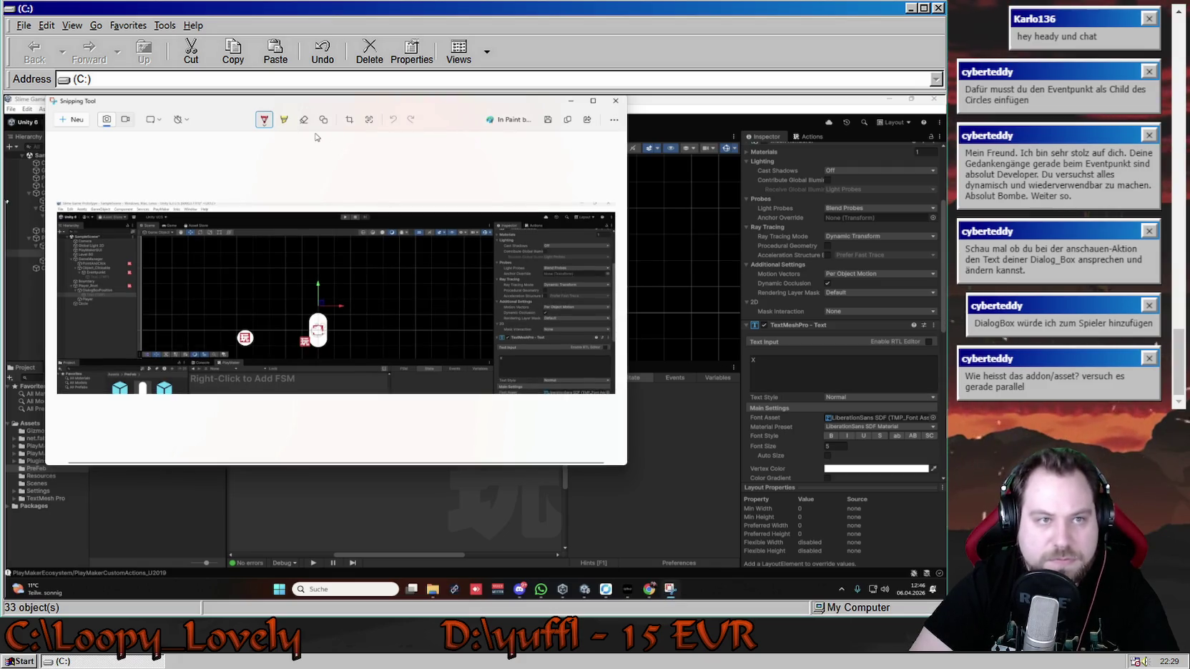
left_click(268, 123)
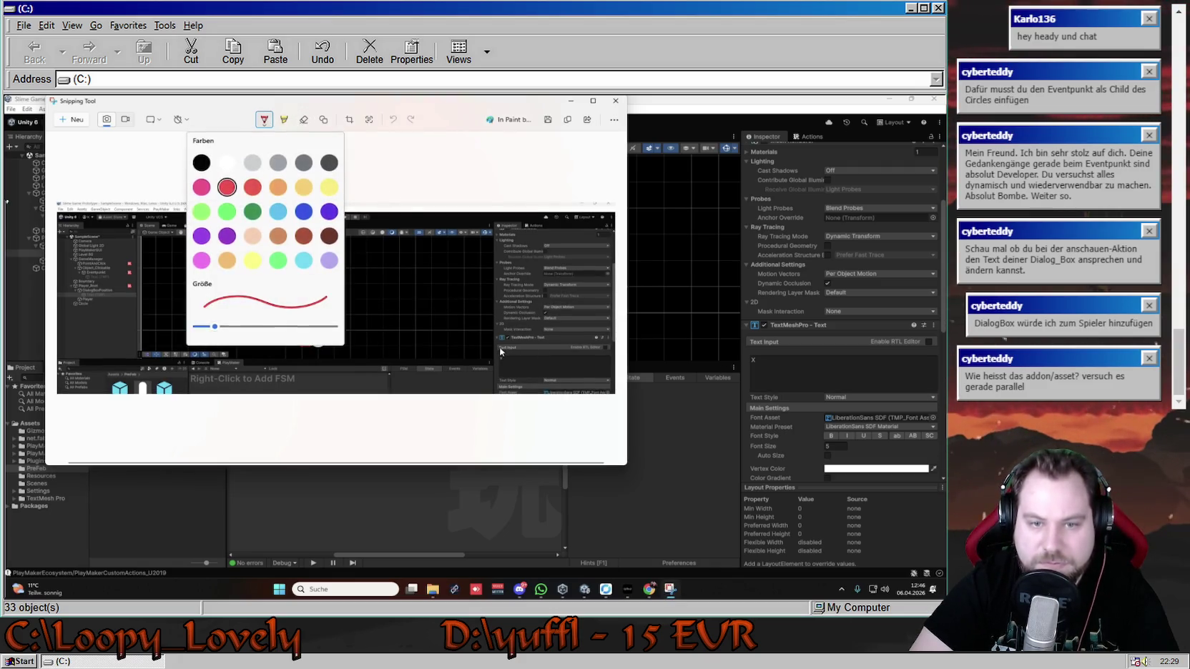
left_click(218, 188)
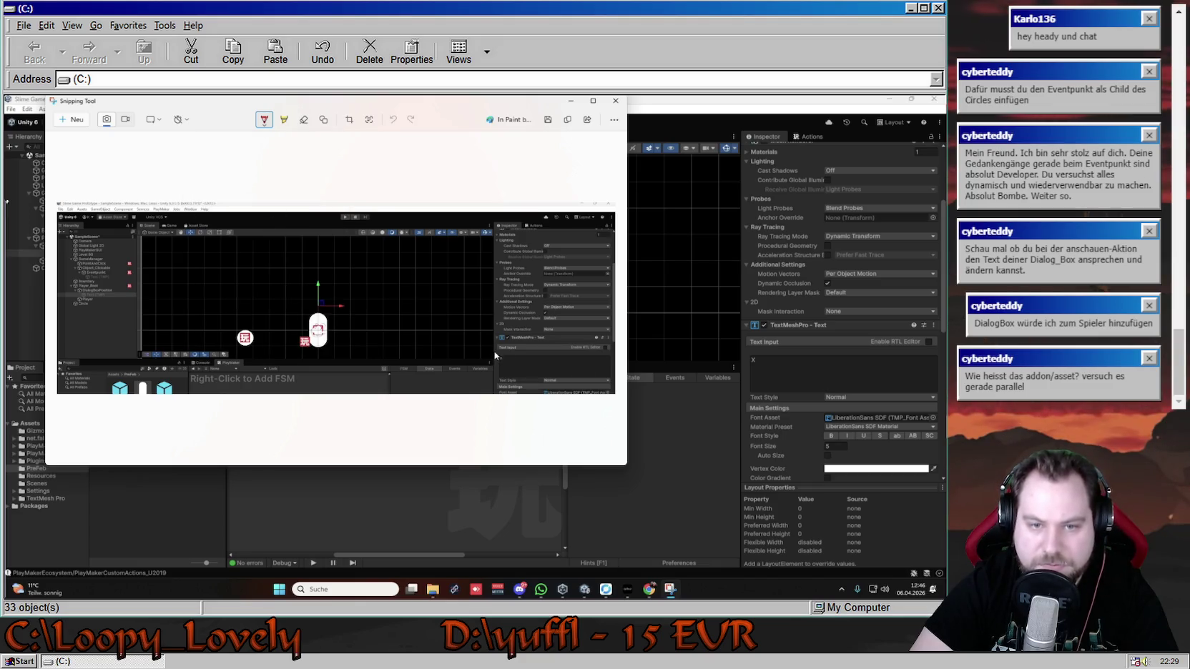
mouse_move(494, 339)
left_mouse_down()
mouse_move(603, 341)
mouse_move(612, 392)
mouse_move(496, 387)
mouse_move(496, 335)
left_mouse_up()
- Copy the annotated screenshot and close Snipping Tool
right_click(462, 312)
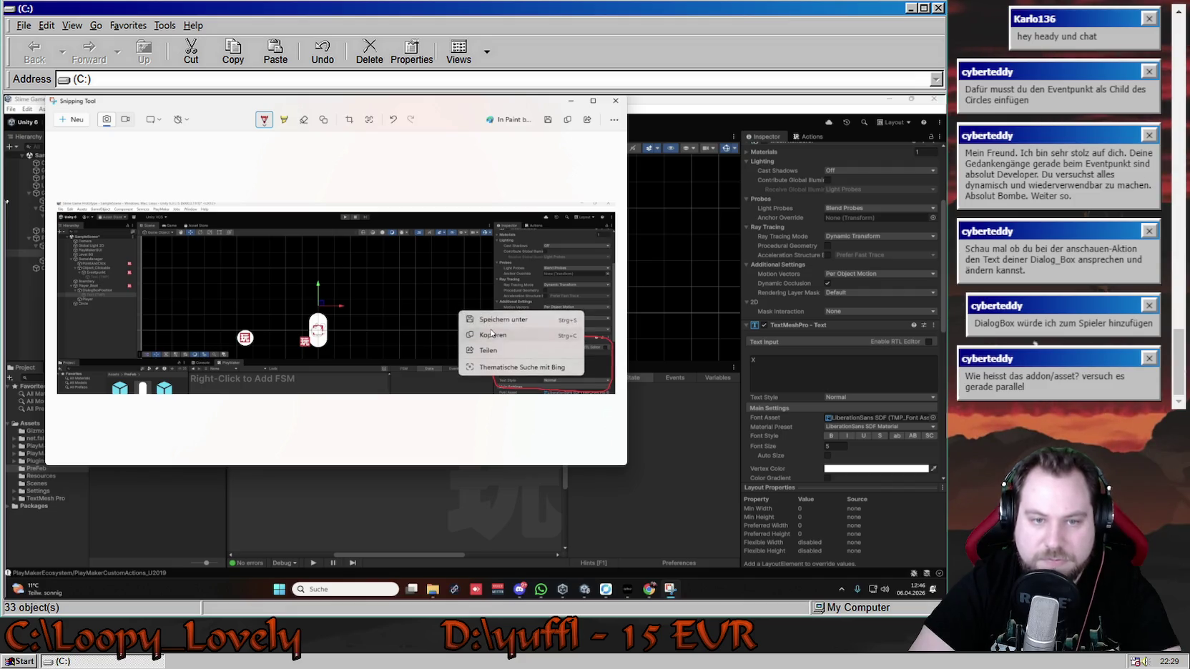
left_click(479, 316)
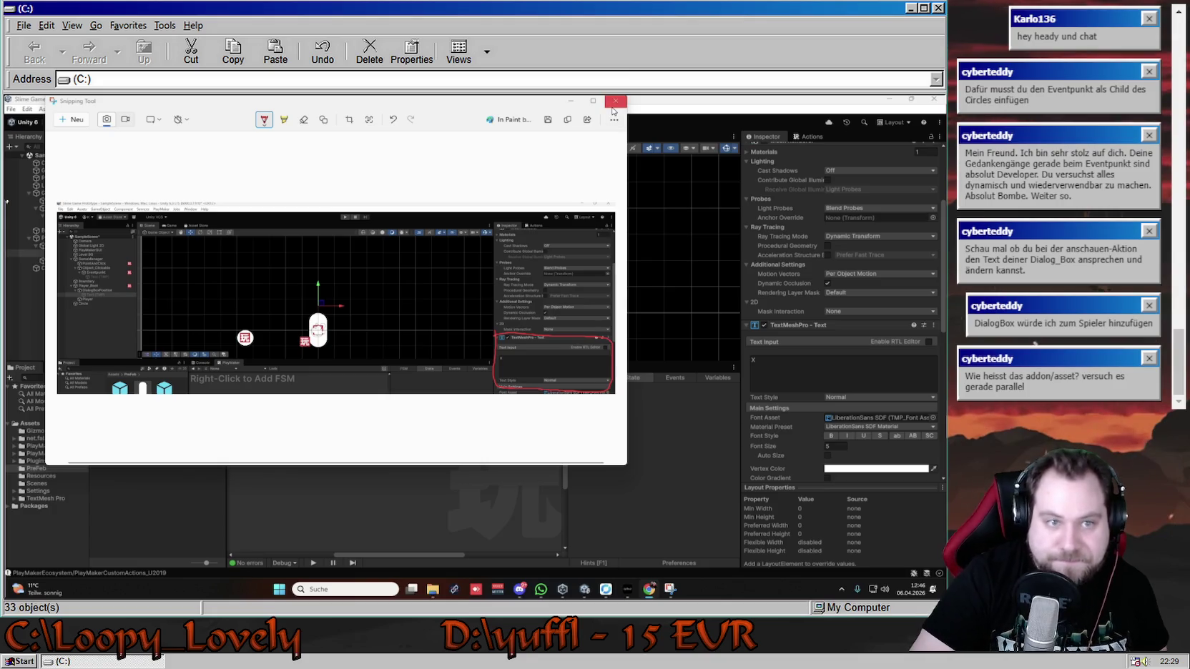
left_click(571, 101)
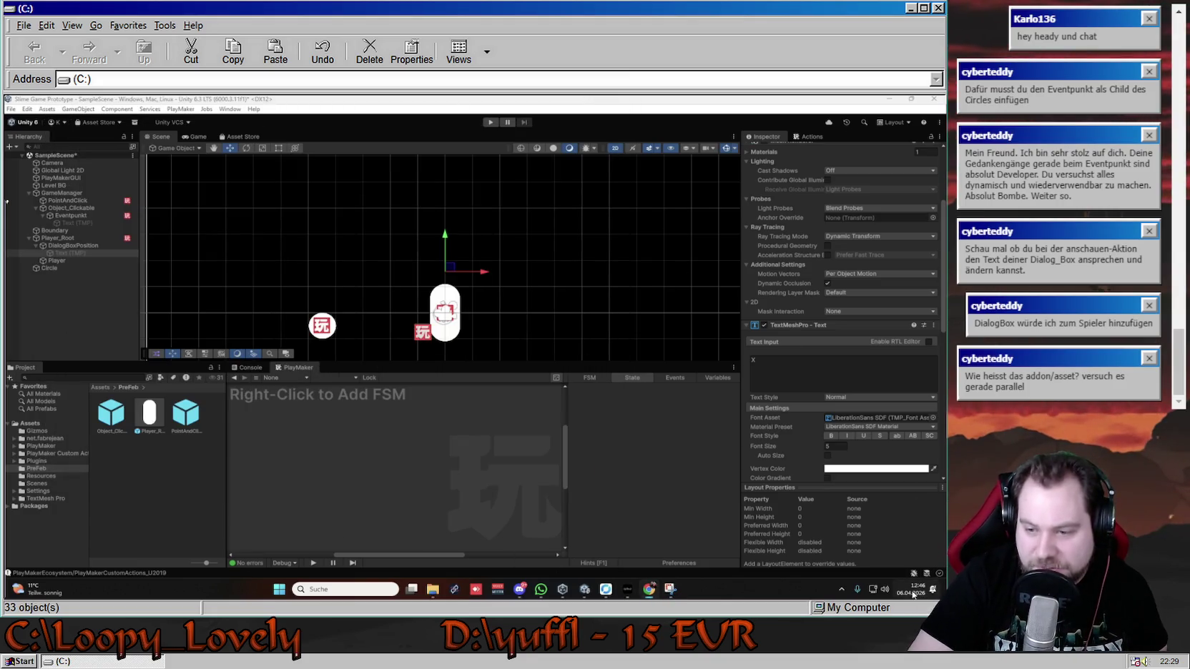
left_click(936, 591)
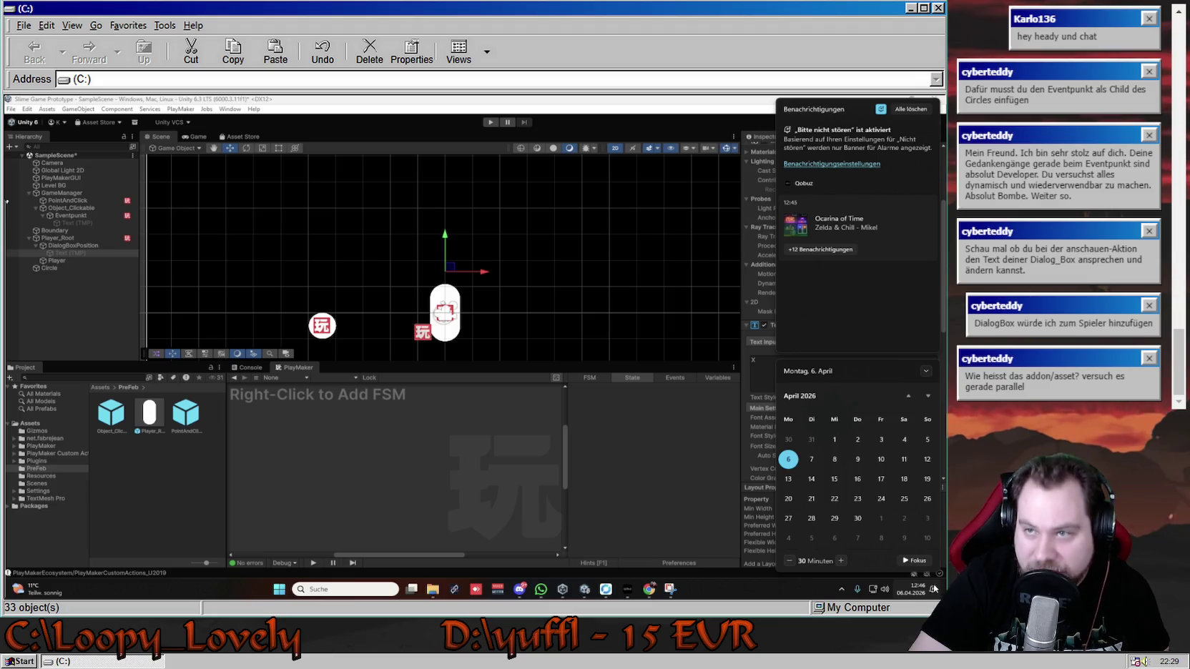
left_click(911, 110)
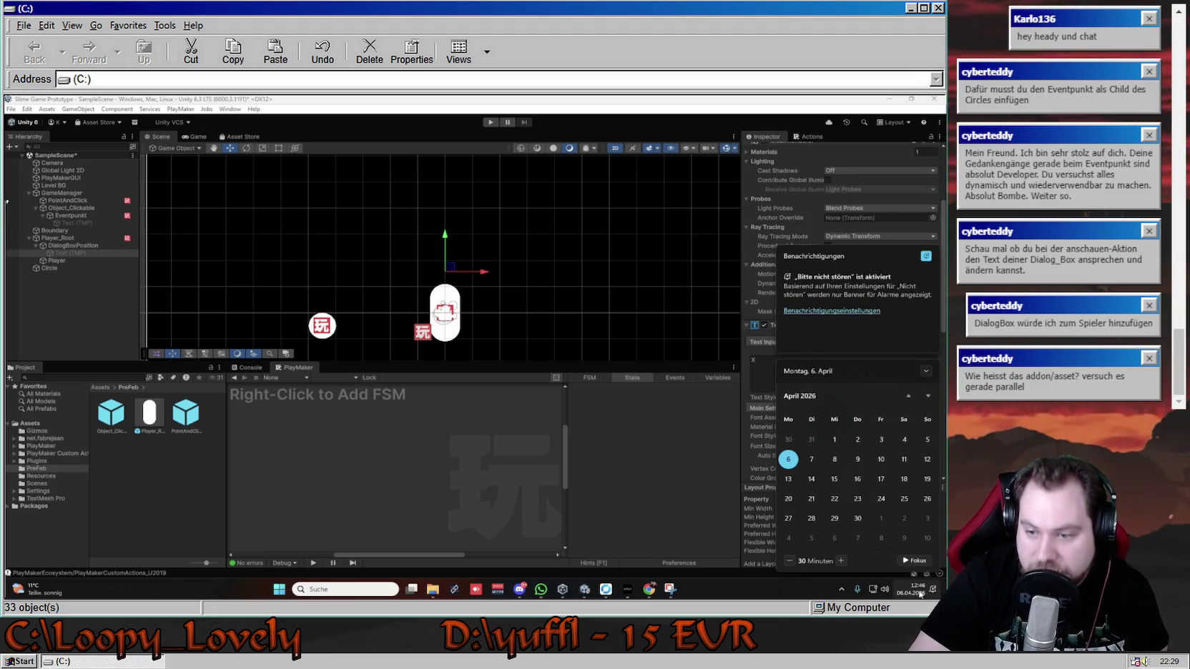
left_click(665, 578)
mouse_move(536, 596)
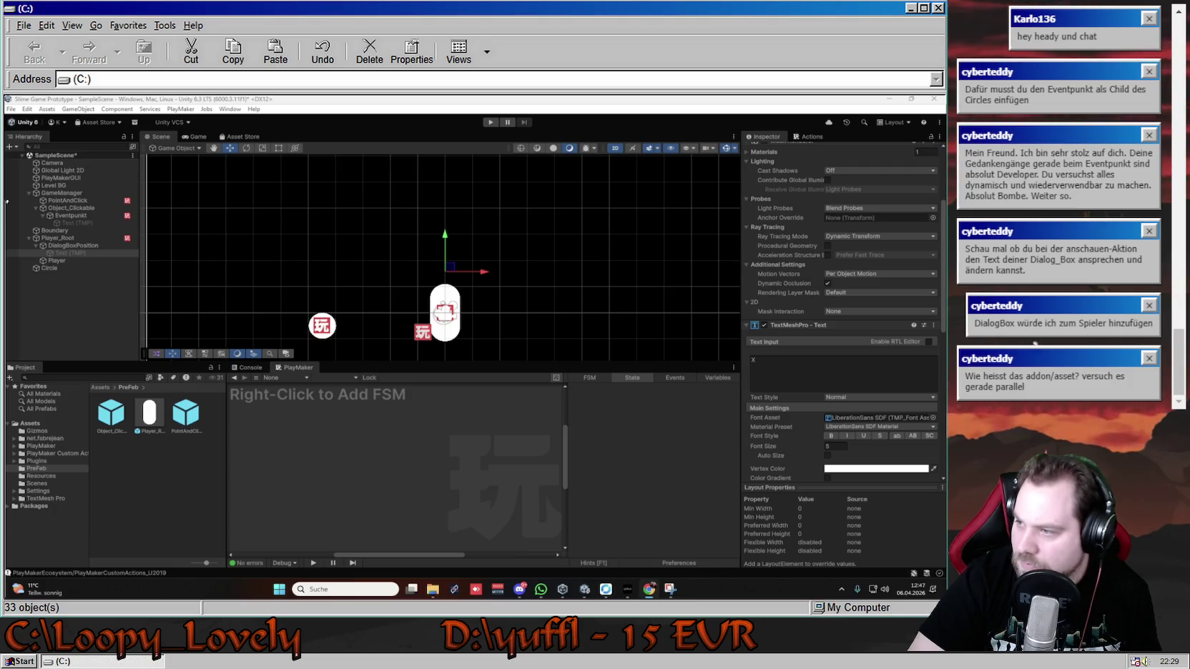
scroll(806, 157, "up", 5)
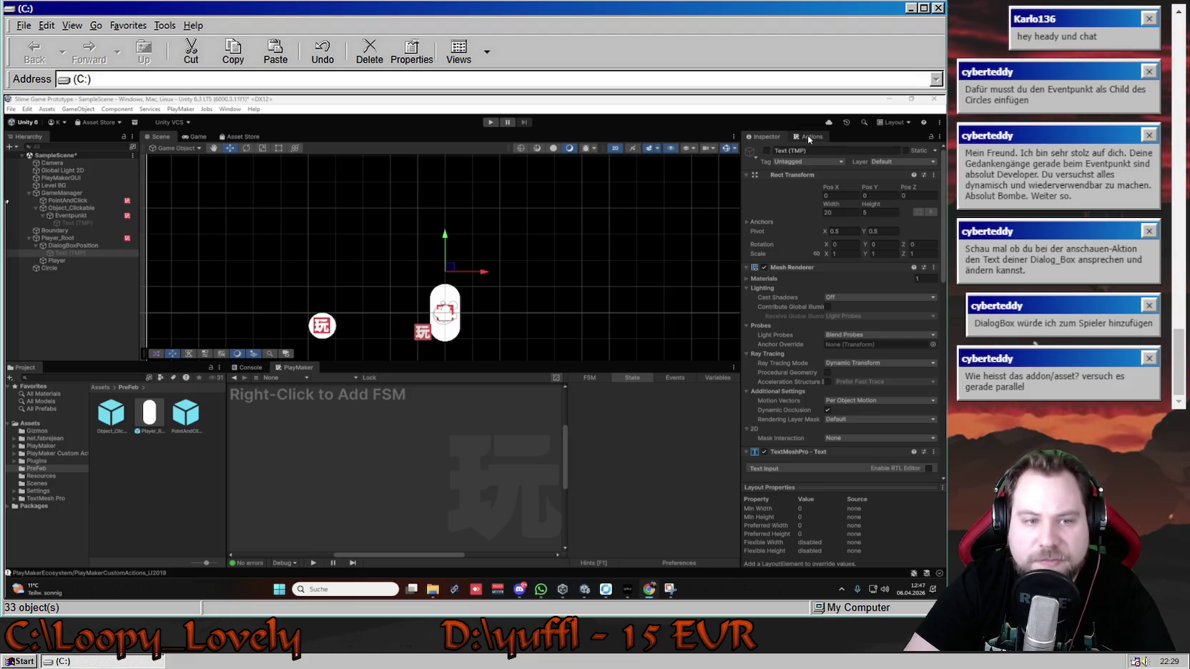
- Add a Set Property action from the Recent actions list to Eventpunkt's Anschauen state
left_click(78, 216)
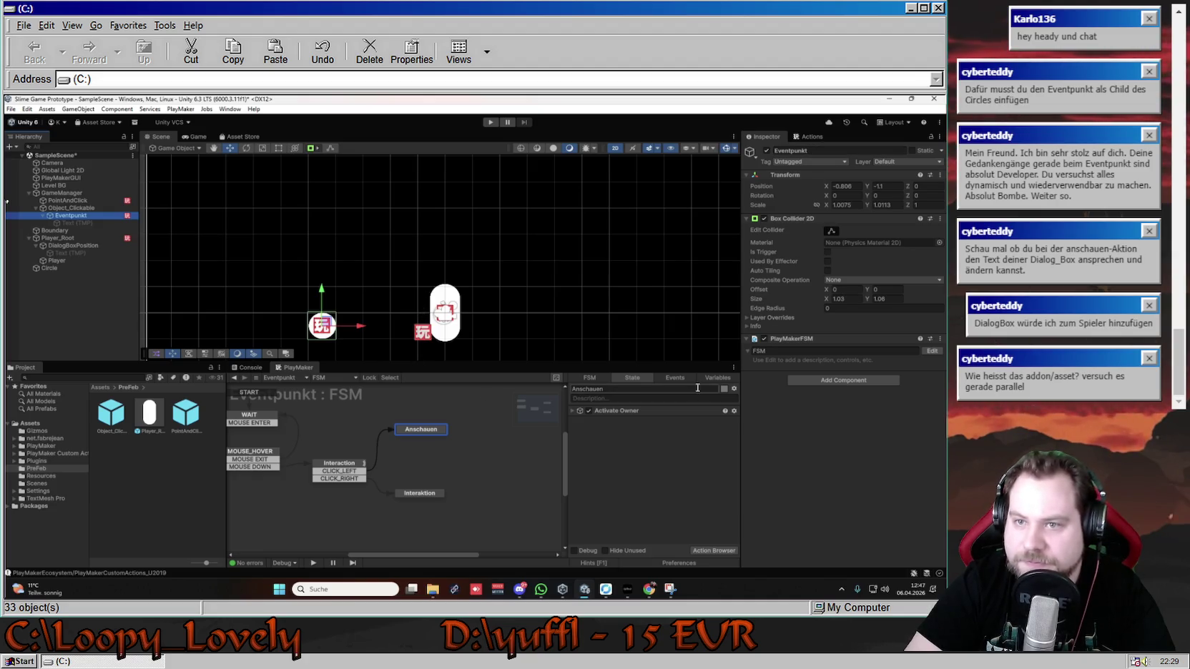
right_click(645, 451)
left_click(803, 136)
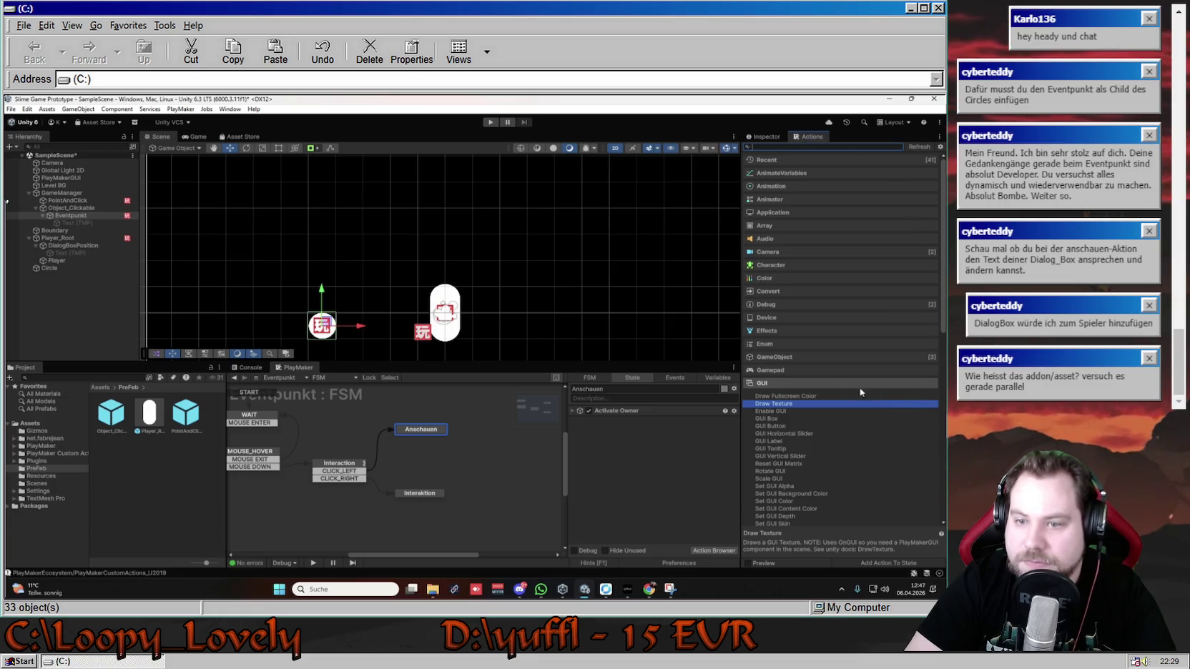
left_click(845, 384)
left_click(801, 160)
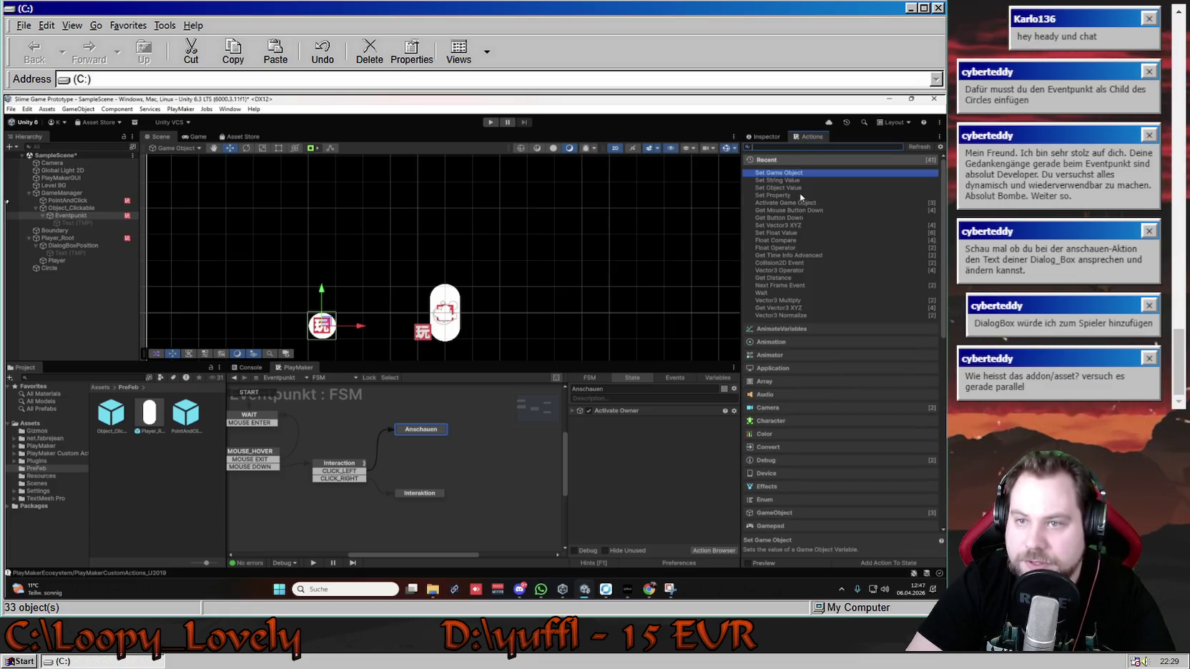
left_click(781, 197)
double_click(782, 197)
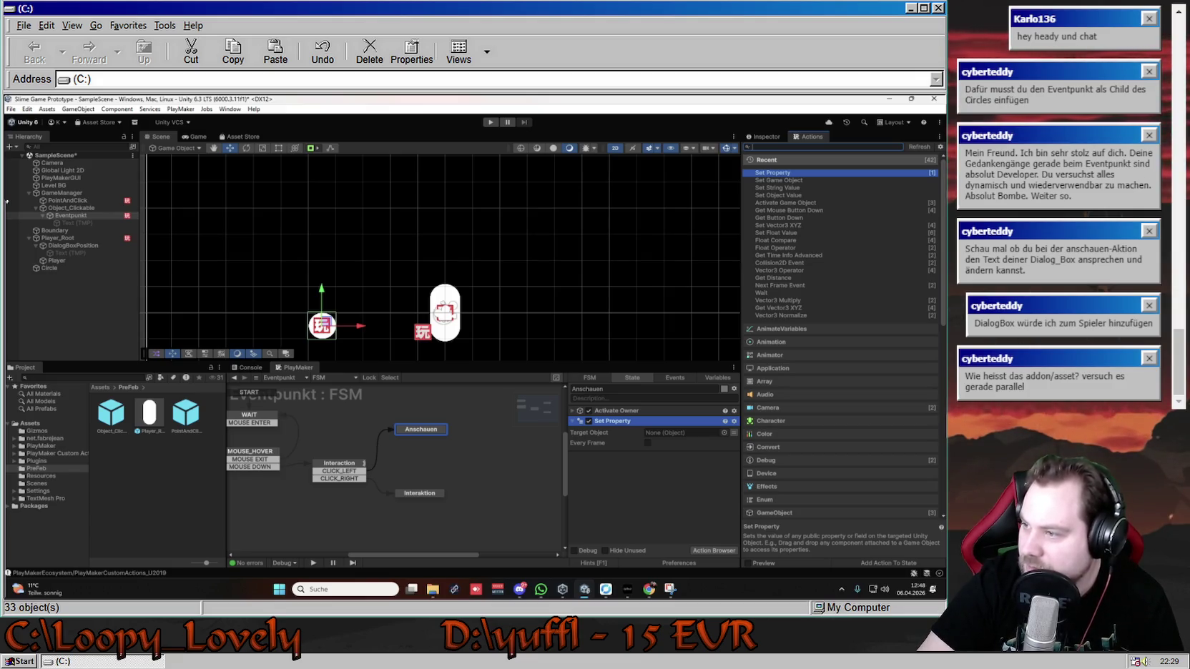
left_click(961, 118)
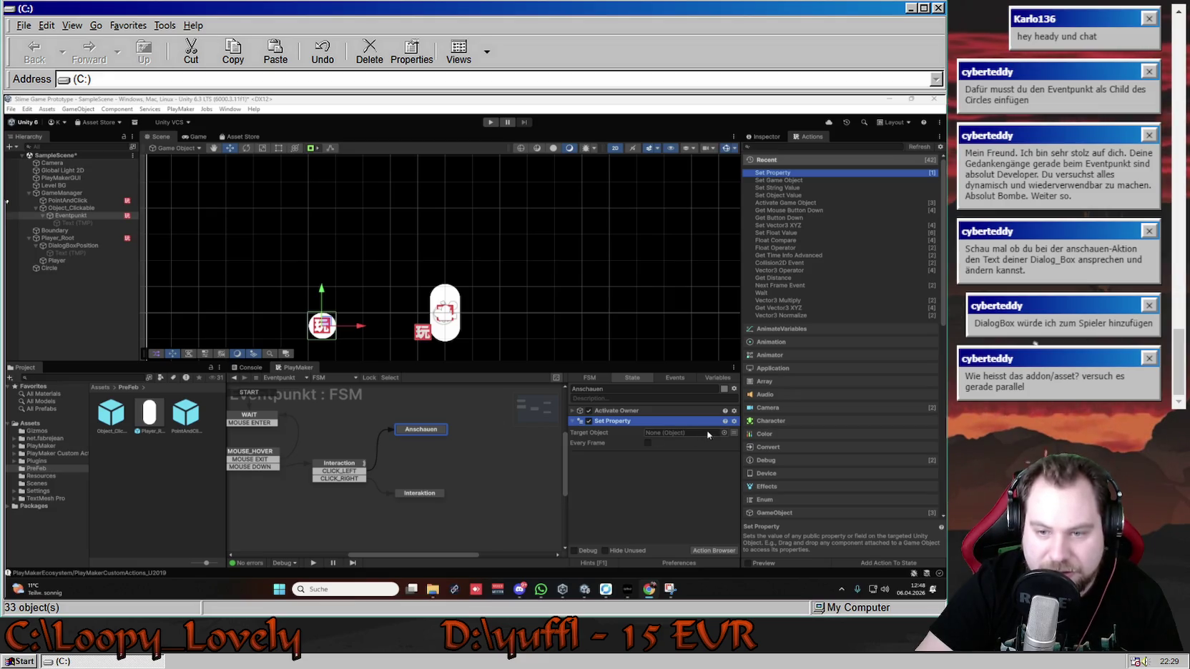
- Drag Text (TMP) from the Hierarchy into Set Property's Target Object field
left_click(732, 436)
left_click(734, 435)
left_click(734, 437)
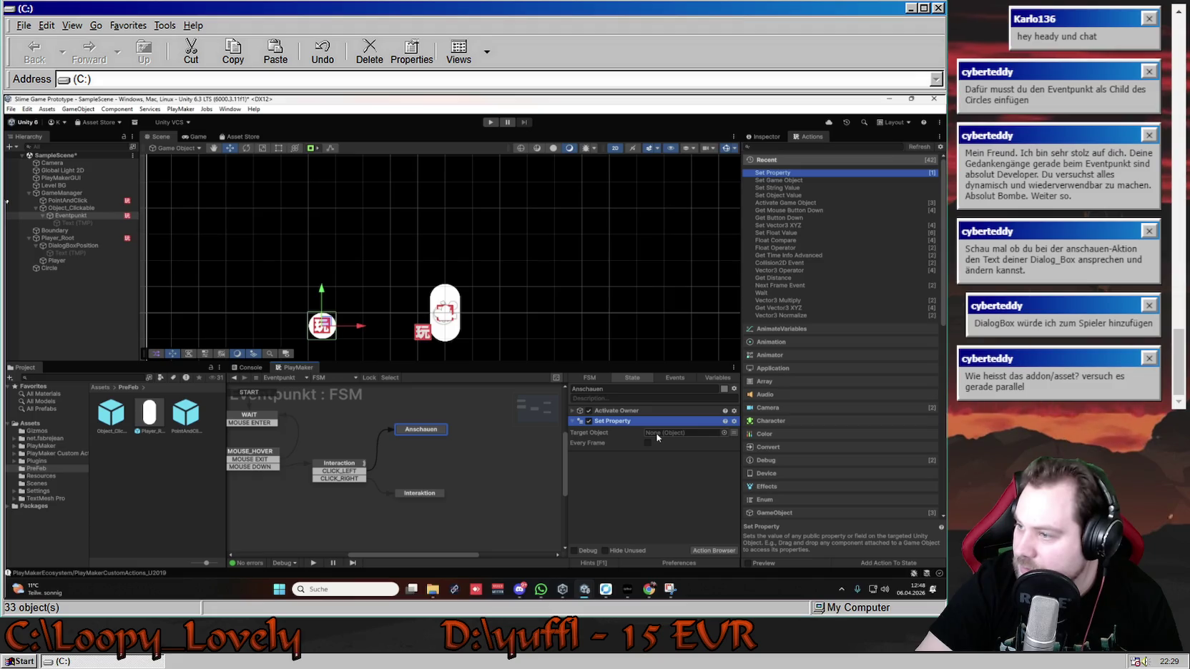
mouse_move(72, 223)
left_mouse_down()
mouse_move(293, 361)
mouse_move(691, 430)
left_mouse_up()
- Browse Set Property's property list and close it without choosing, leaving the property None
left_click(683, 451)
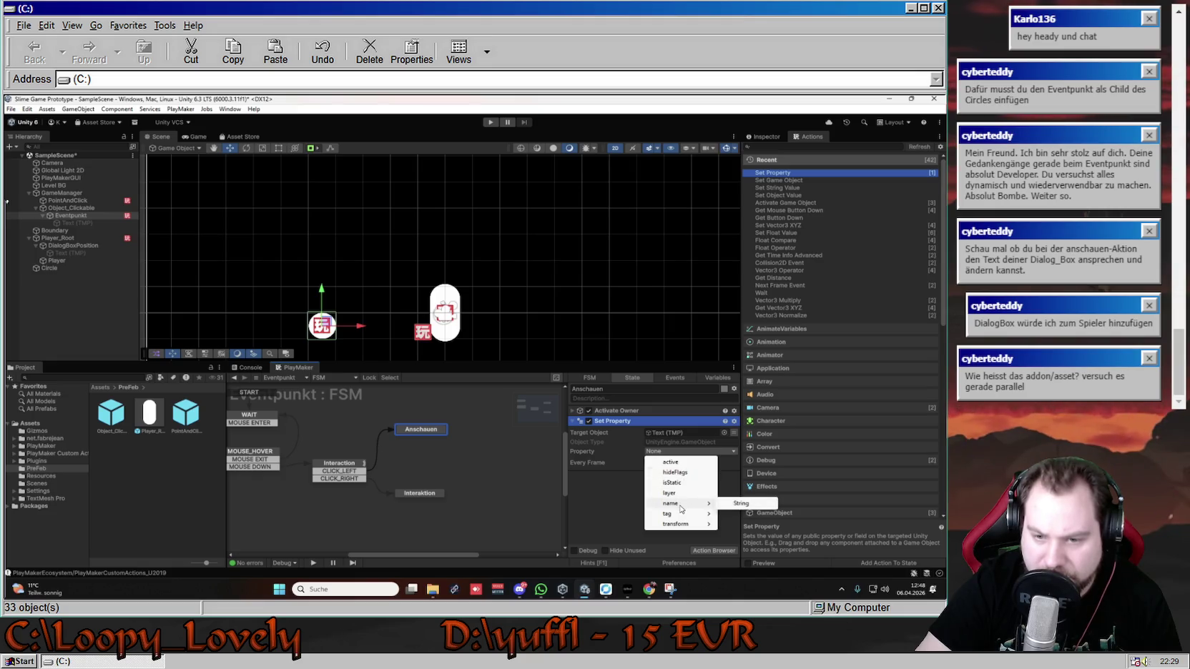
mouse_move(682, 516)
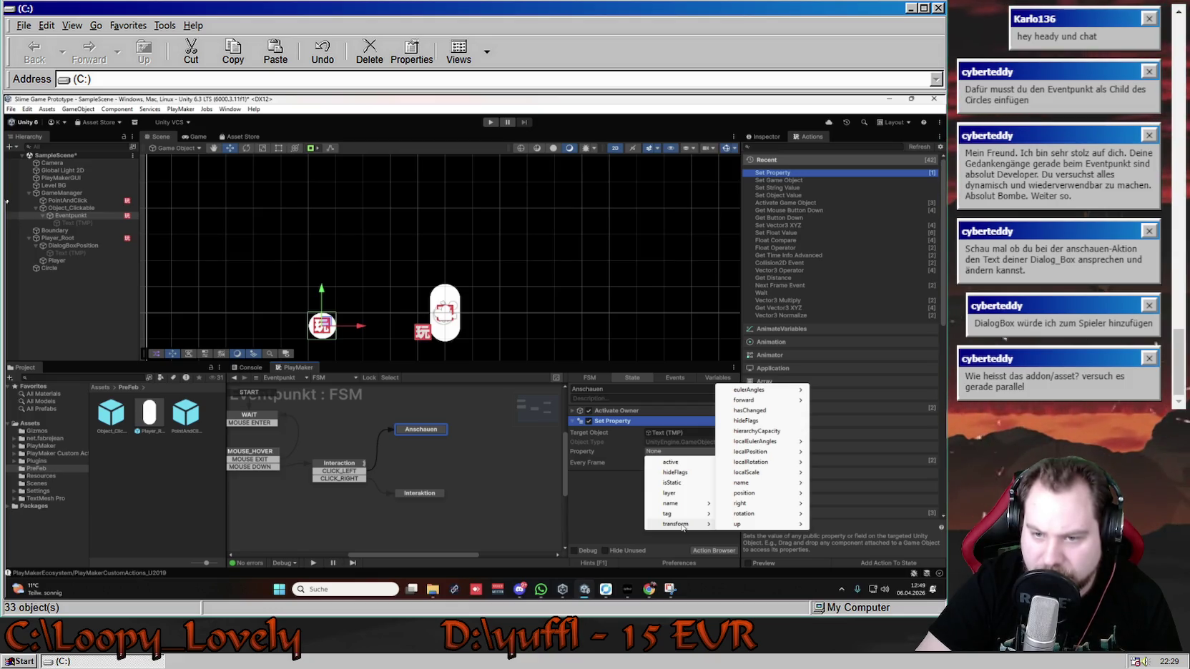
mouse_move(781, 401)
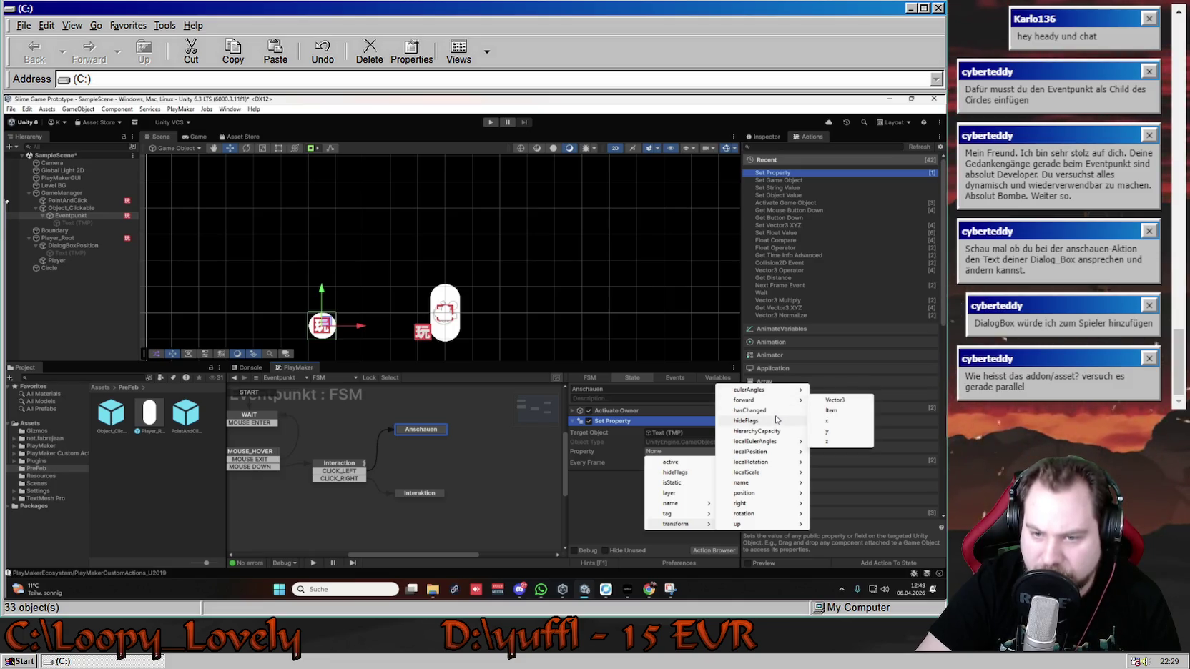
mouse_move(772, 446)
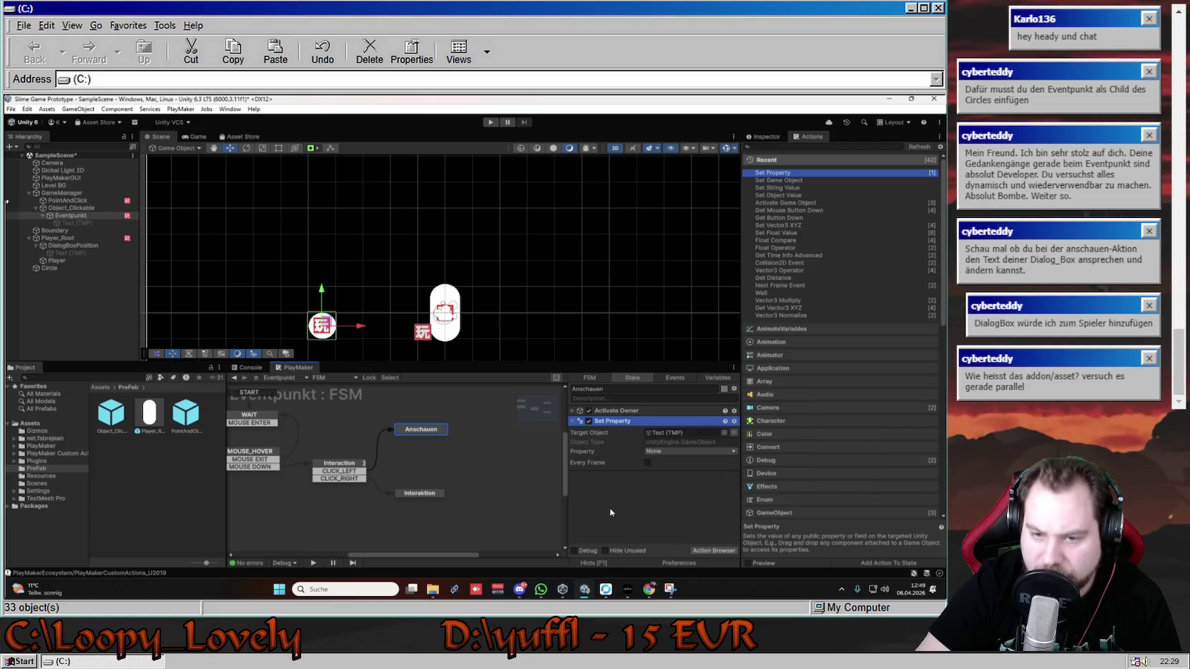
left_click(633, 463)
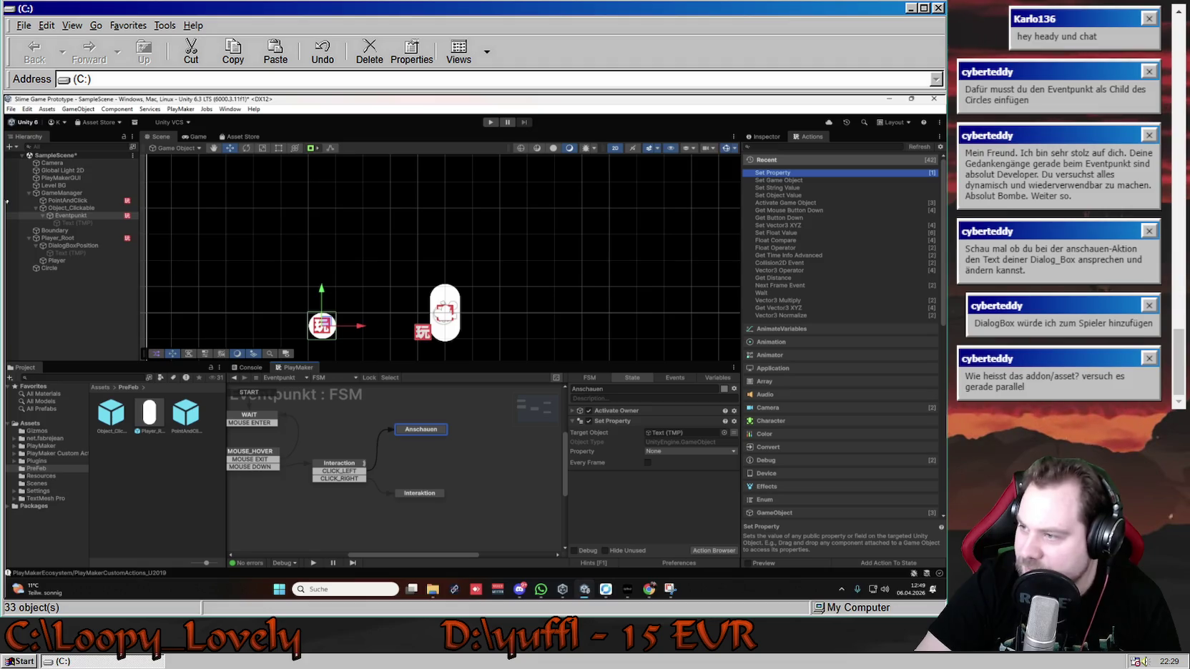
left_click(655, 582)
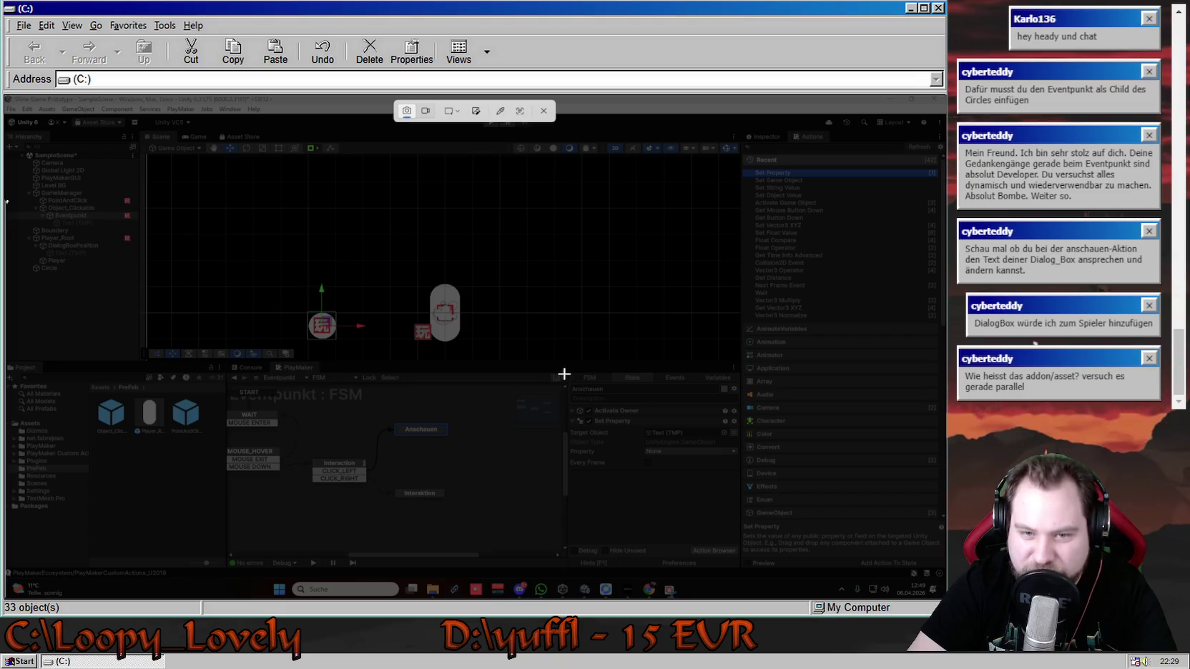
- Take a first snip of the PlayMaker state panel, then reopen Set Property's property list
mouse_move(564, 369)
left_mouse_down()
mouse_move(605, 394)
mouse_move(741, 545)
left_mouse_up()
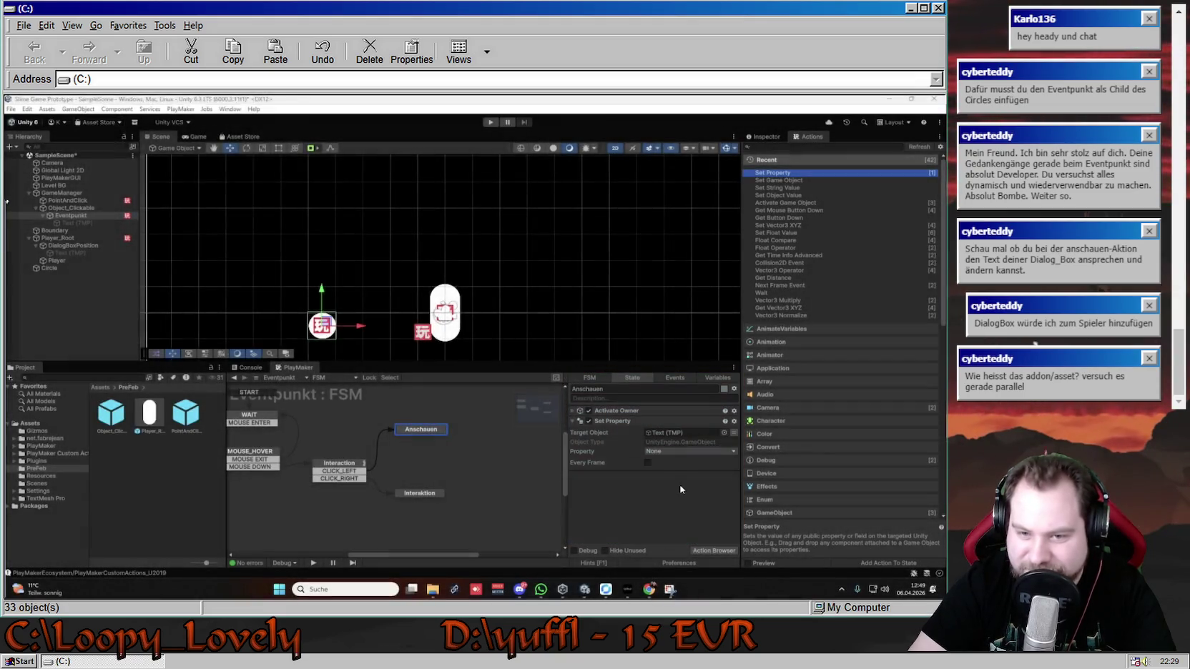
right_click(348, 294)
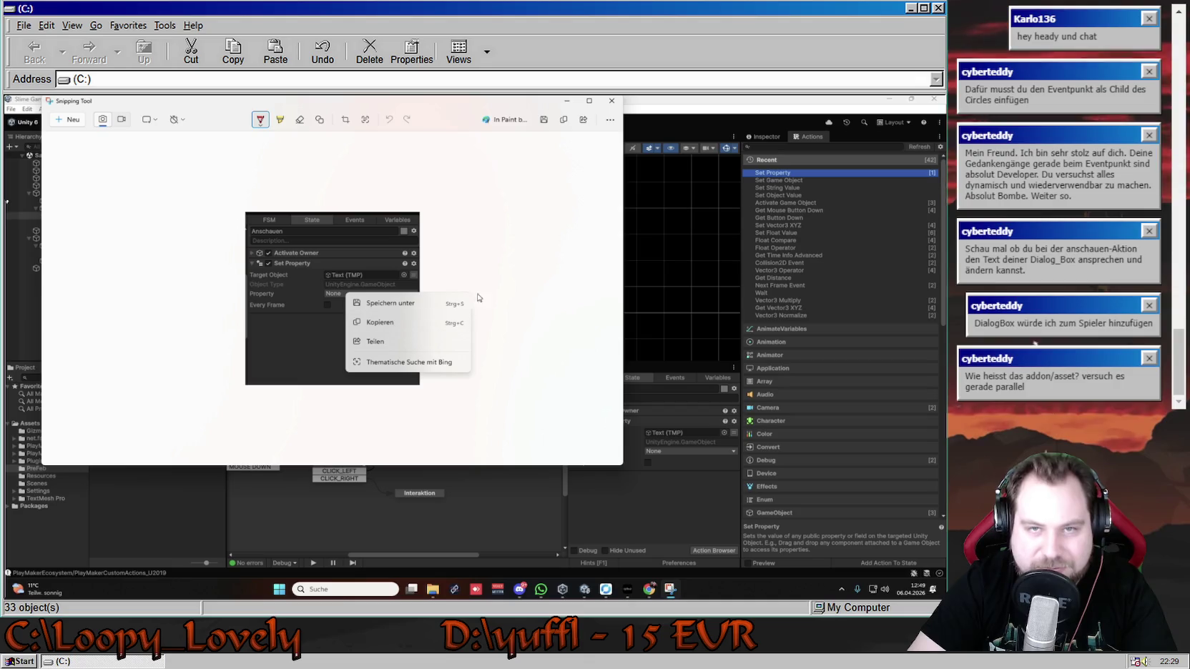
left_click(713, 457)
left_click(714, 451)
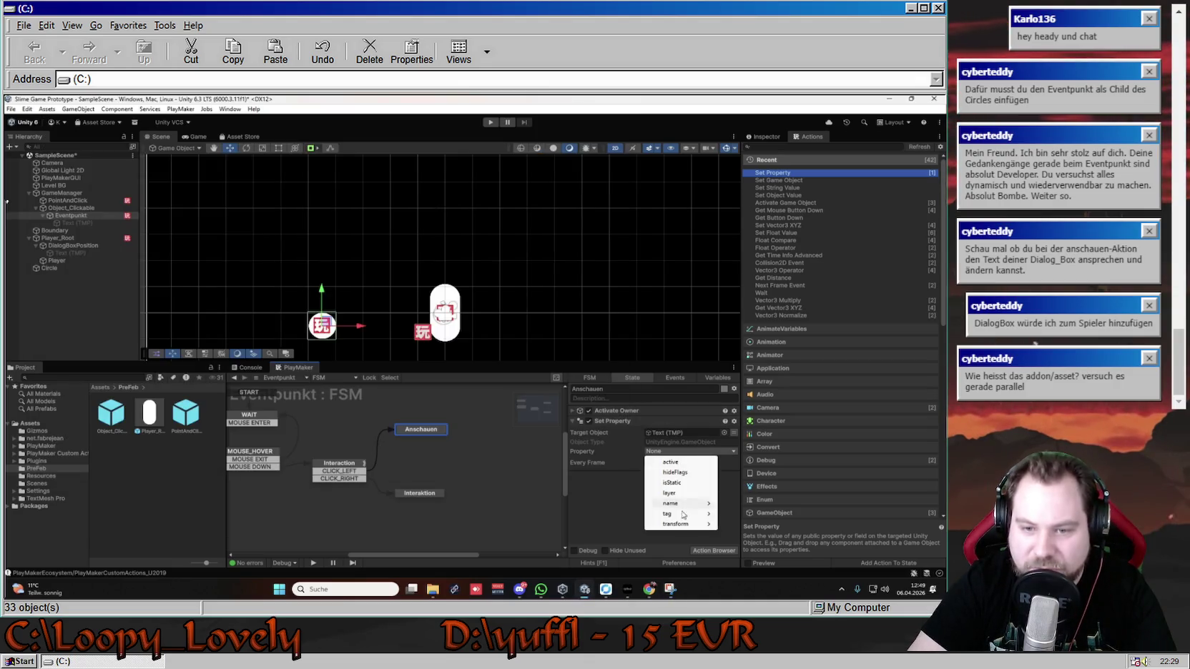
left_click(670, 589)
left_click(151, 120)
left_click(68, 119)
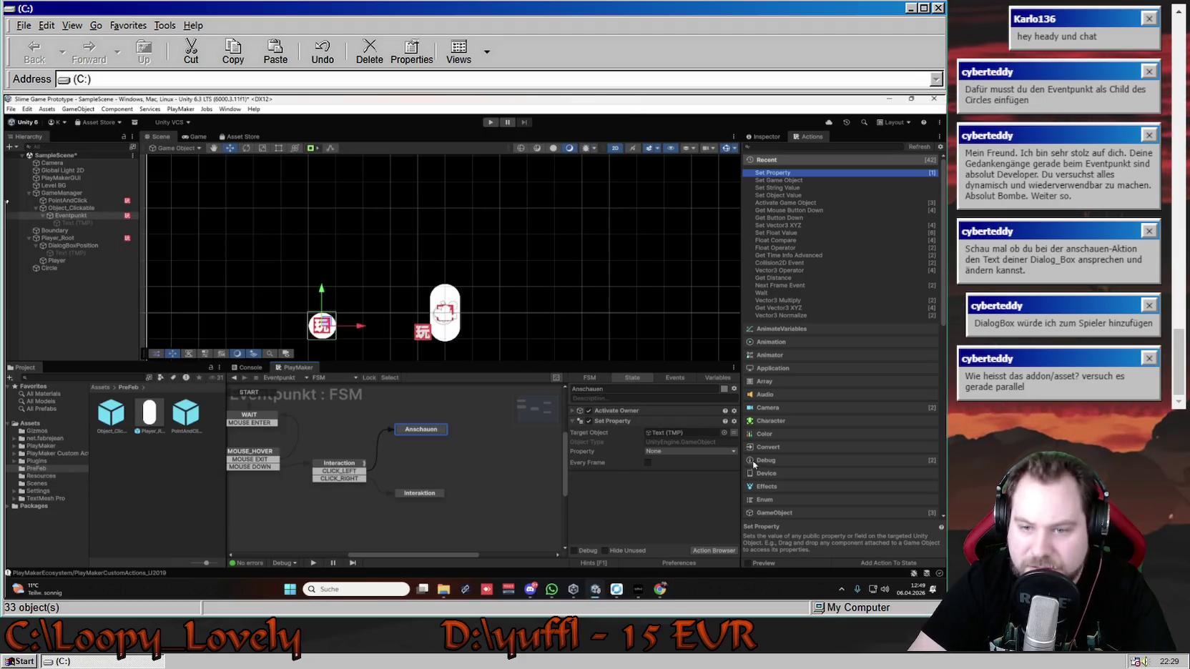
left_click(731, 453)
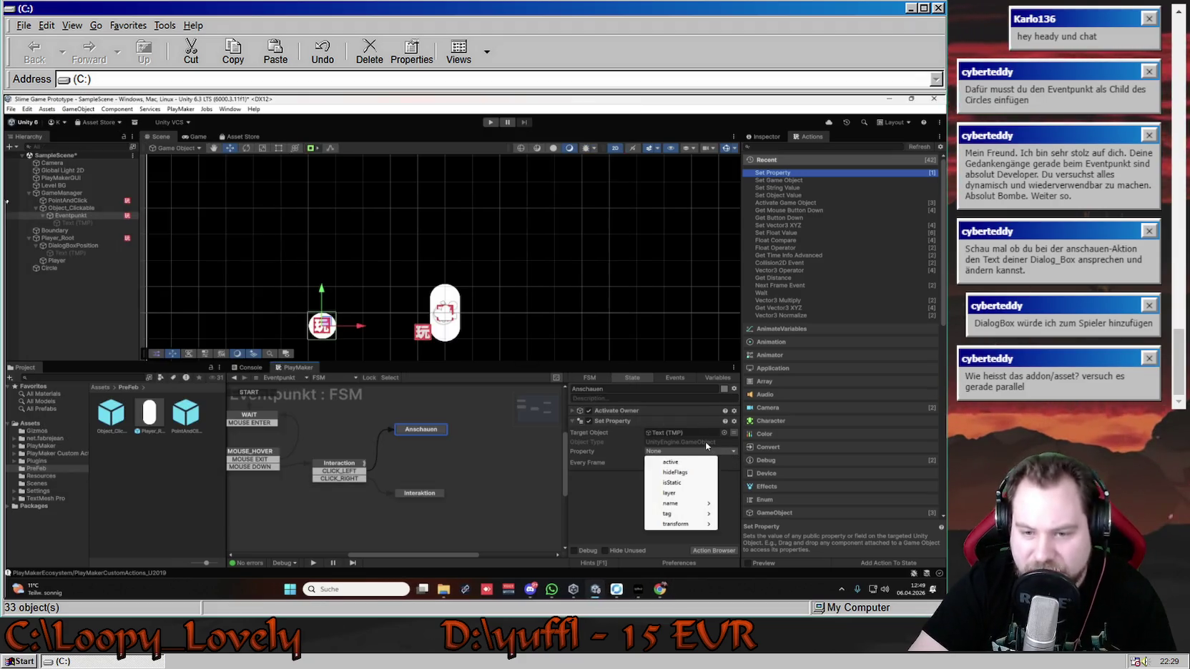
- Snip the panel with the property list open, copy the image, and close Snipping Tool
key("super+shift+s")
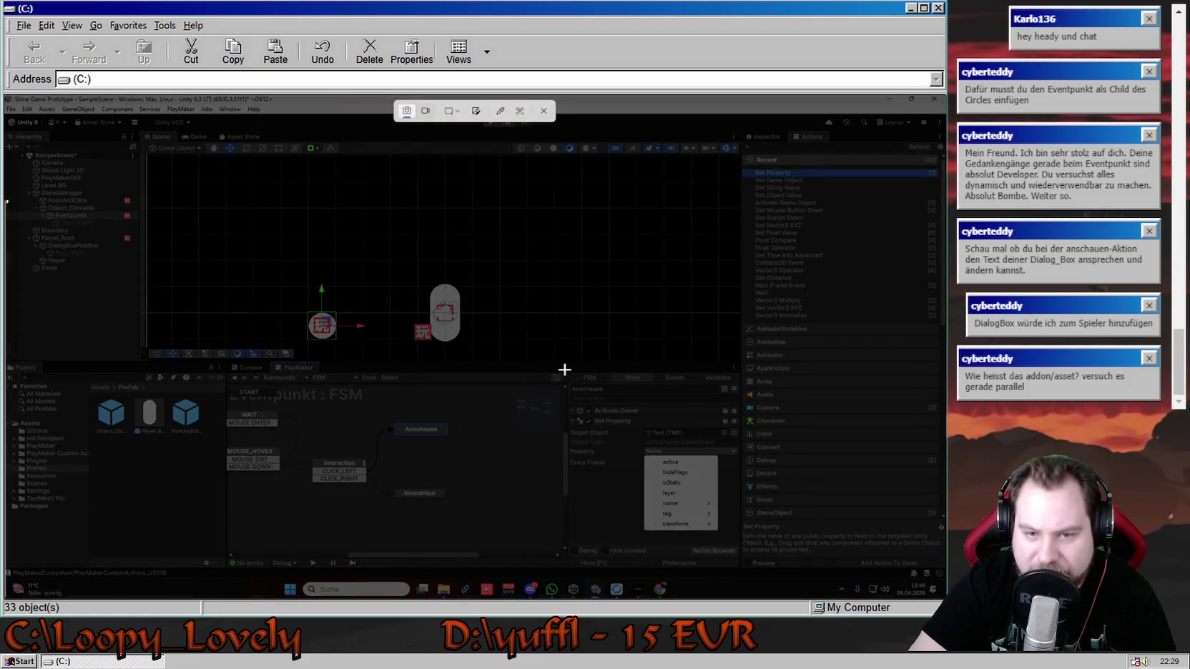
mouse_move(566, 372)
left_mouse_down()
mouse_move(619, 411)
mouse_move(741, 544)
left_mouse_up()
right_click(310, 255)
left_click(422, 285)
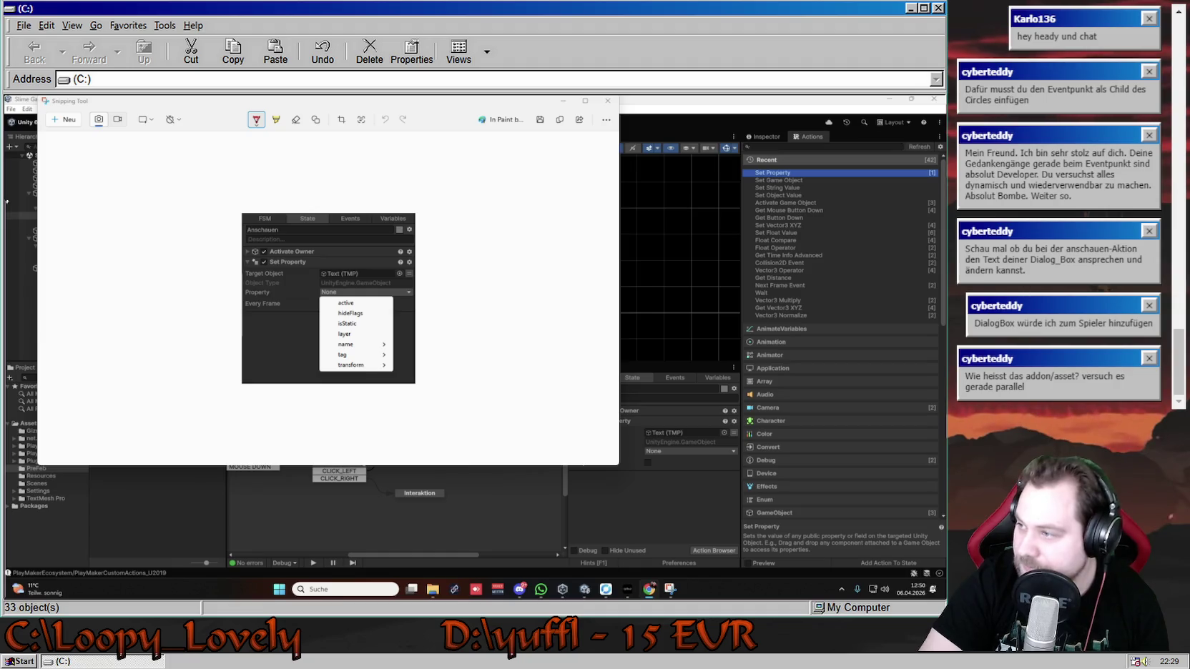
mouse_move(166, 106)
left_mouse_down()
mouse_move(291, 125)
mouse_move(262, 126)
left_mouse_up()
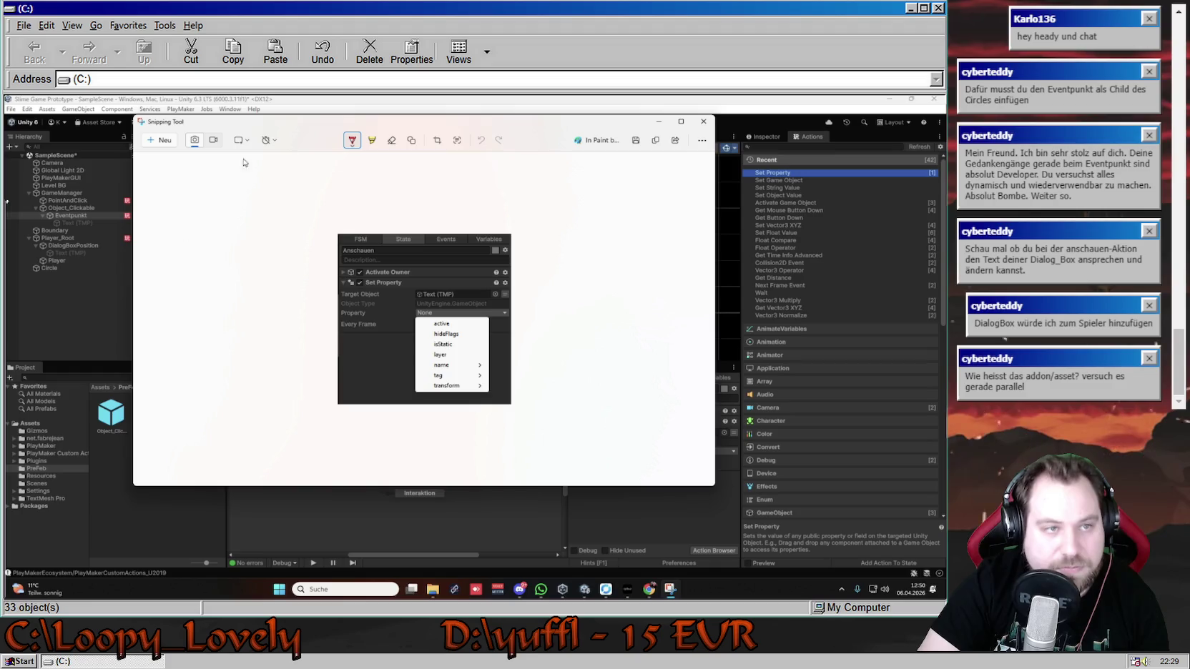
mouse_move(284, 129)
left_mouse_down()
mouse_move(259, 128)
mouse_move(274, 132)
left_mouse_up()
left_click(650, 126)
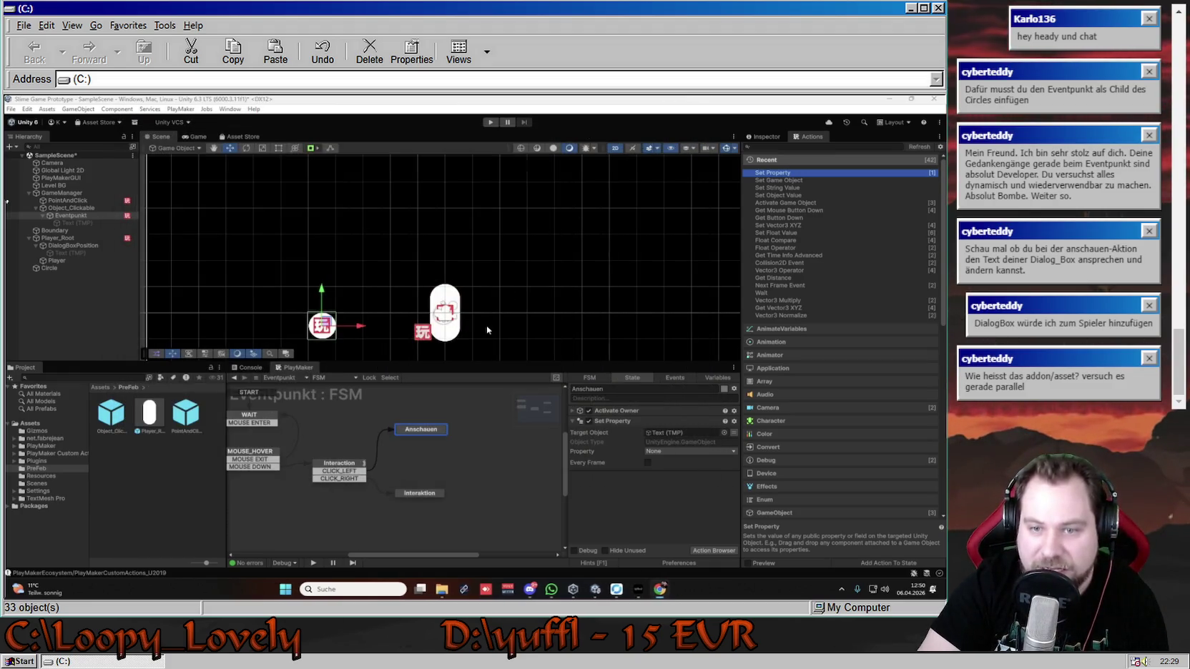
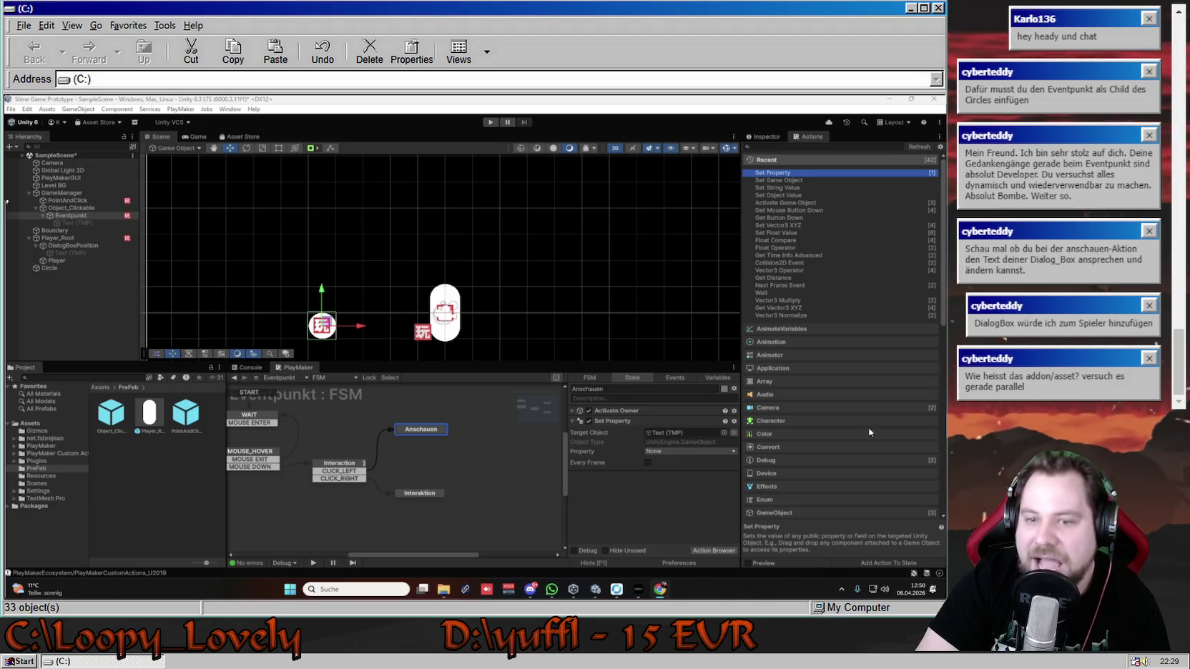
- Check the Text (TMP) object the action targets, then reselect Eventpunkt to show its FSM
left_click(686, 432)
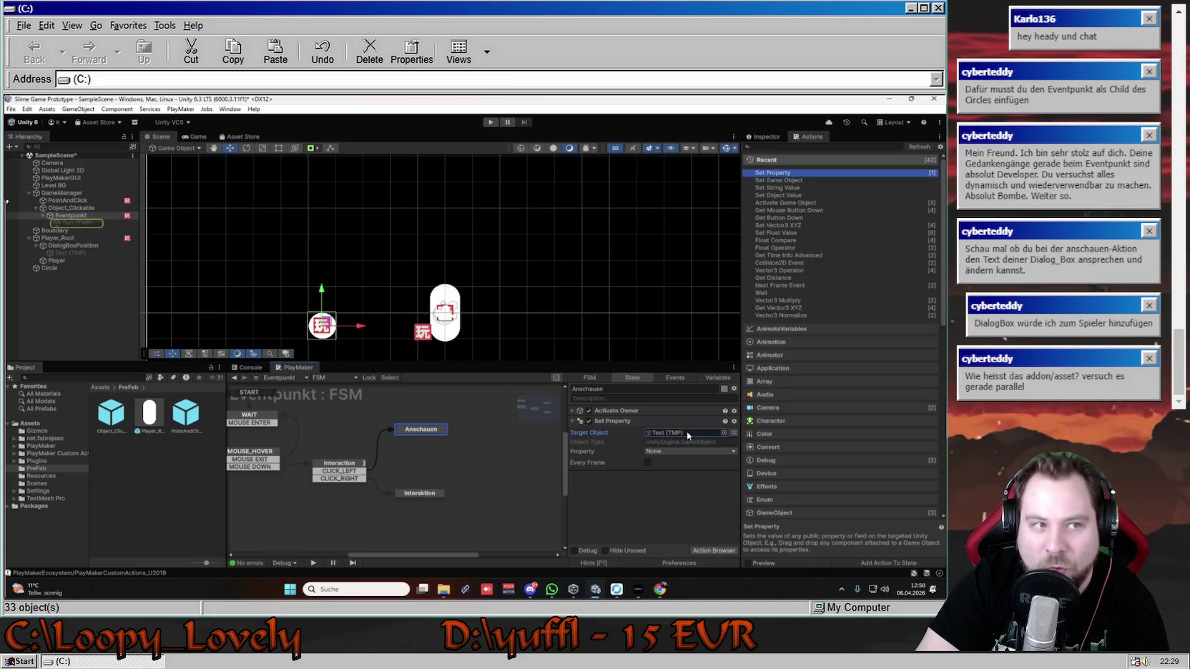
left_click(769, 136)
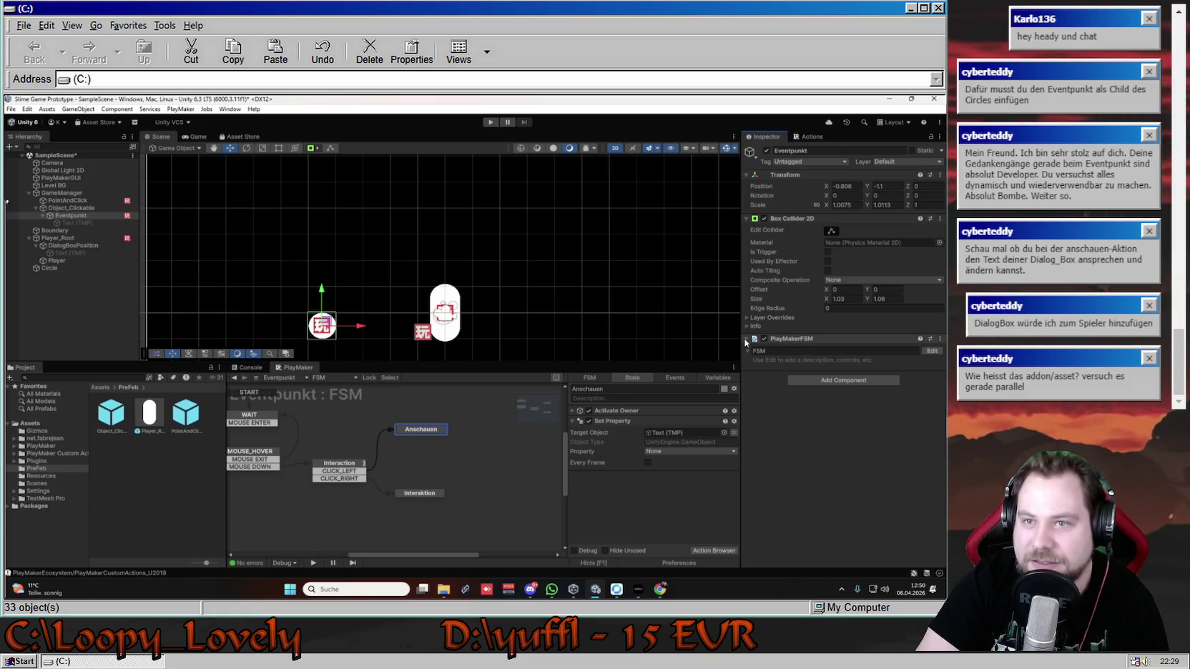
left_click(72, 223)
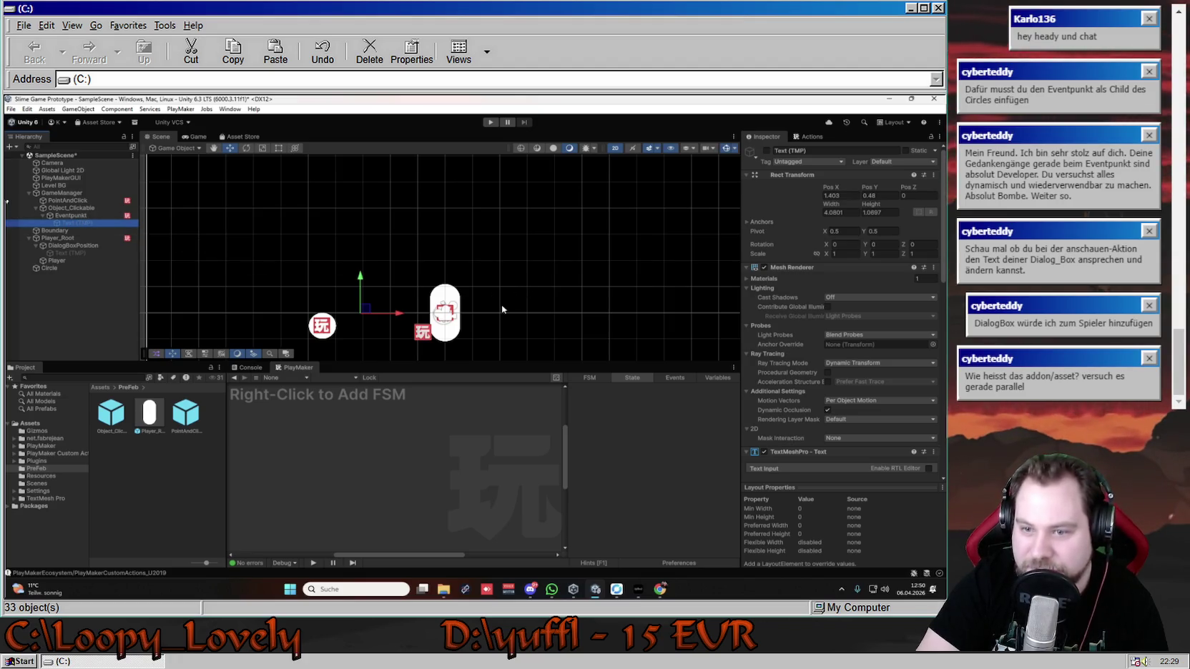
left_click(71, 221)
left_click(787, 451)
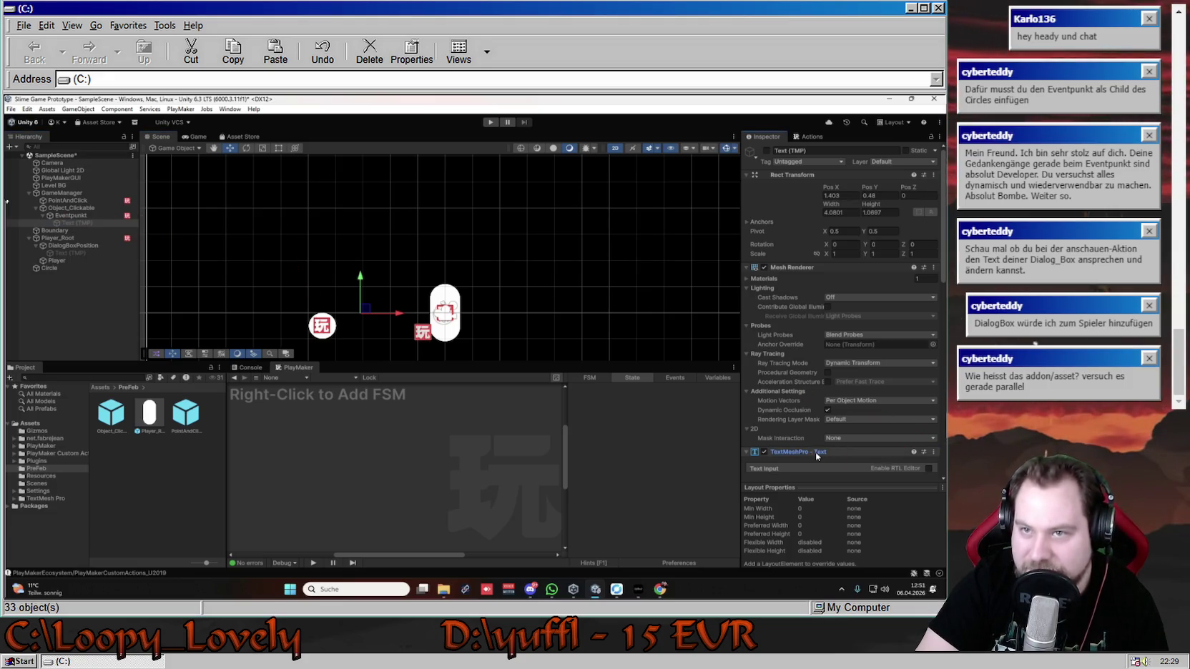
left_click(83, 216)
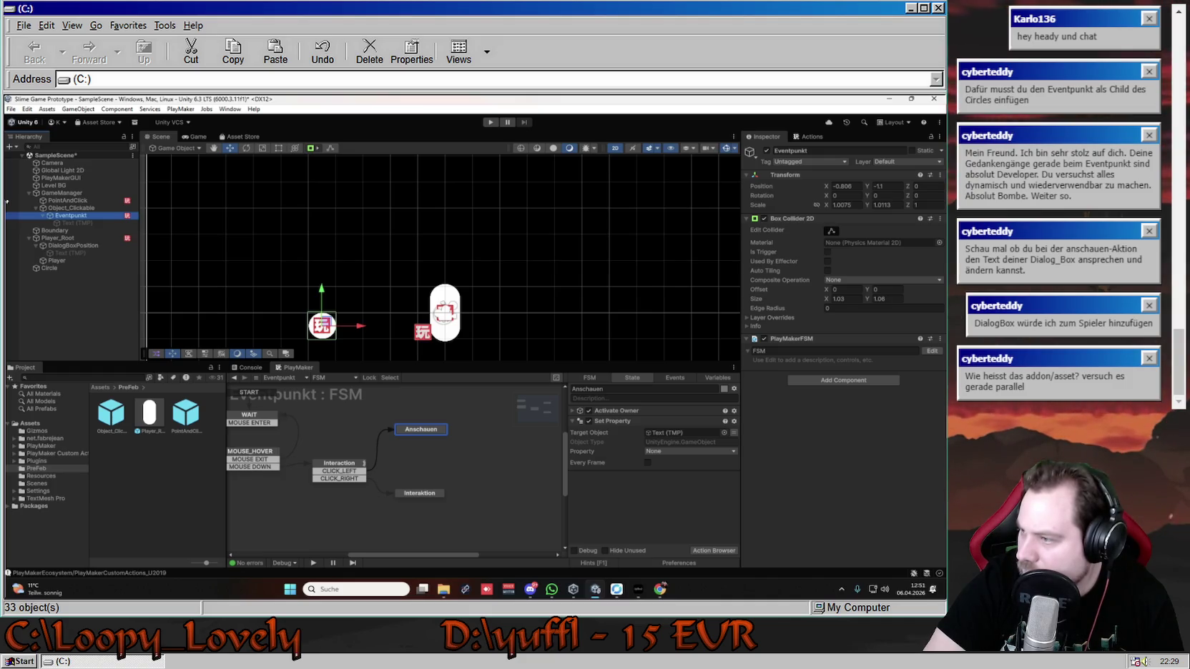
left_click(637, 377)
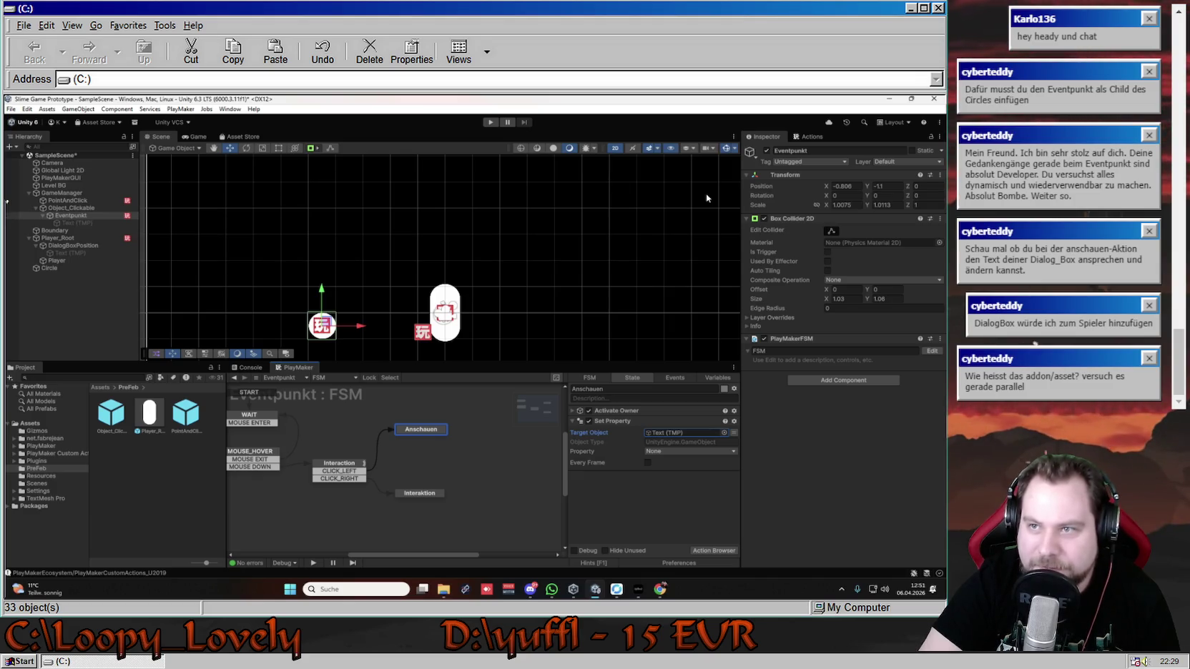
- Try dragging the Text (TMP) TextMeshPro component onto the Set Property Target Object field
left_click(100, 224)
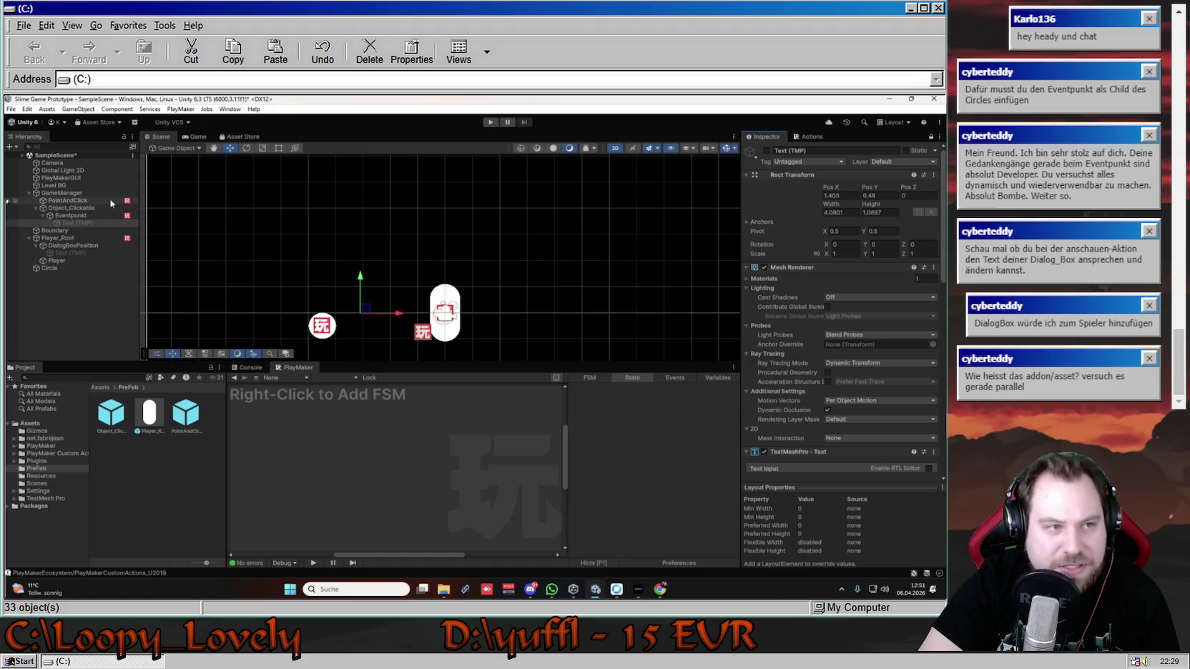
left_click(83, 217)
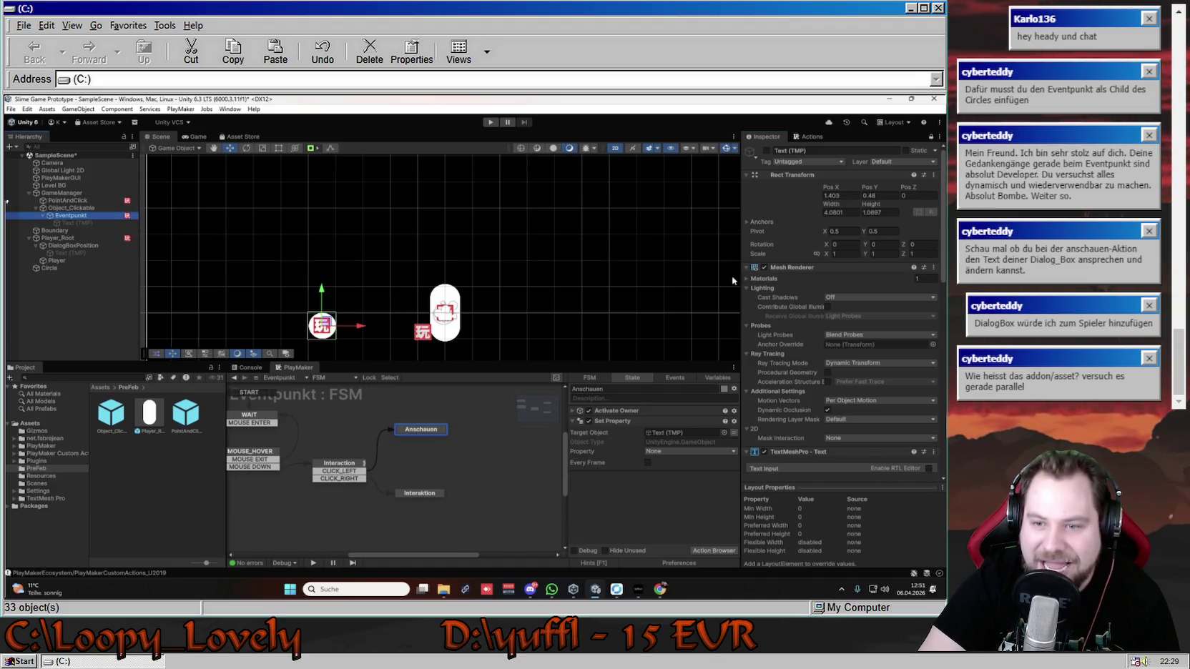
mouse_move(810, 454)
left_mouse_down()
mouse_move(648, 431)
mouse_move(682, 436)
left_mouse_up()
left_click(705, 452)
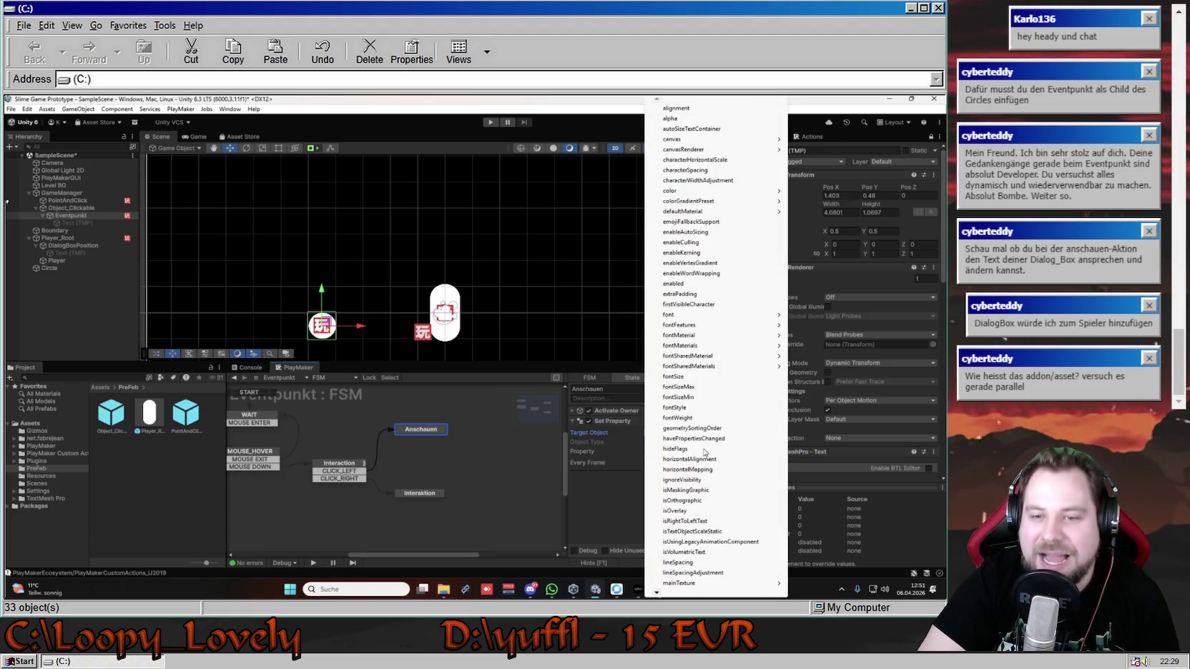
left_click(588, 537)
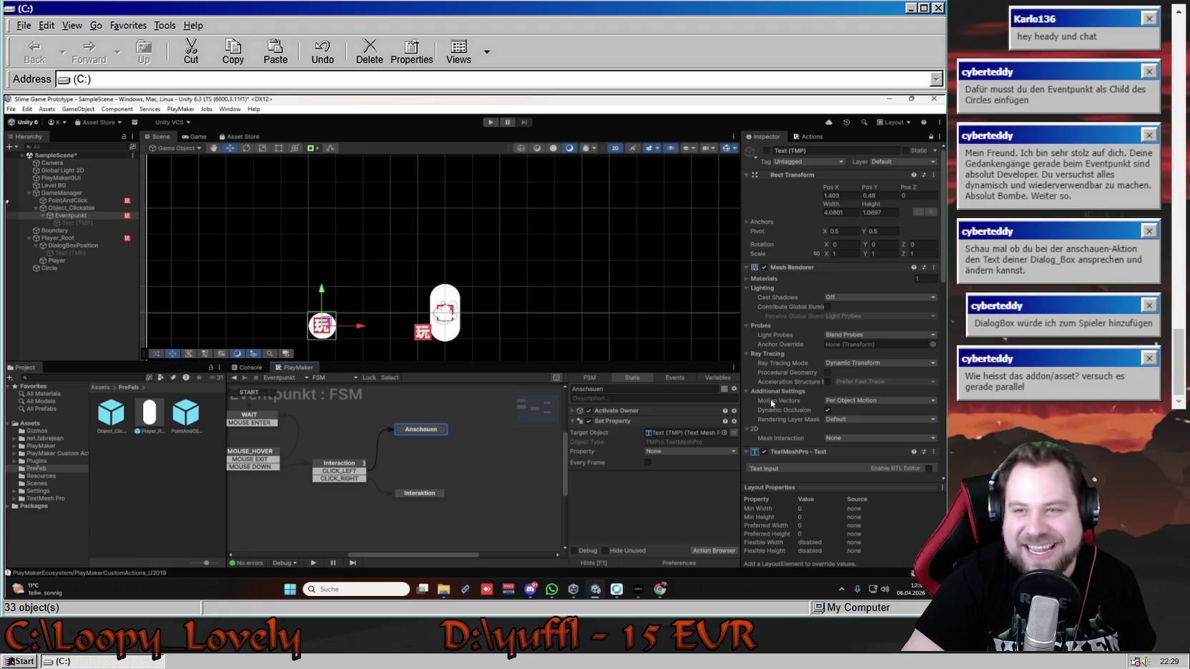
- Lock the Inspector on Text (TMP) and drag its TextMeshPro component into Target Object
left_click(931, 137)
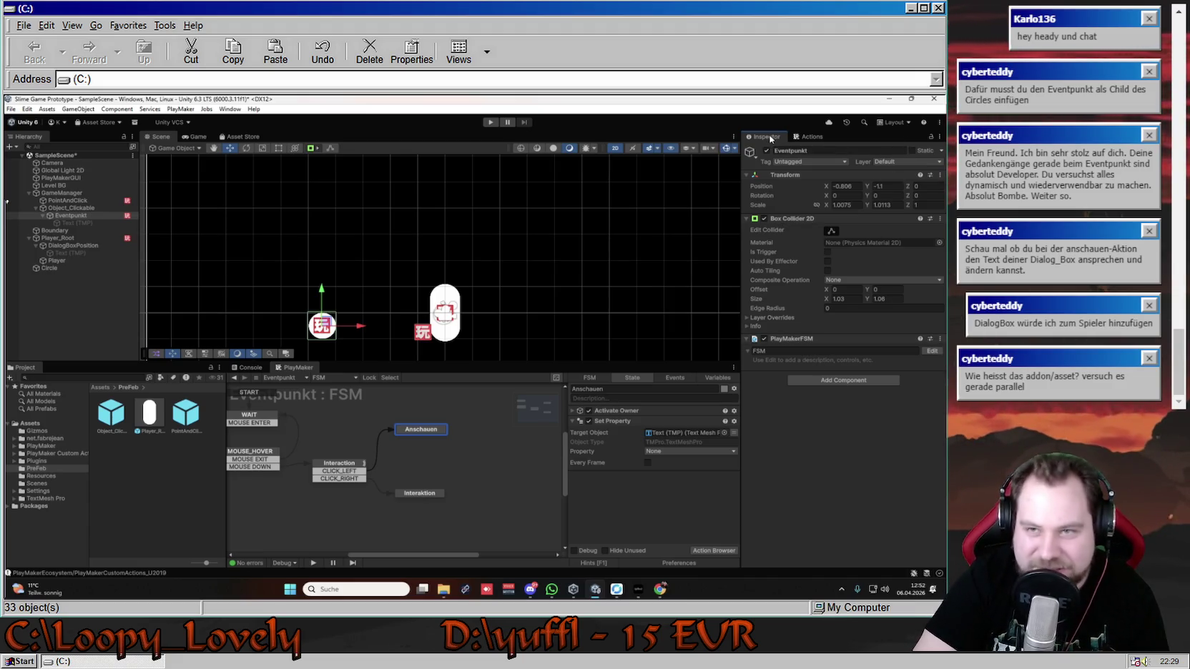
left_click(931, 137)
left_click(92, 222)
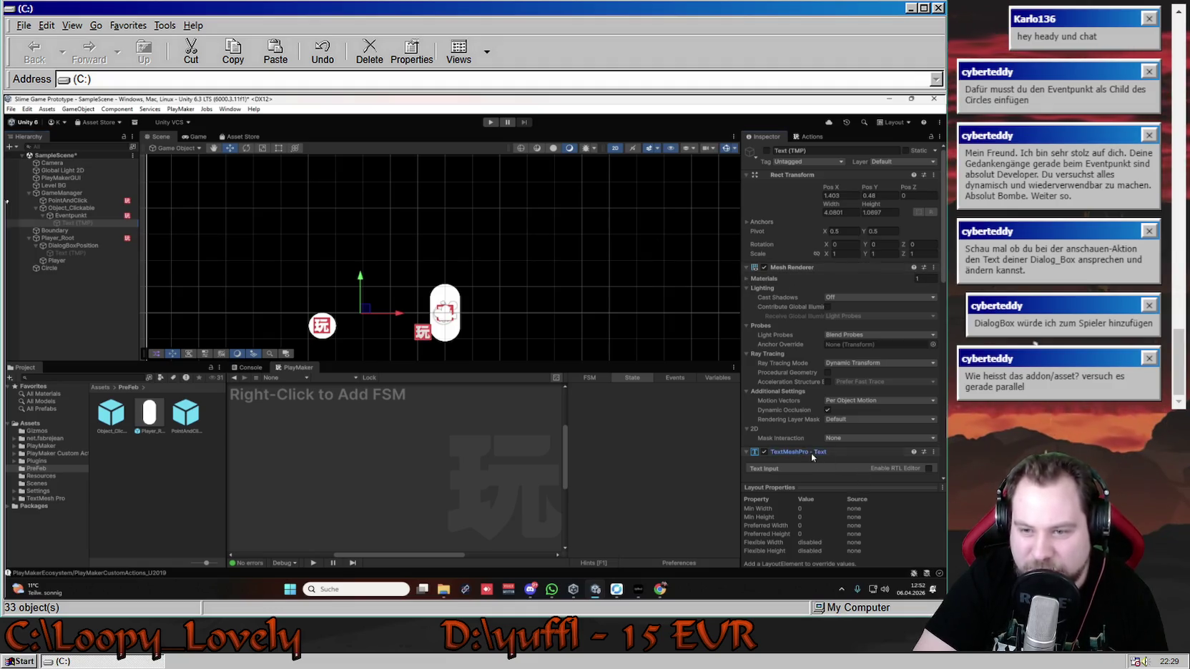
mouse_move(110, 218)
left_mouse_down()
mouse_move(134, 221)
mouse_move(77, 217)
mouse_move(506, 296)
mouse_move(799, 455)
left_mouse_up()
left_click(72, 217)
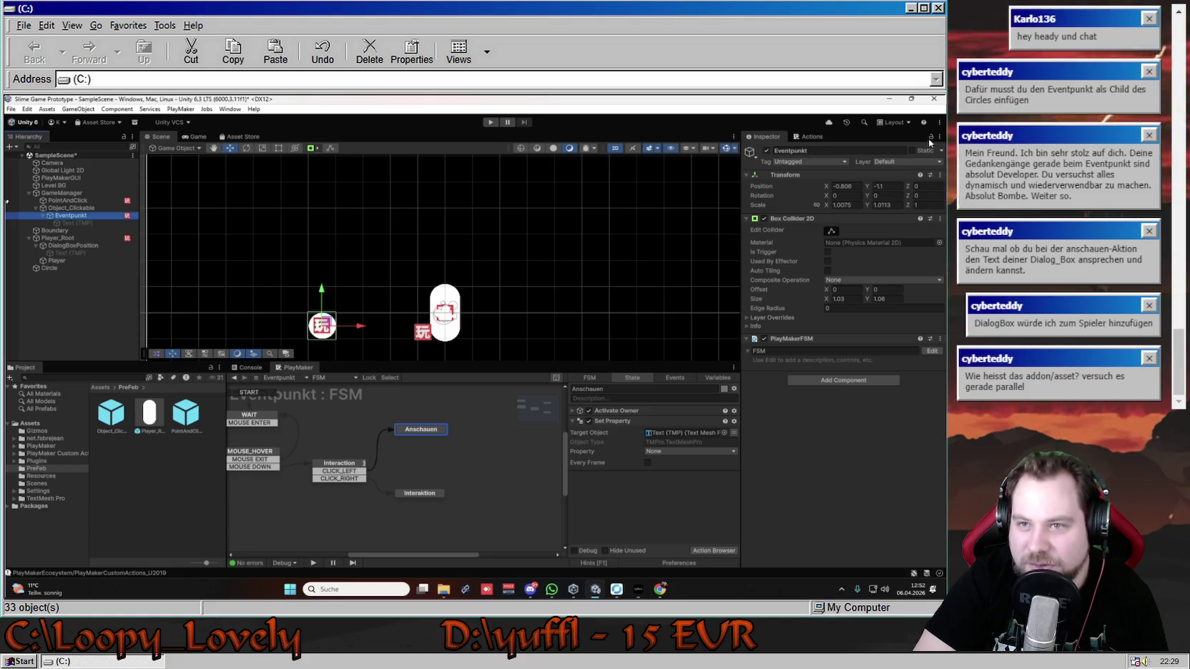
key("Down")
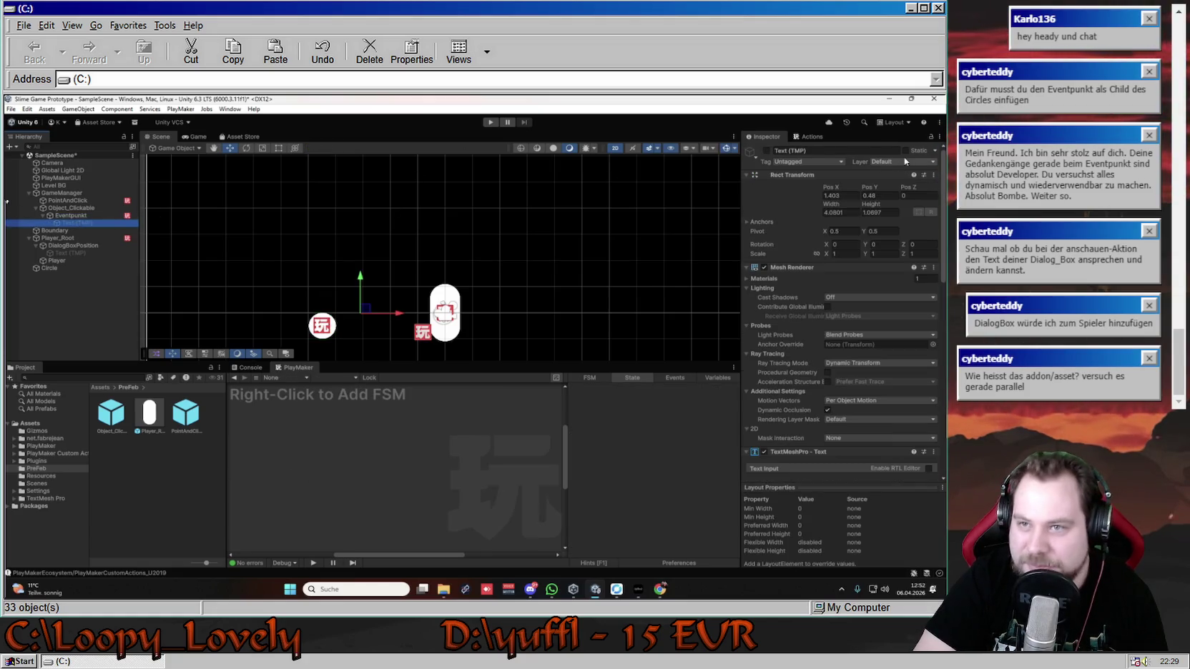
left_click(930, 136)
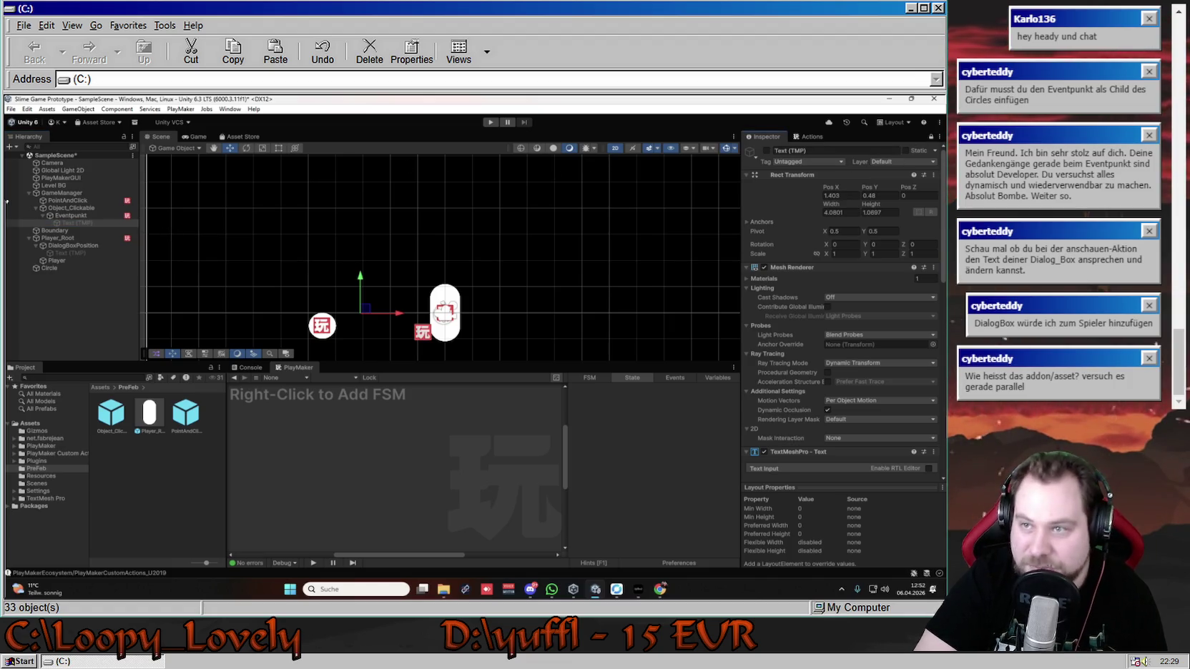
left_click(70, 215)
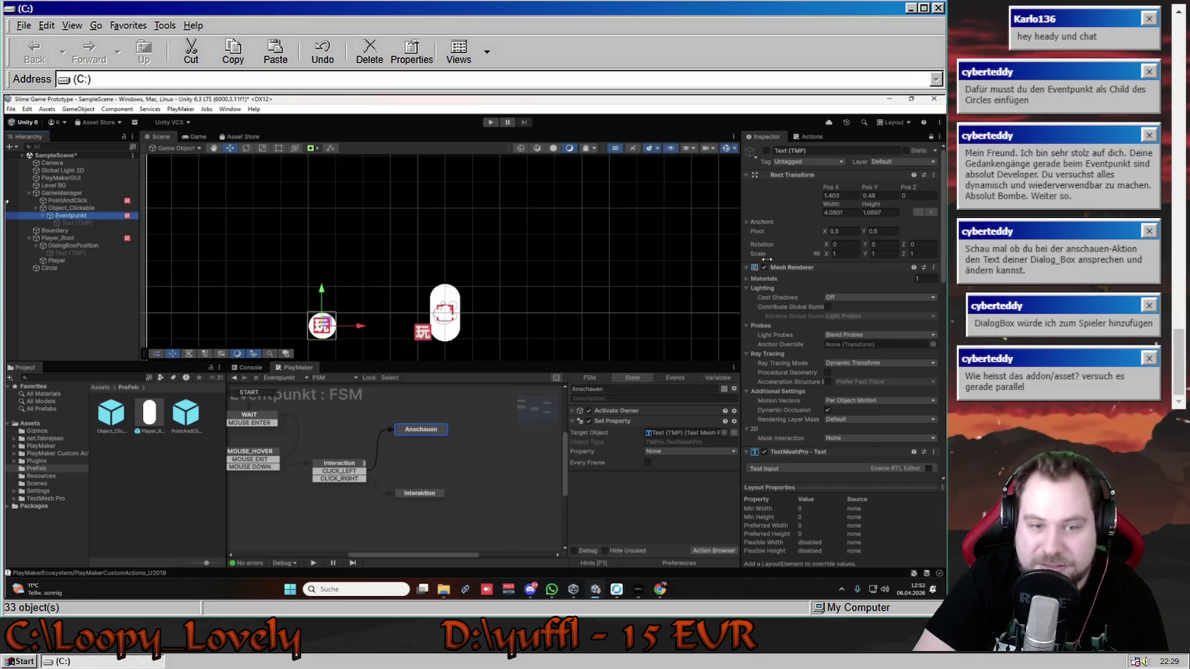
left_click(663, 435)
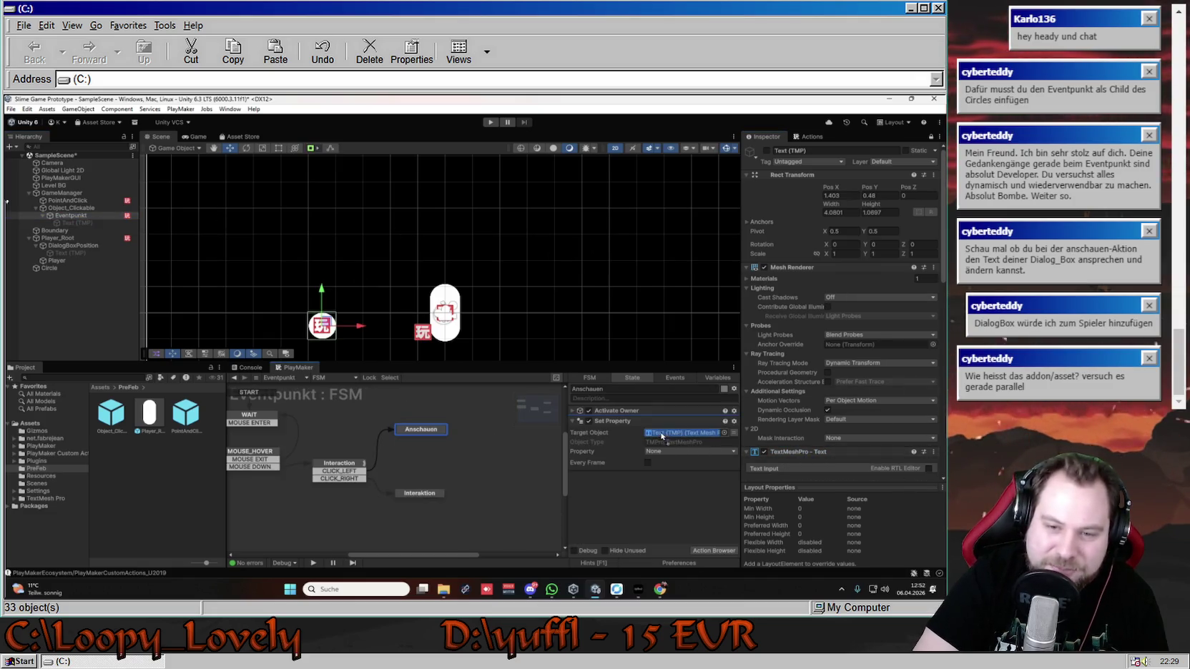
left_click_drag(819, 453, 722, 466)
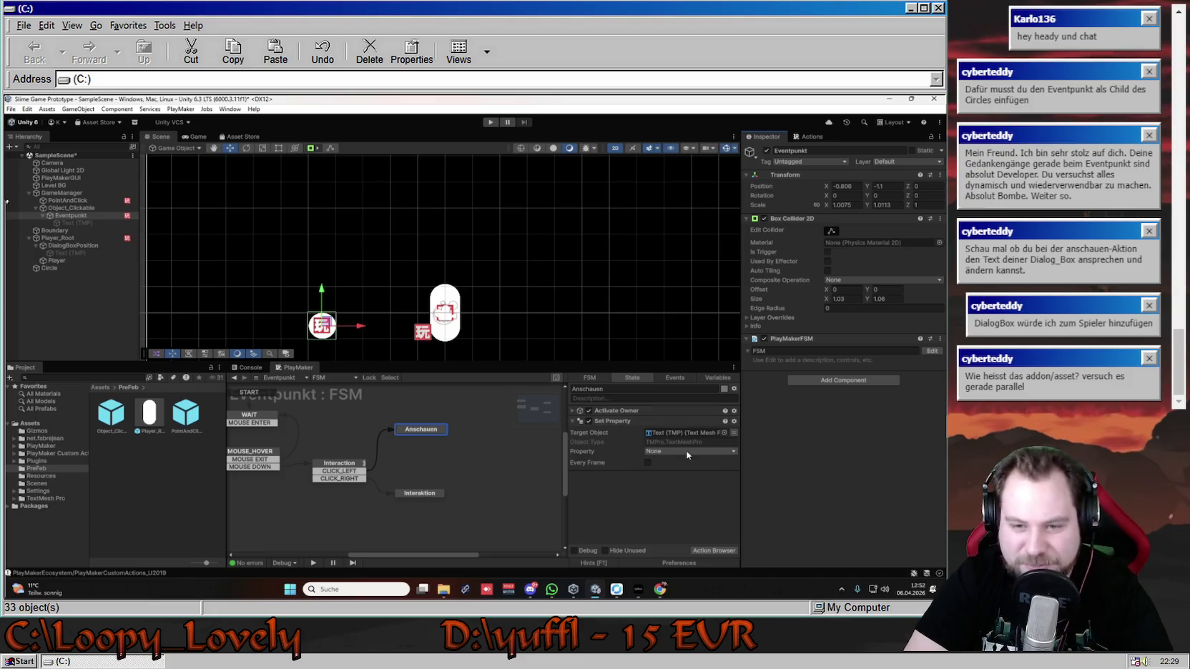
- Choose text (String) as the Set Property action's property
left_click(708, 452)
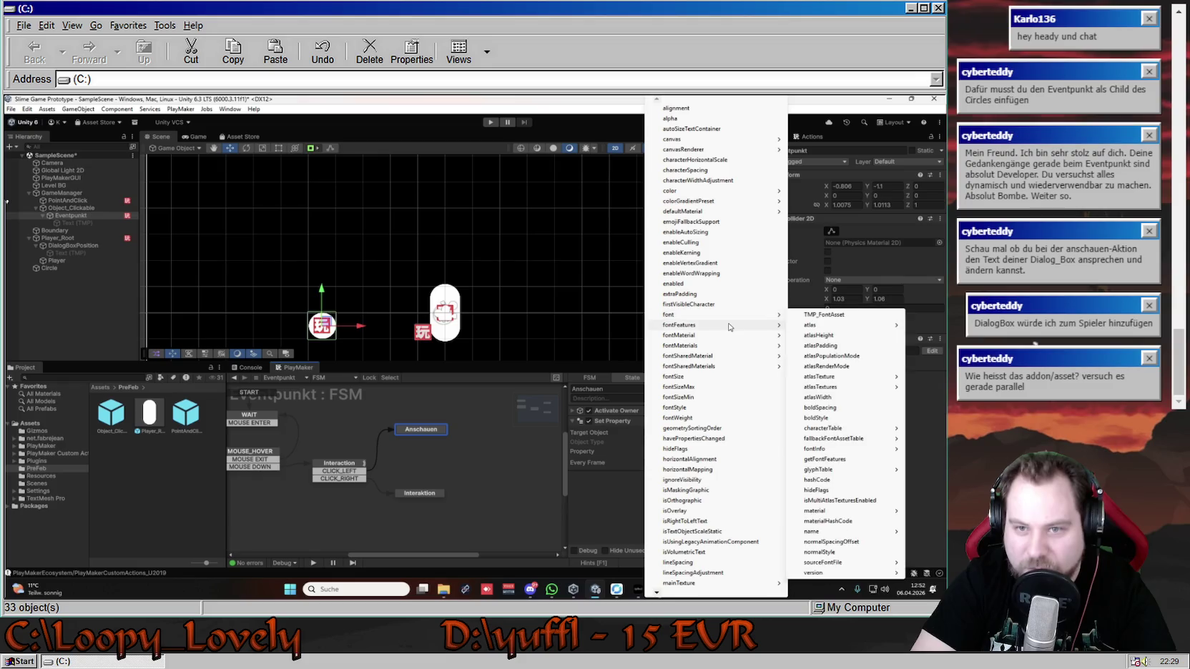
mouse_move(725, 321)
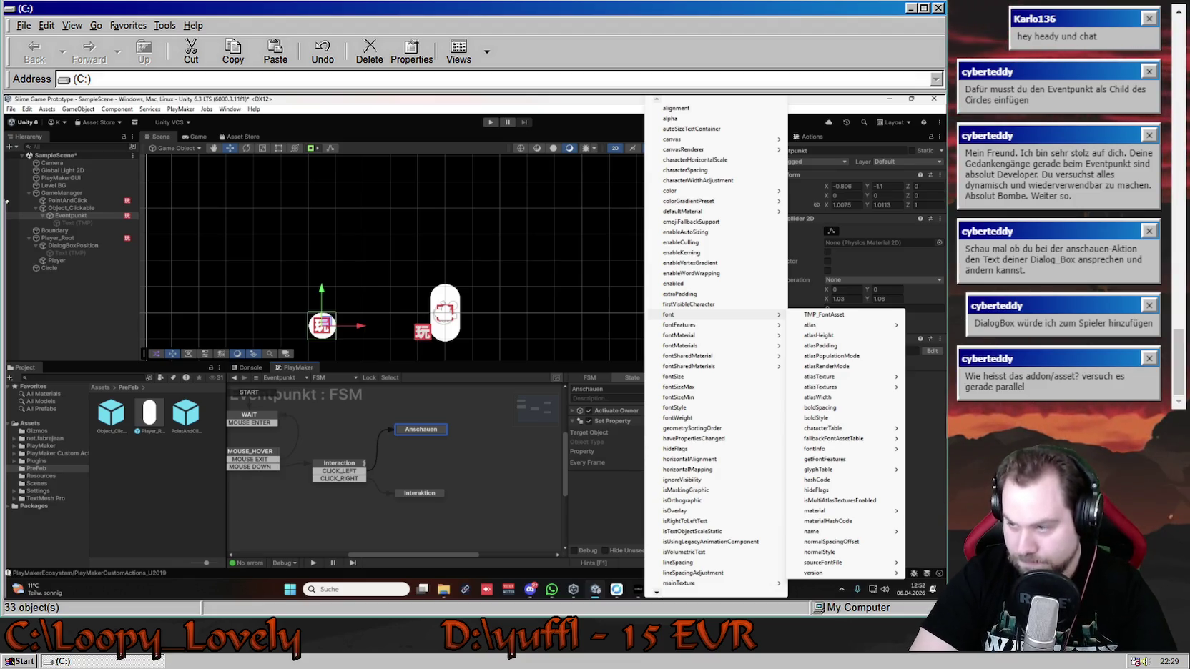
mouse_move(658, 593)
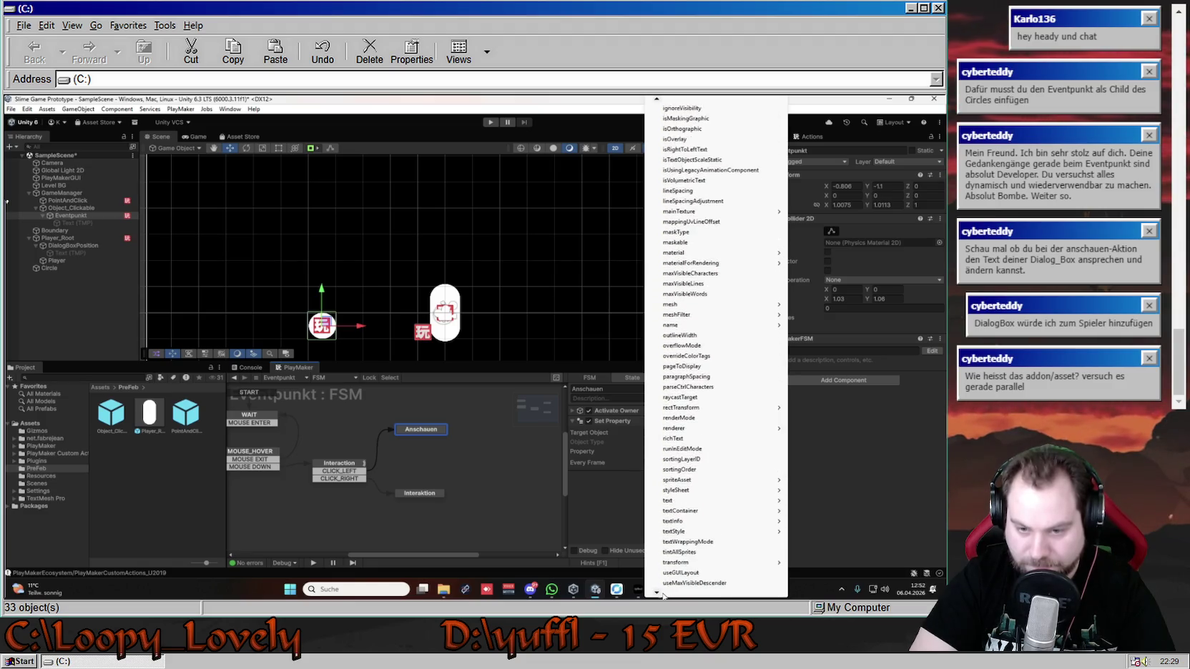
mouse_move(723, 451)
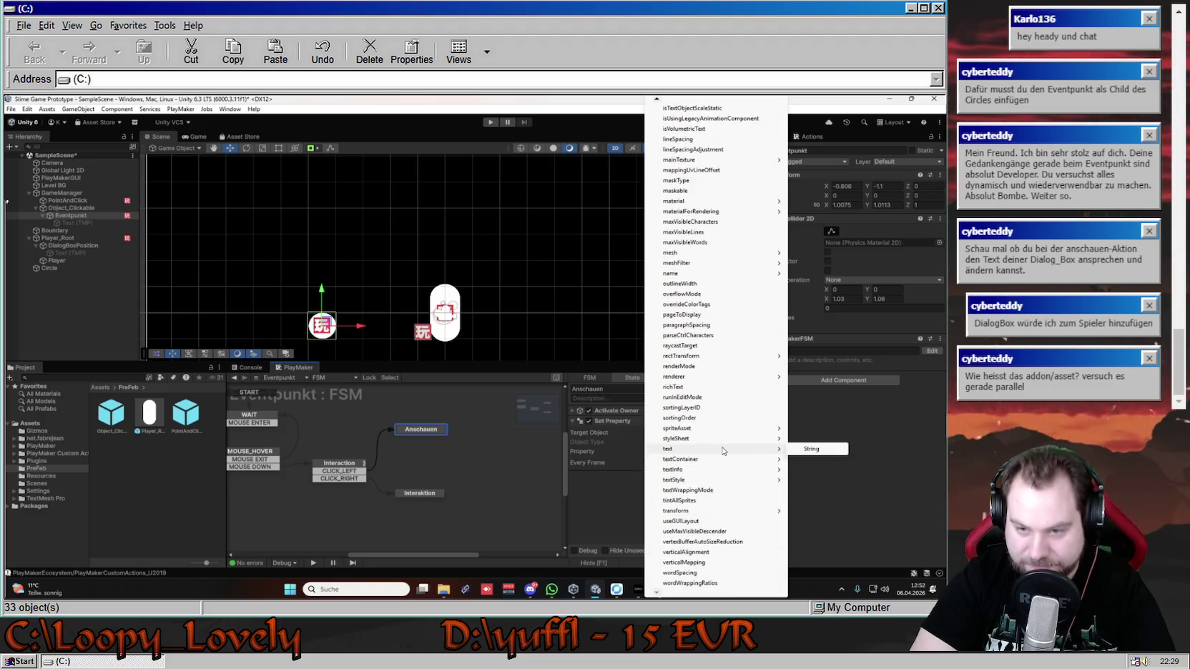
left_click(811, 450)
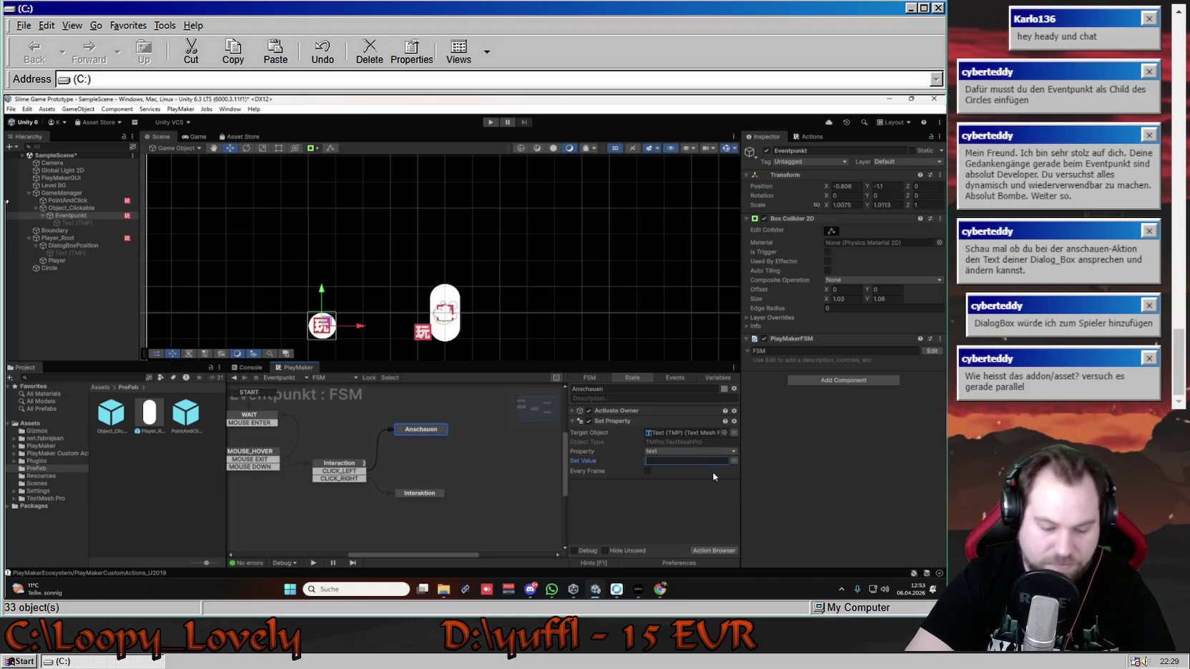
- Set the value to 'Ich bin ein klein grüner Kaktus!' and move the action above Activate Owner
type("Ich bi")
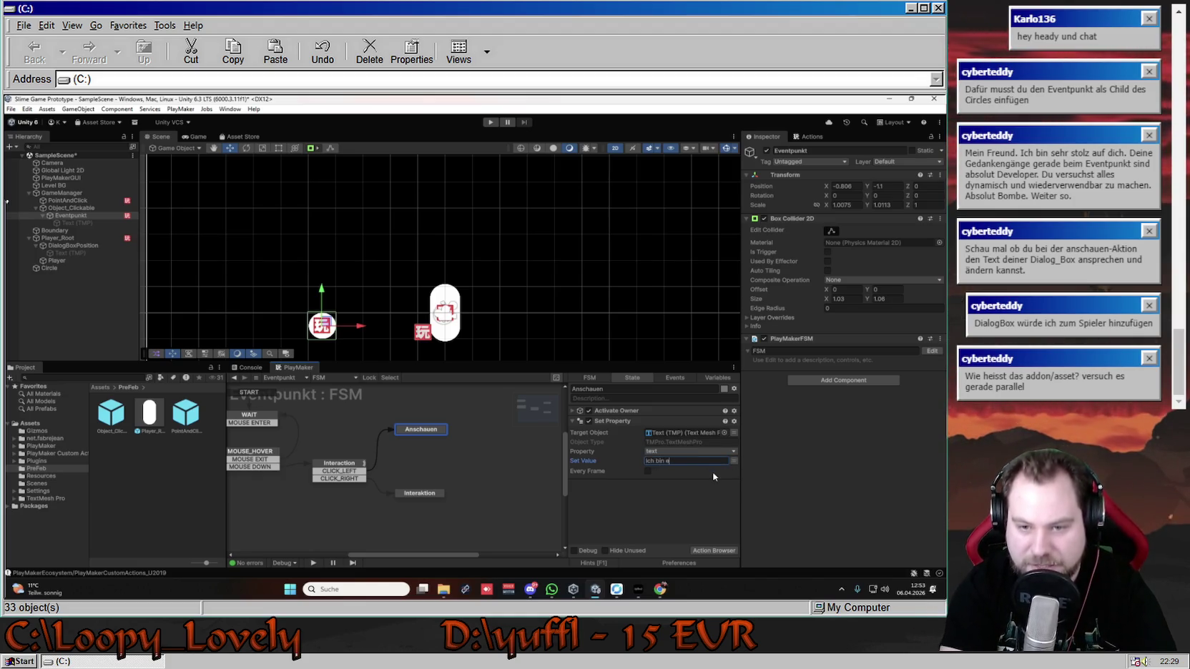
type("ner")
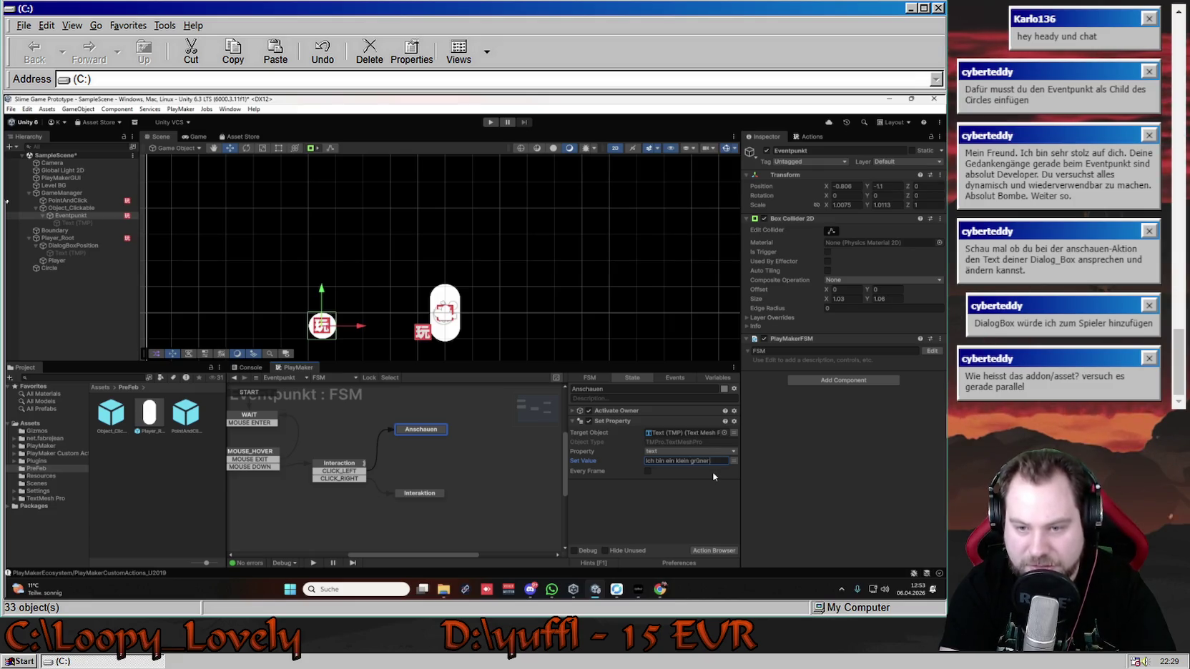
type(" Kaktus.")
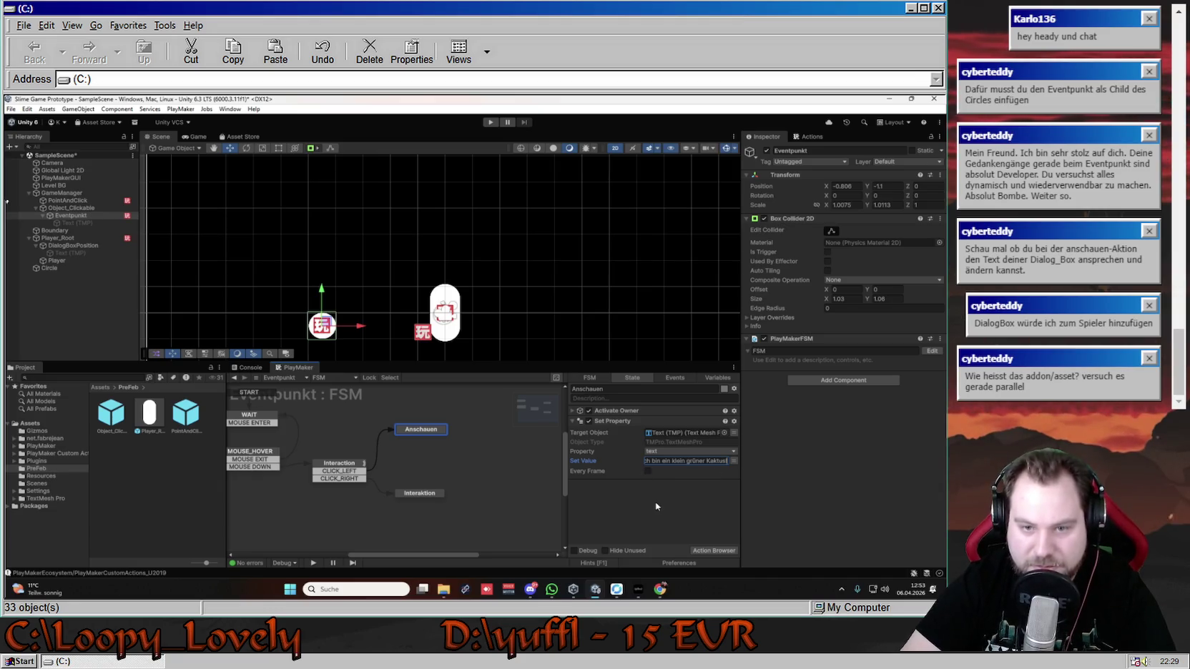
left_click(573, 421)
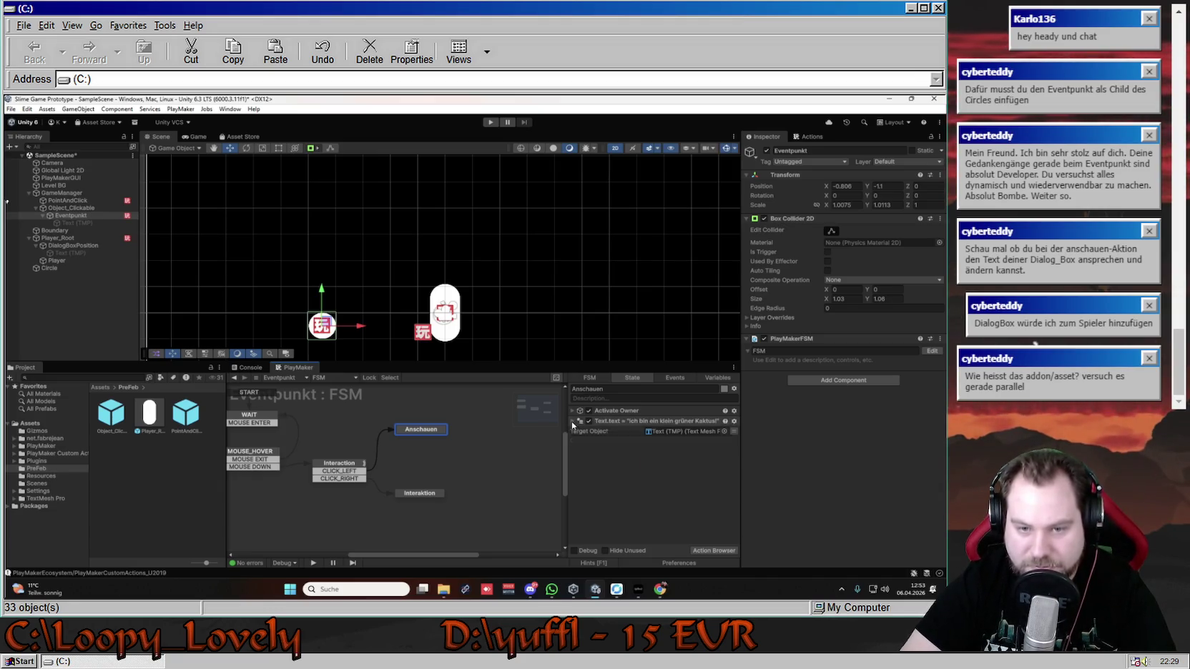
left_click(579, 421)
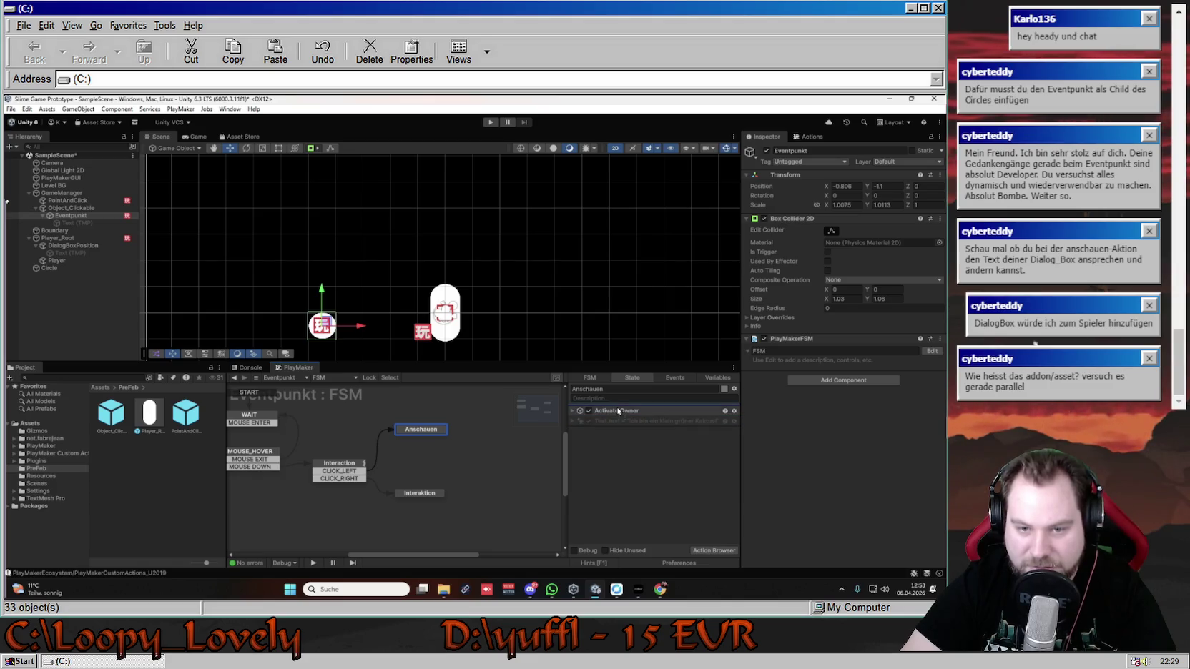
left_click_drag(579, 421, 579, 411)
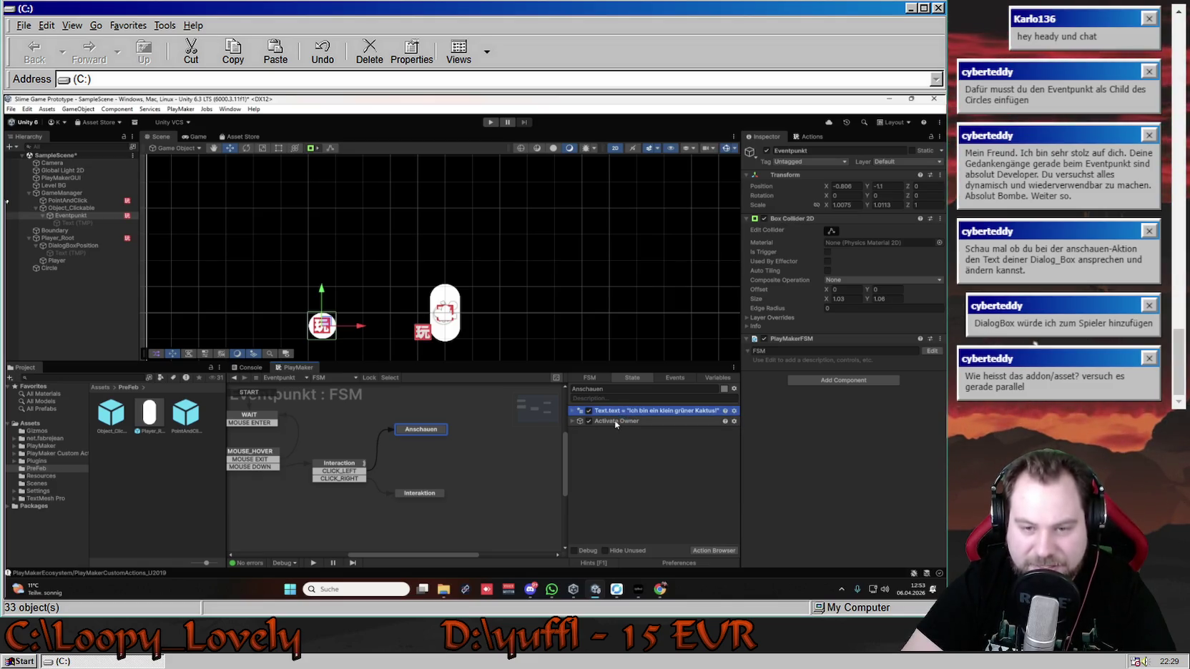
left_click(615, 423)
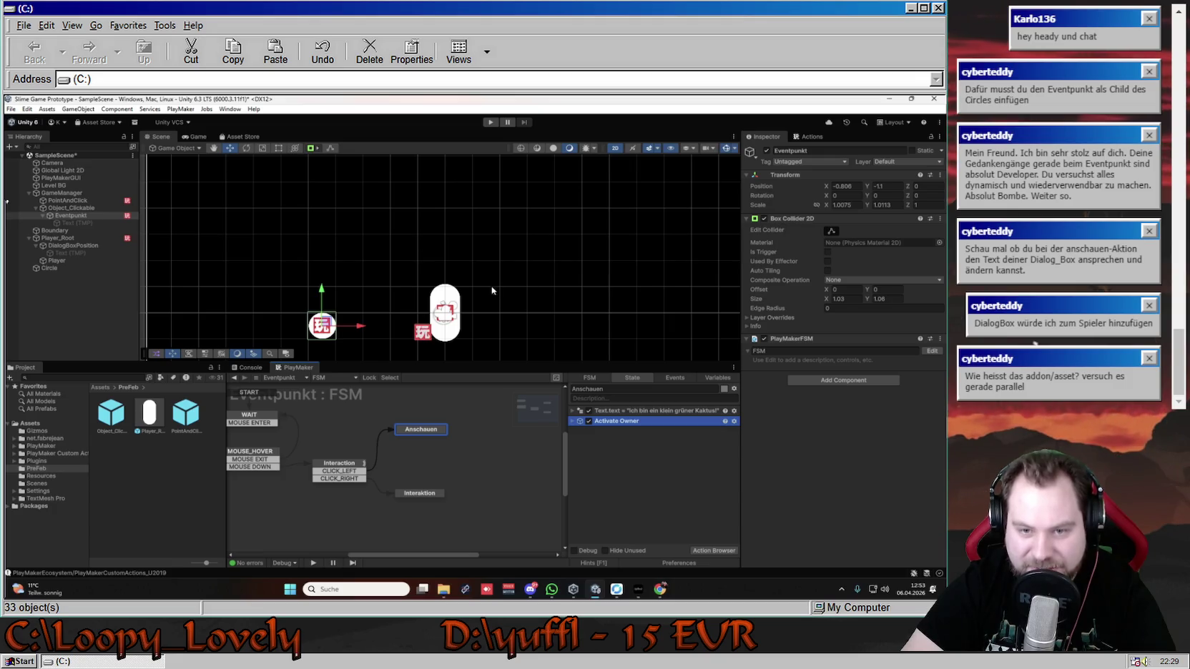
right_click(617, 434)
left_click(661, 458)
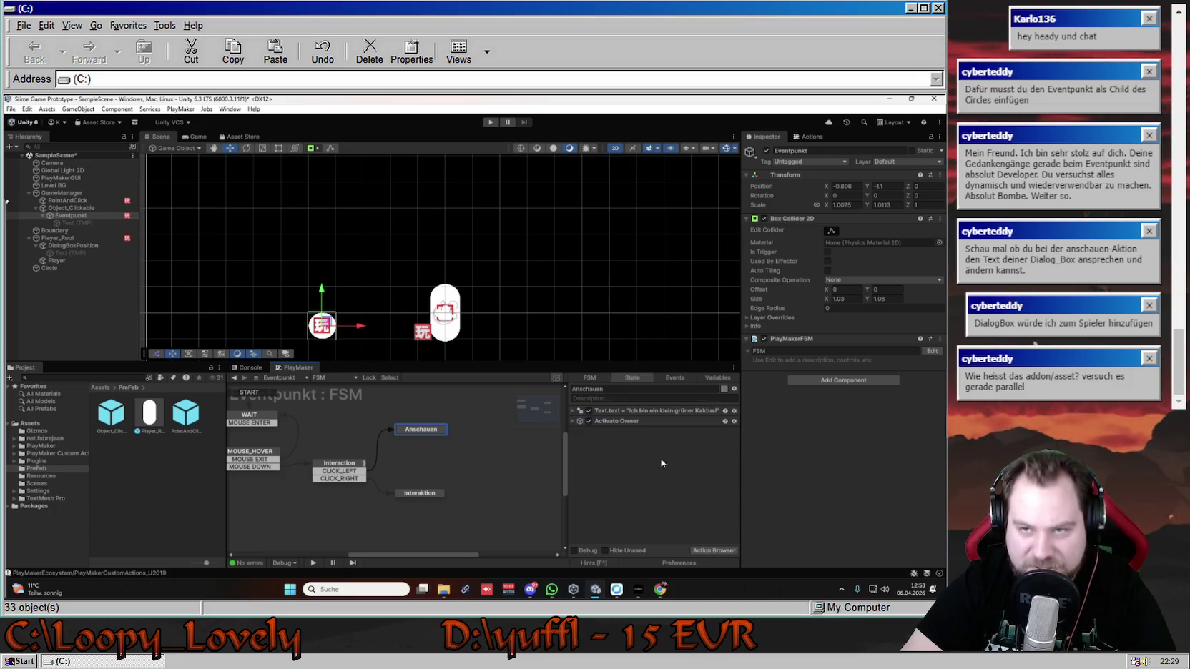
left_click(812, 137)
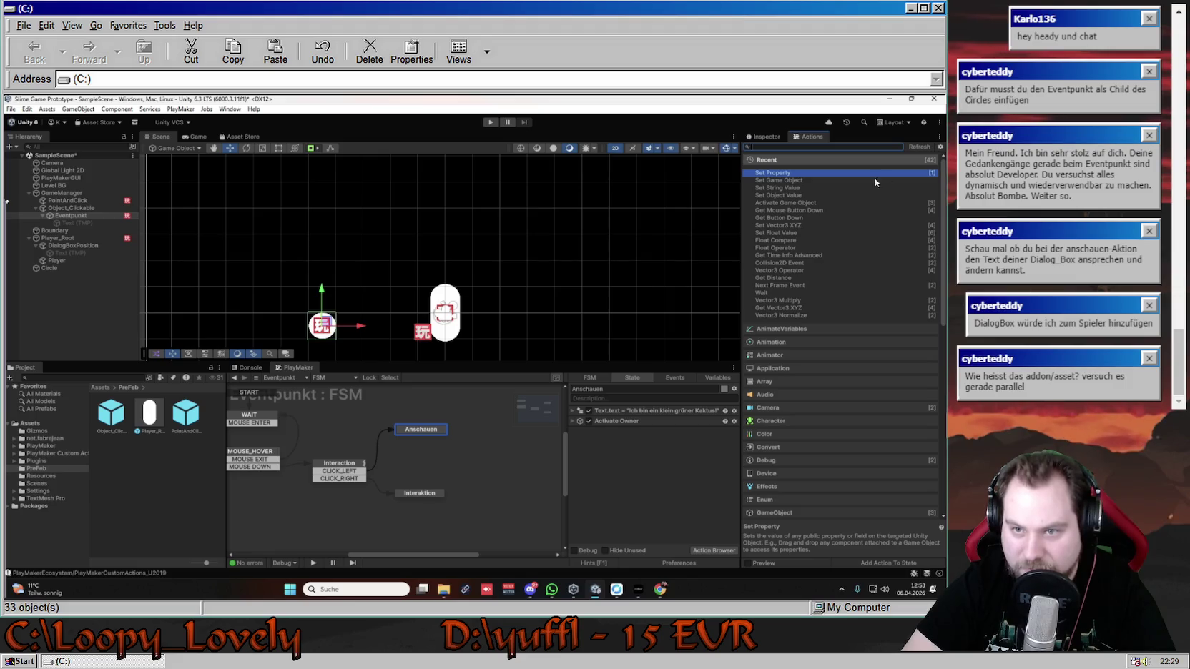
- Add a Wait action with Time 5 that fires FINISHED, adding a FINISHED transition to Anschauen
double_click(776, 292)
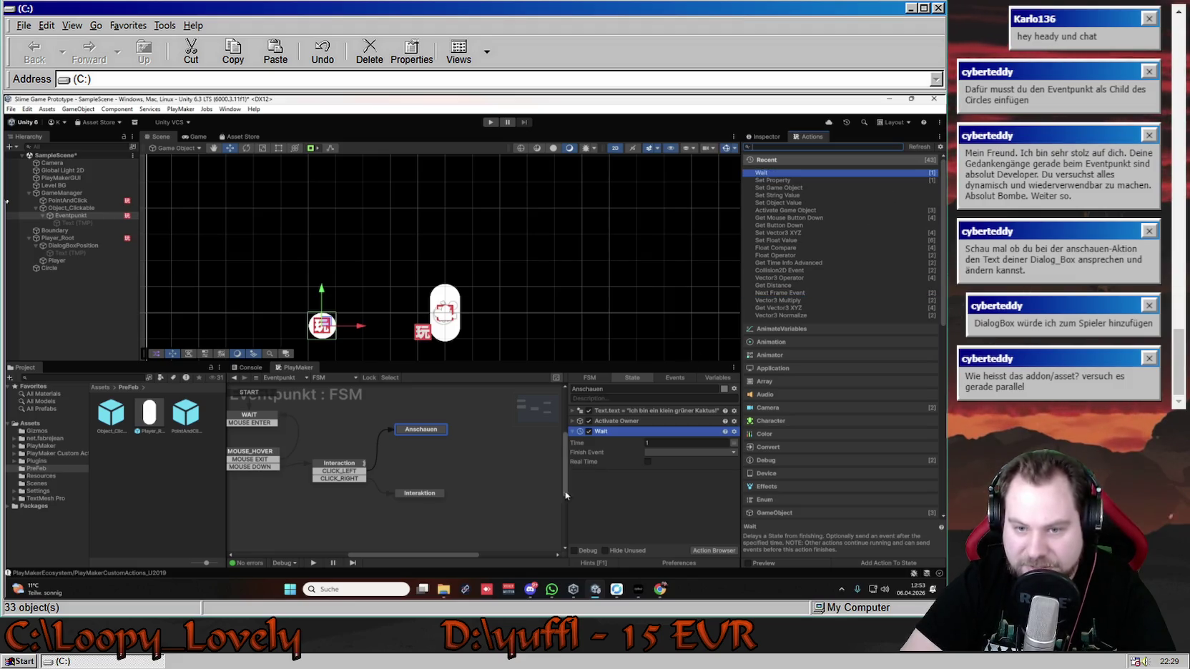
type("5")
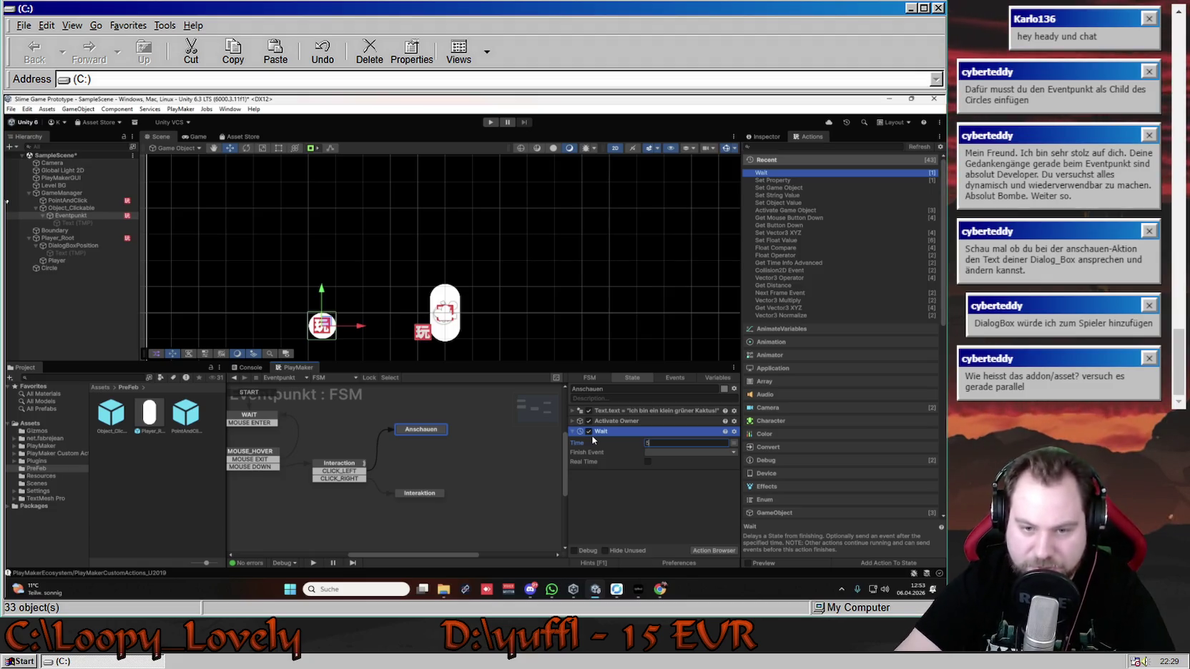
left_click(671, 452)
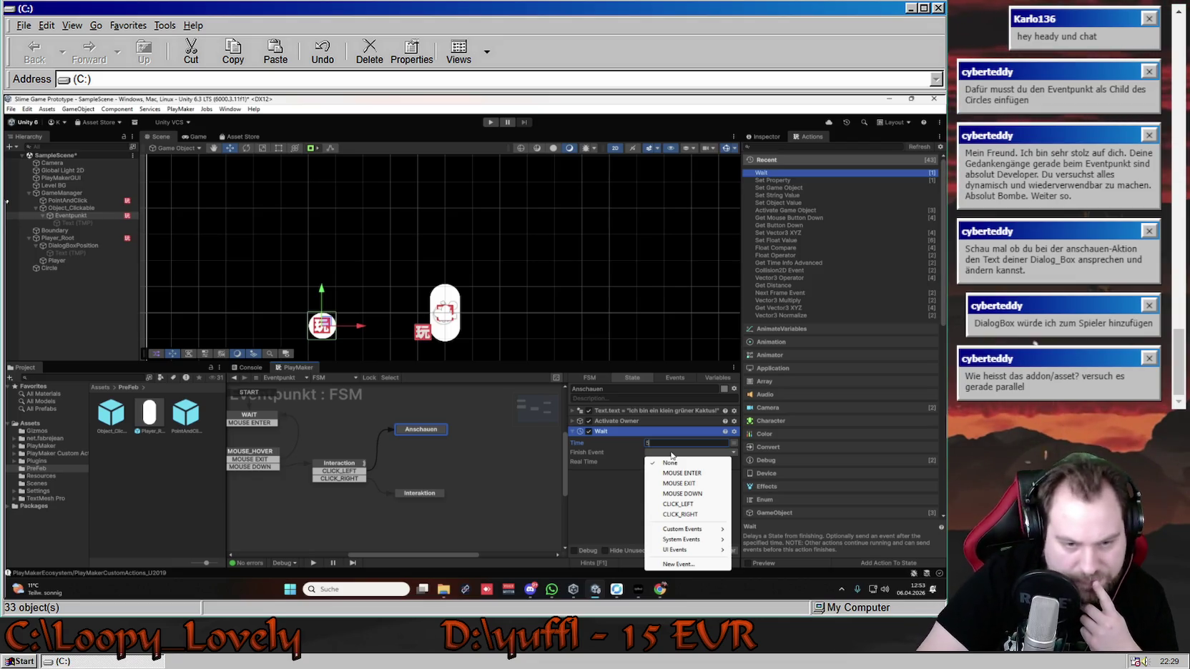
right_click(413, 431)
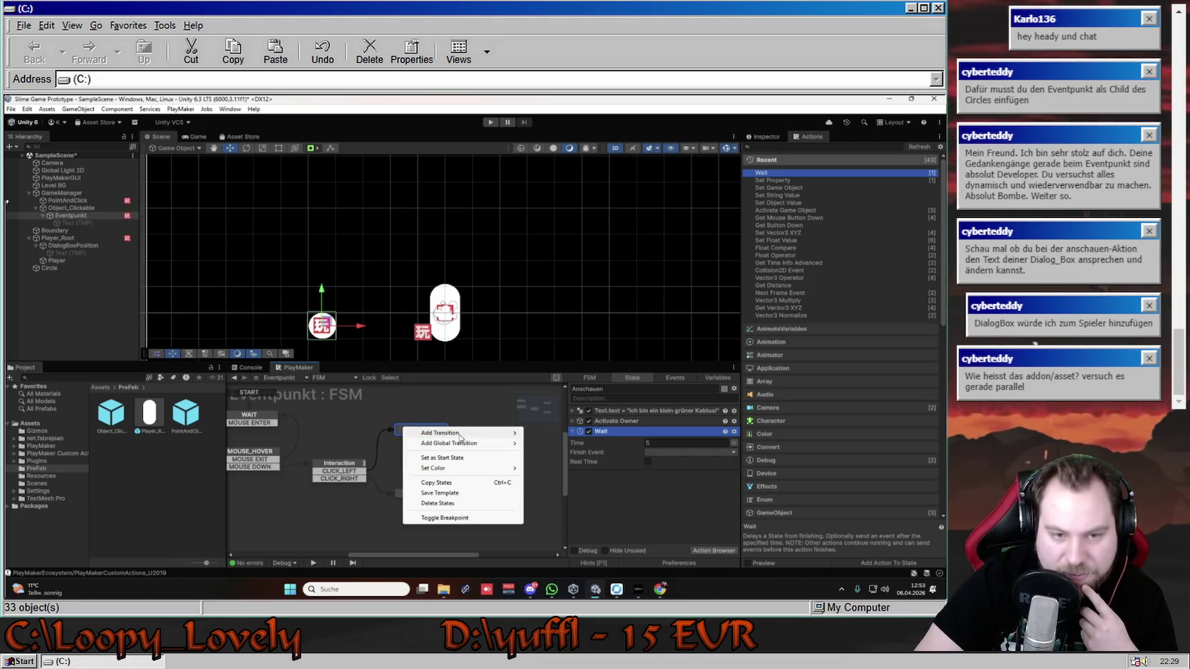
mouse_move(461, 434)
left_click(565, 484)
left_click(683, 452)
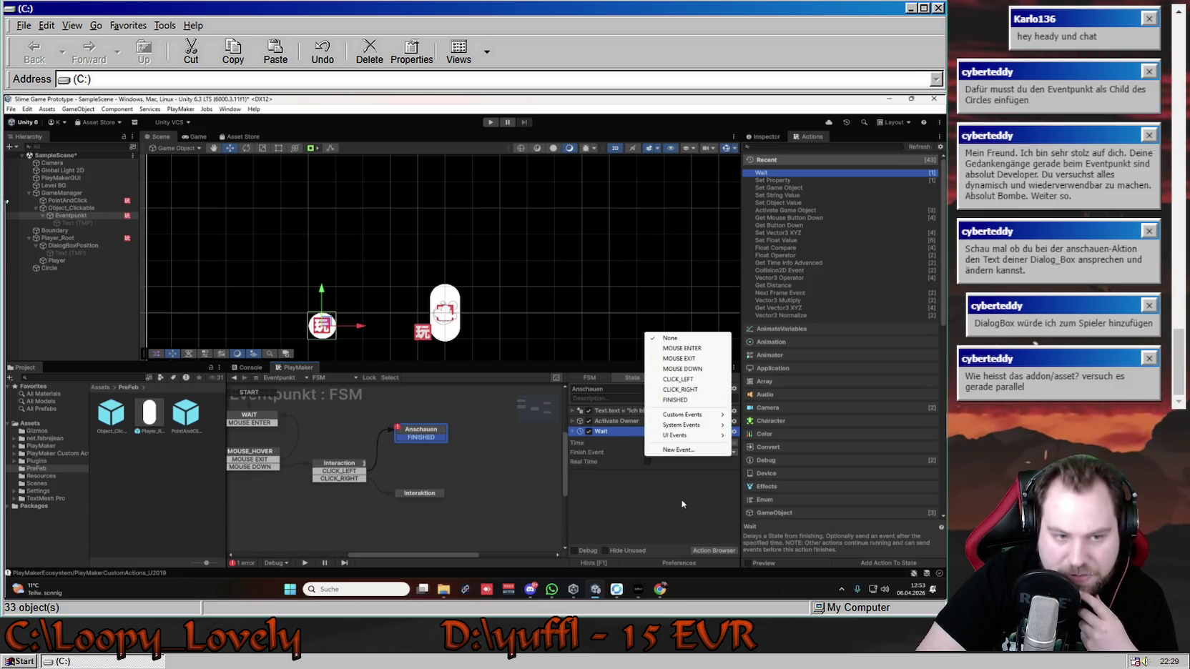
left_click(682, 504)
left_click(683, 452)
left_click(685, 399)
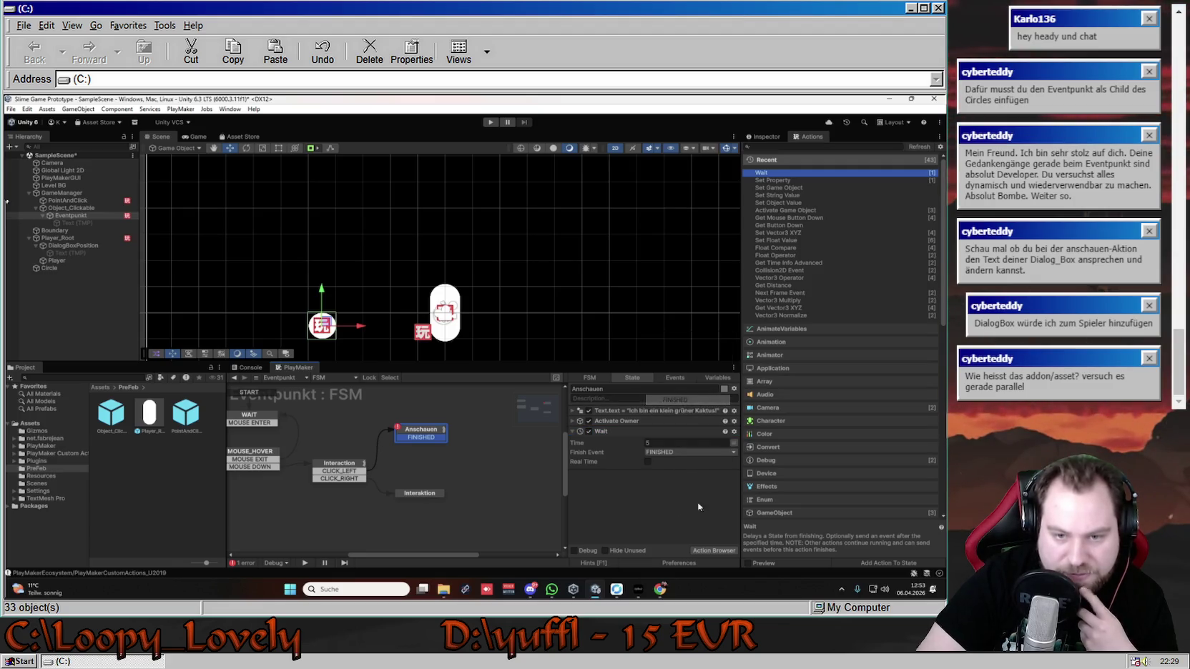
- Connect Anschauen's FINISHED transition back to WAIT and run a quick Play-mode test
mouse_move(443, 437)
left_mouse_down()
mouse_move(338, 407)
mouse_move(272, 469)
left_mouse_up()
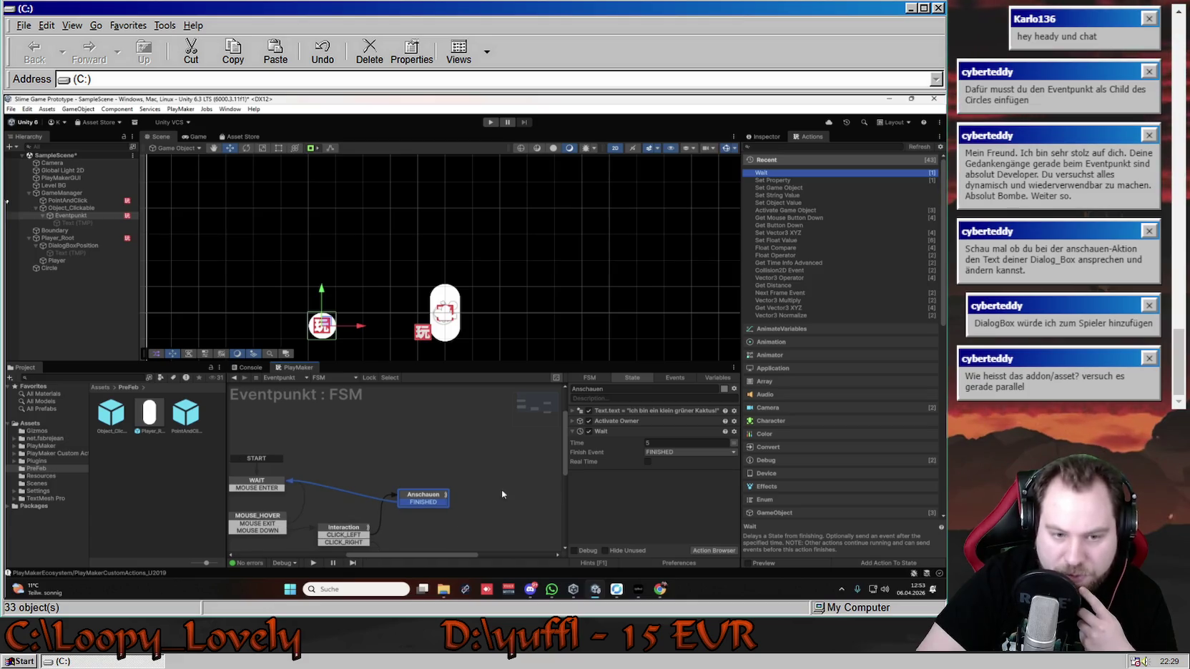
left_click_drag(488, 516, 494, 457)
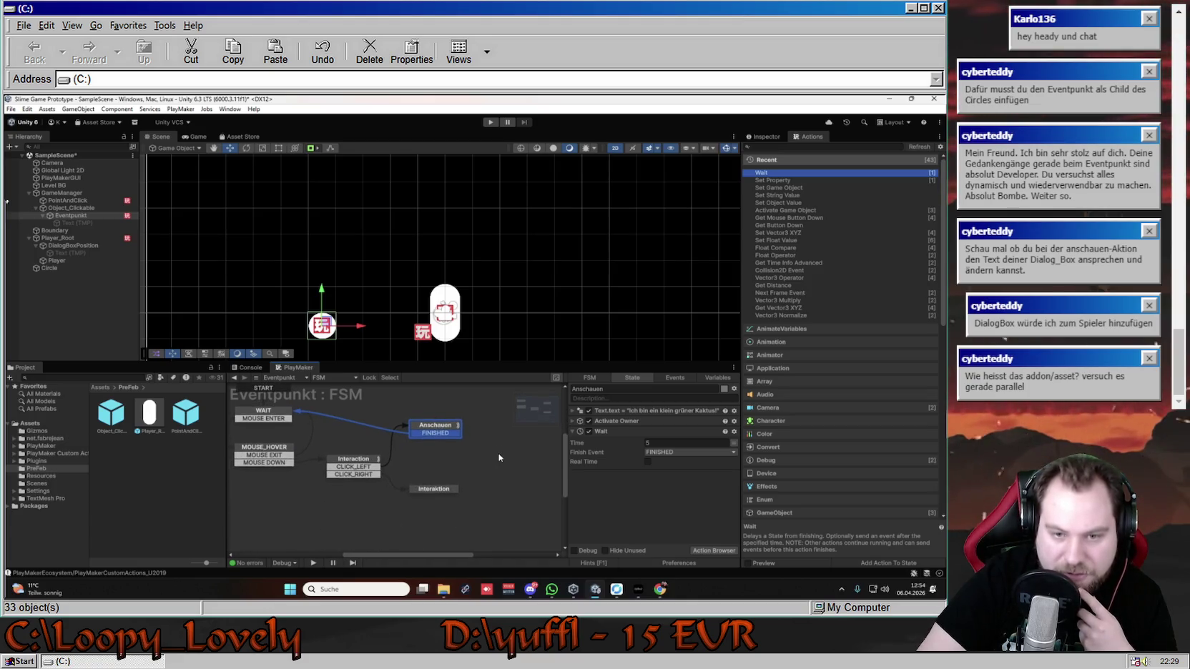
mouse_move(590, 461)
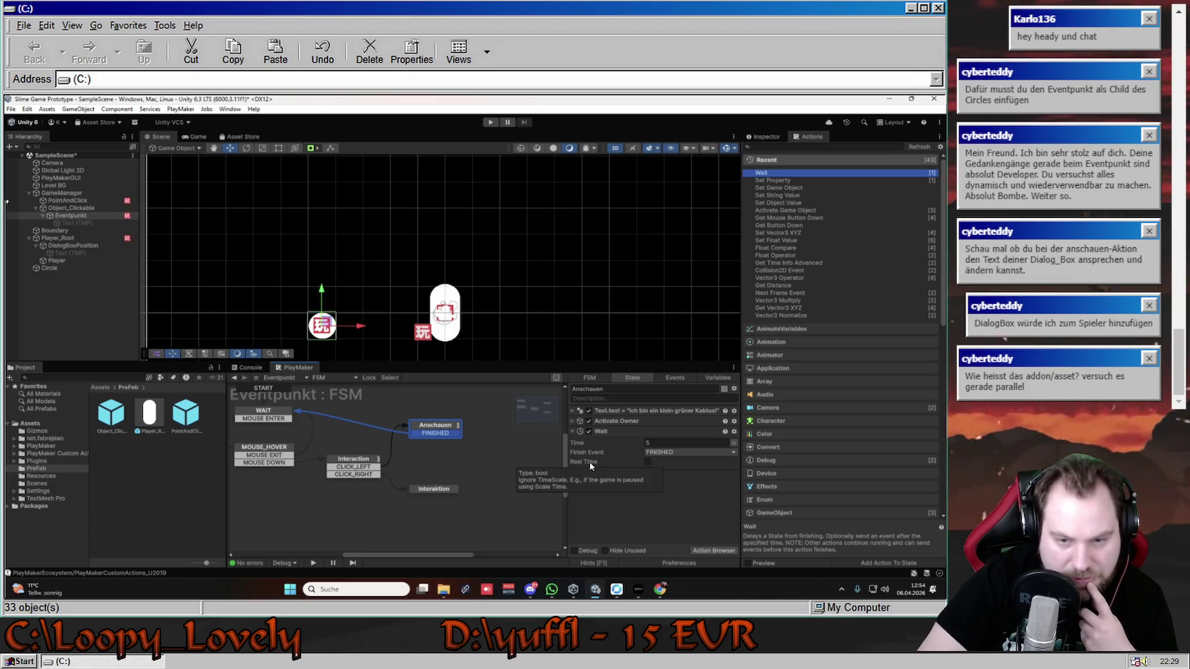
left_click(491, 123)
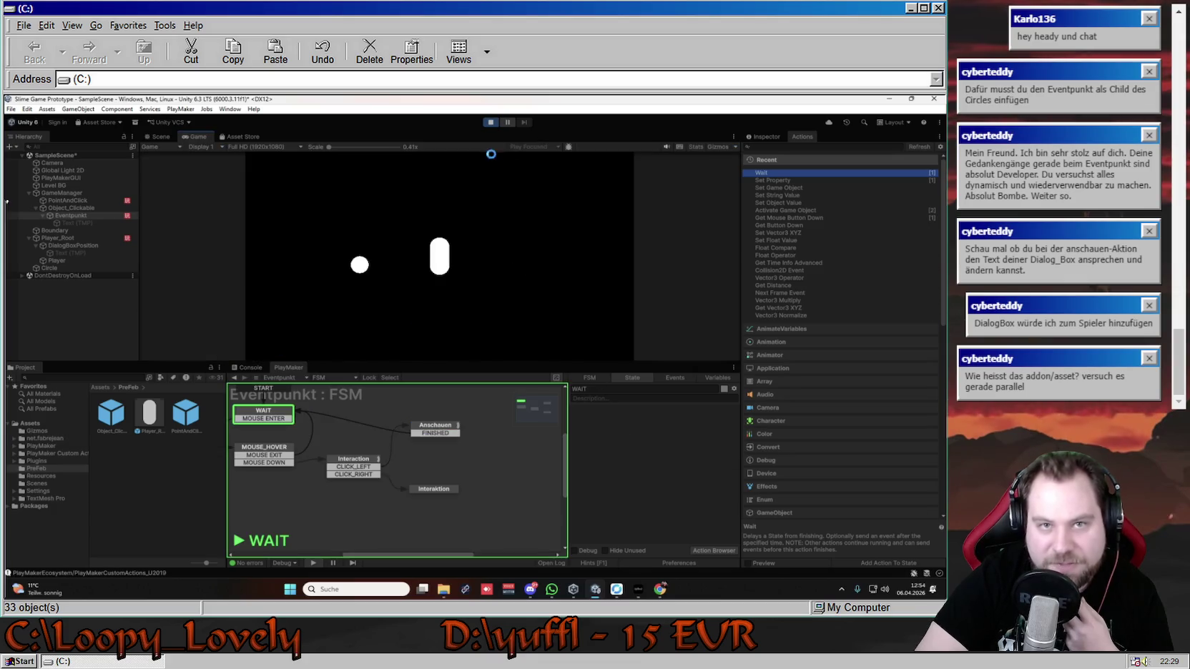
key("ctrl+p")
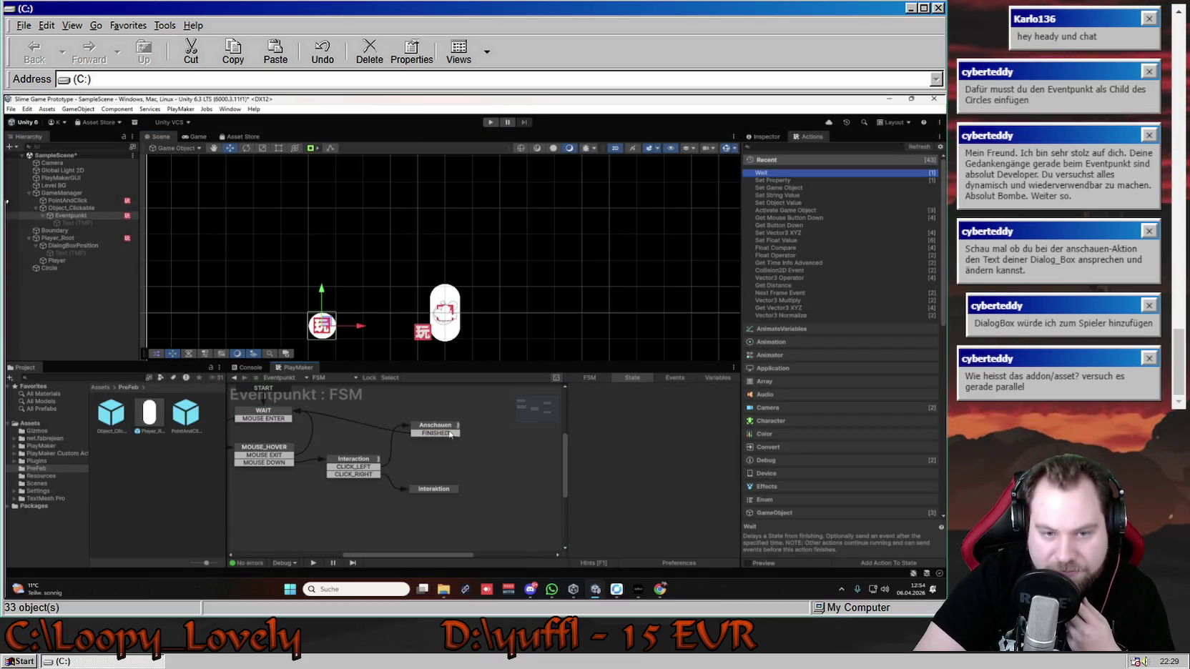
right_click(646, 488)
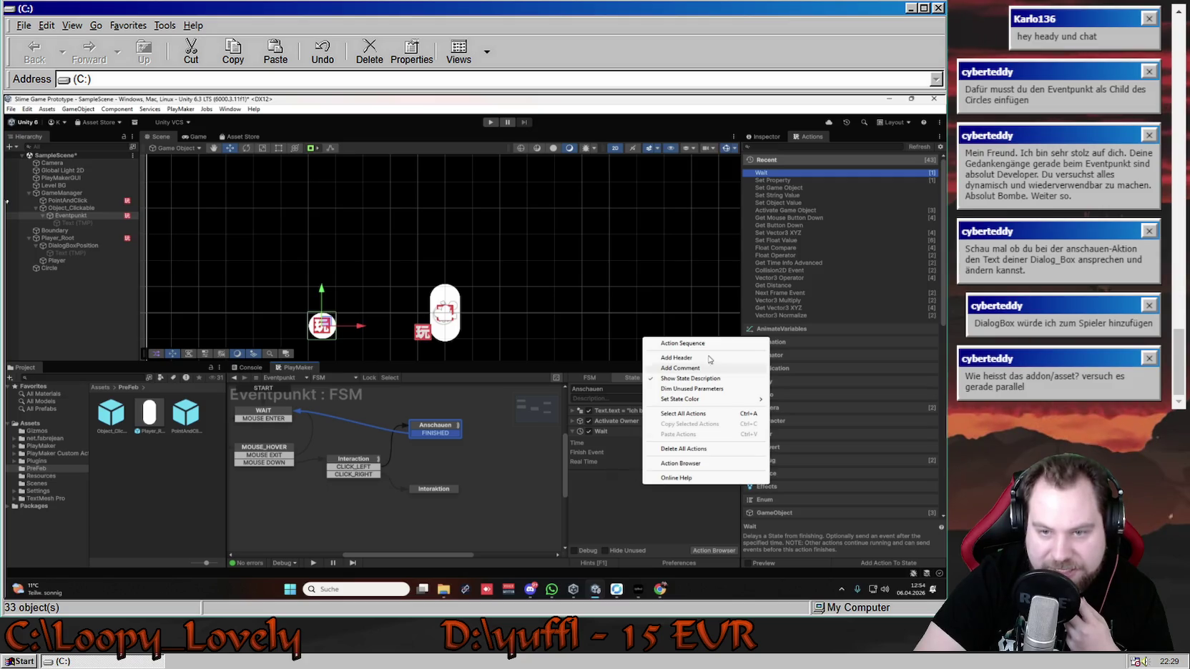
- Add a Deactivate Self action found by searching 'Dea', then remove it again
left_click(626, 420)
left_click(793, 146)
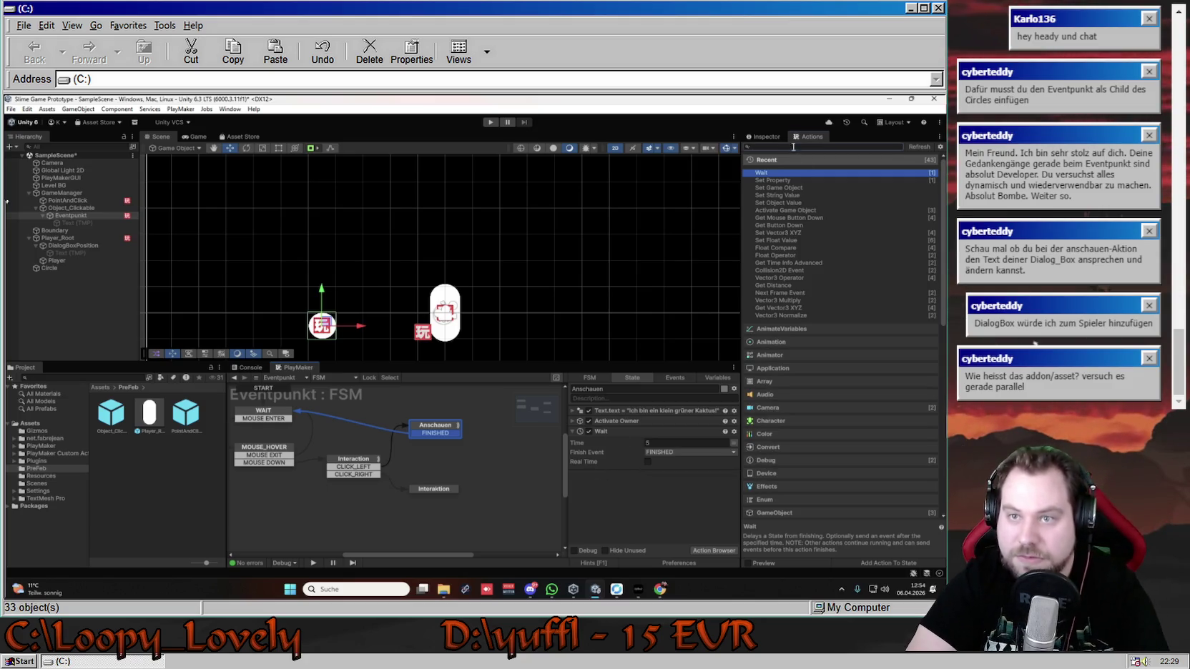
type("Dea")
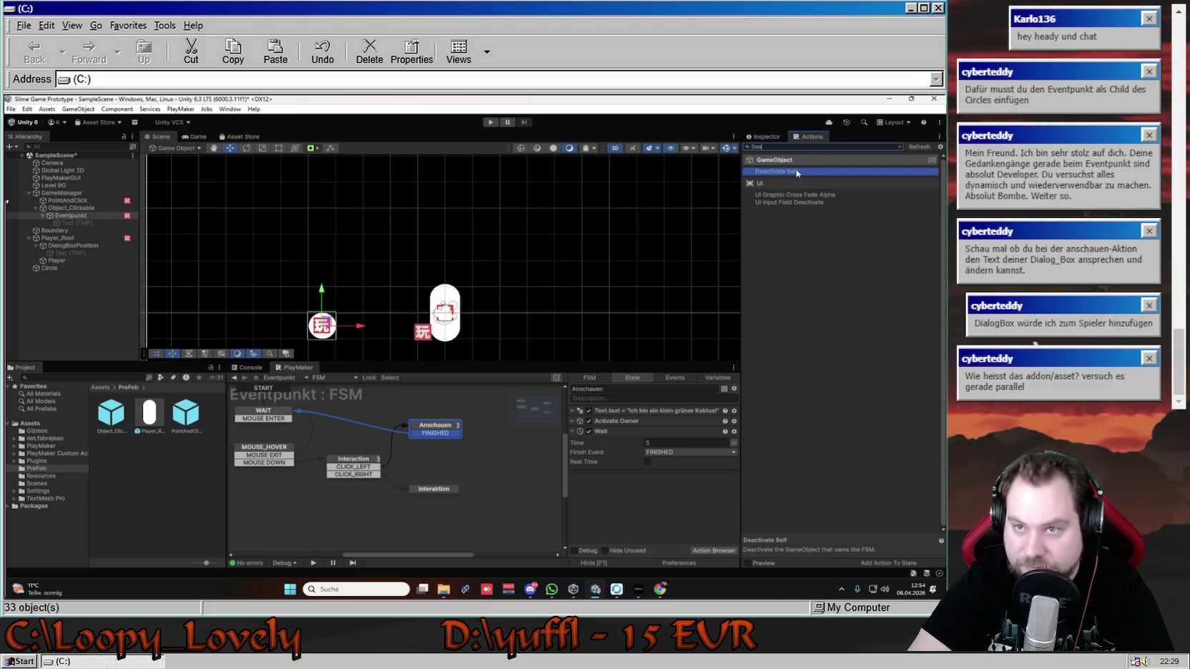
double_click(797, 172)
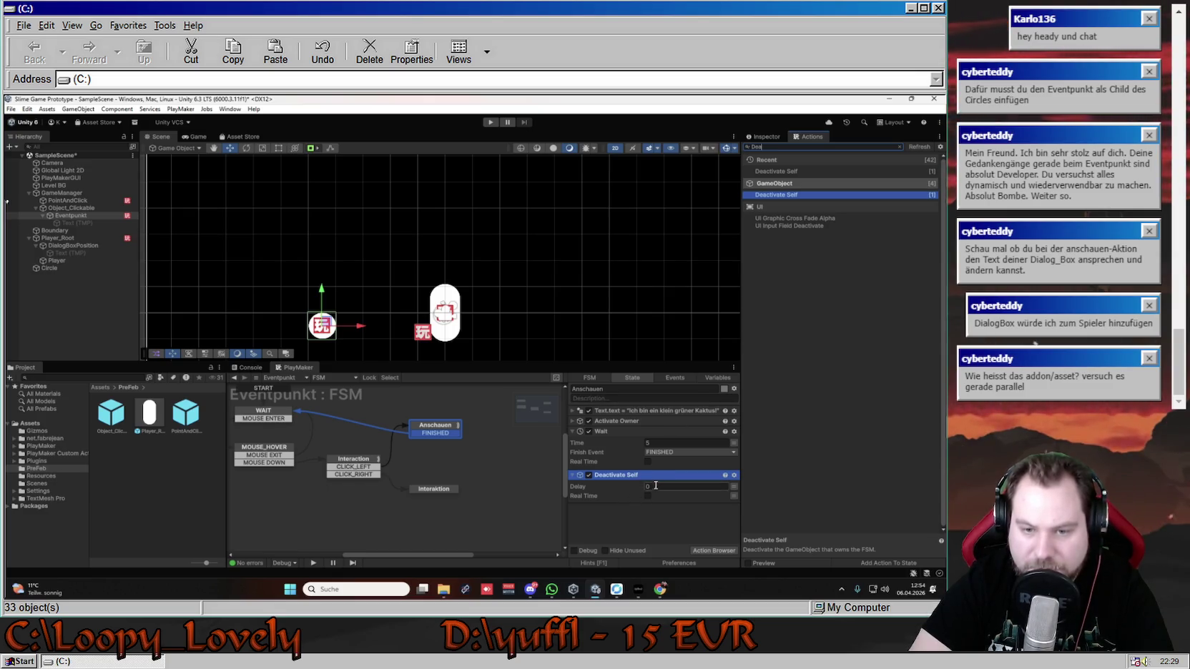
right_click(619, 476)
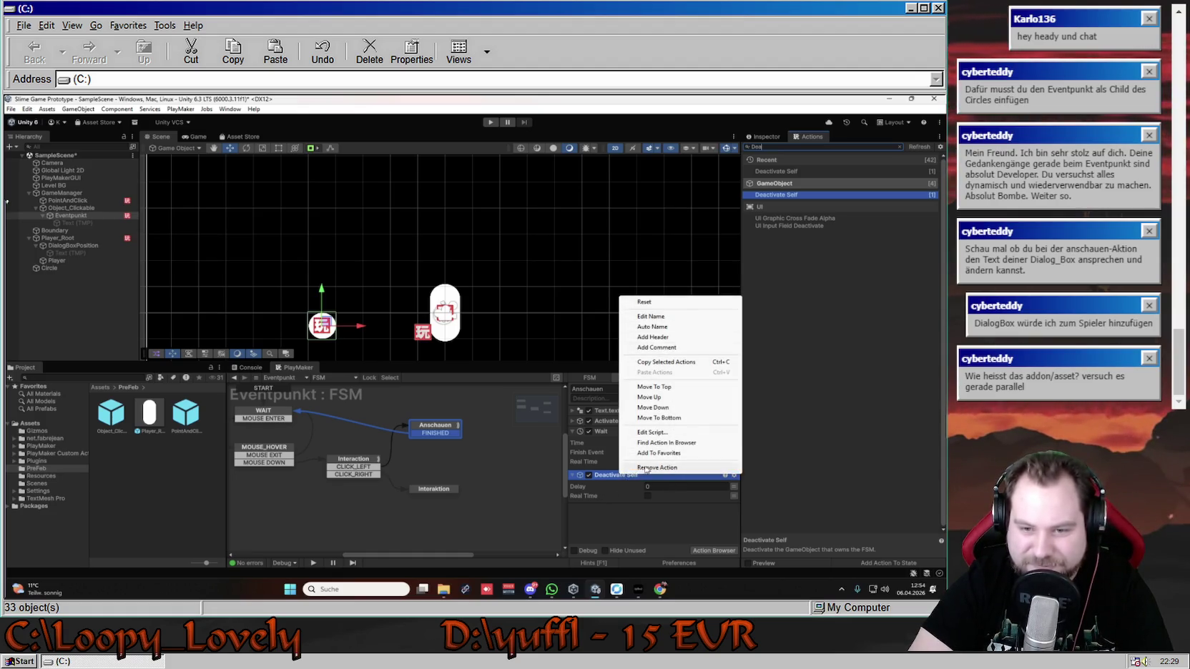
left_click(647, 467)
- Copy the Activate Owner action and paste a duplicate at the end of the list
left_click(600, 431)
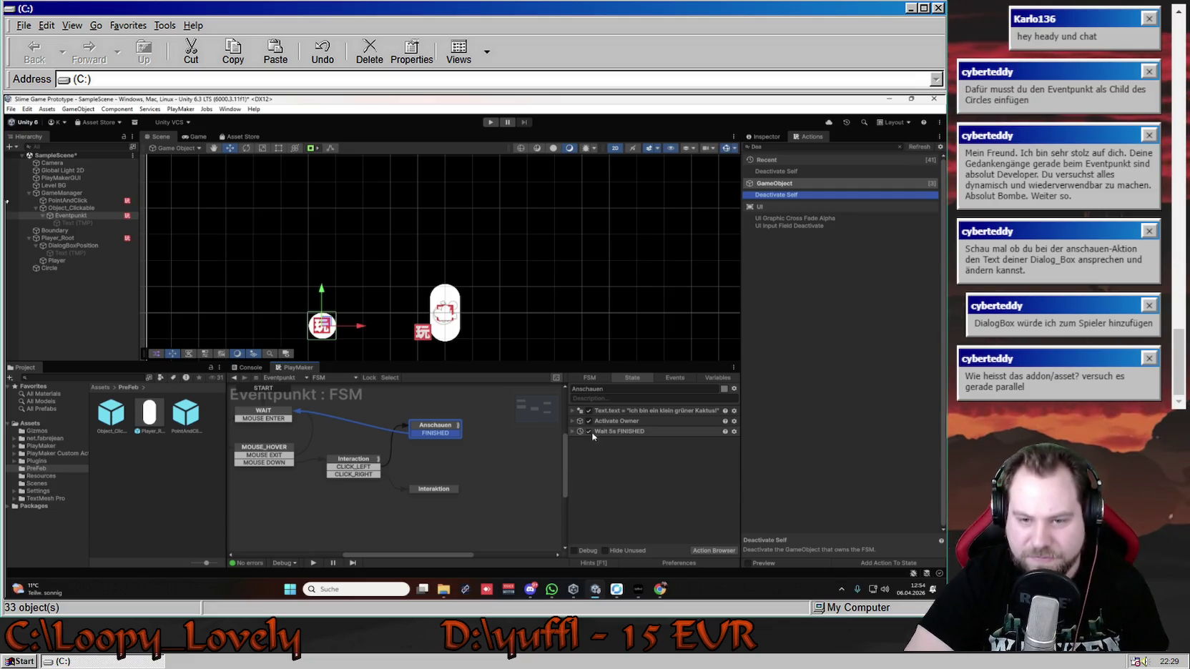
left_click(573, 421)
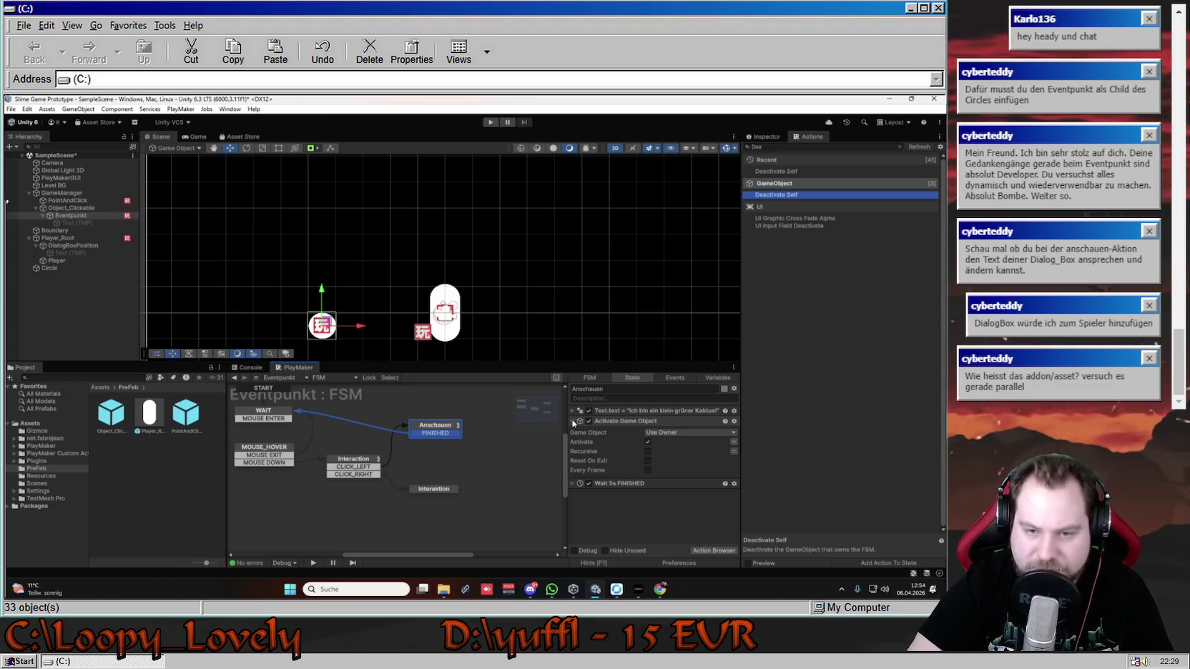
left_click(573, 421)
left_click(573, 421)
right_click(613, 421)
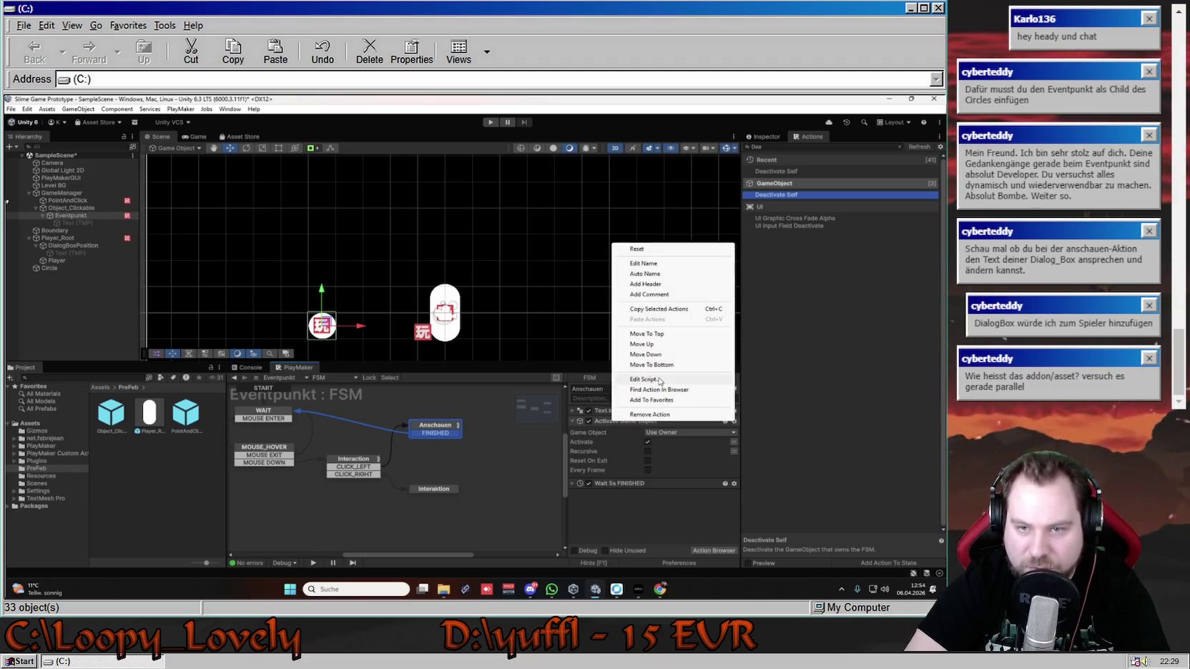
left_click(670, 311)
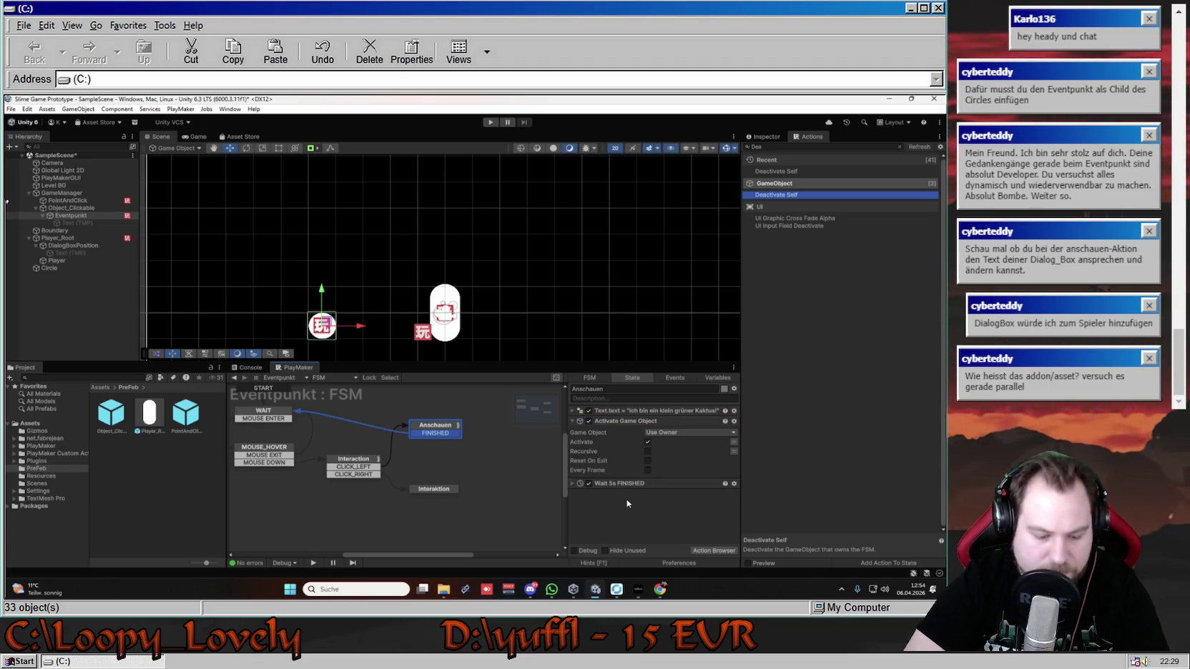
key("ctrl+v")
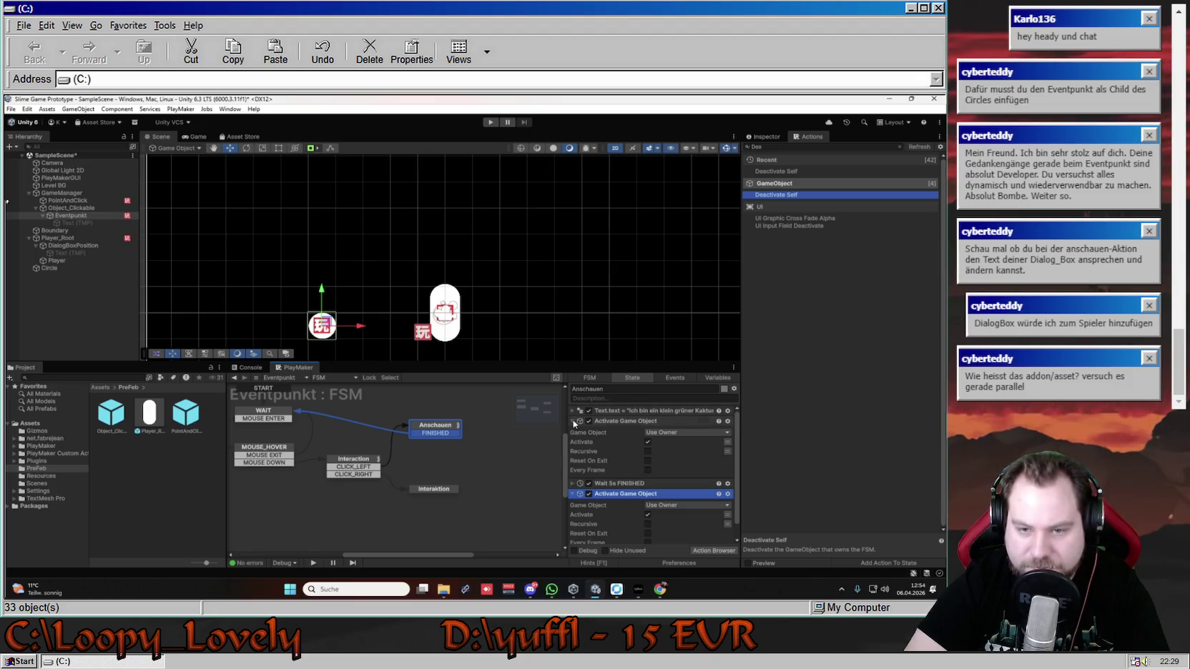
- Change the first Activate Game Object's target from Use Owner to Specify Game Object
left_click(573, 421)
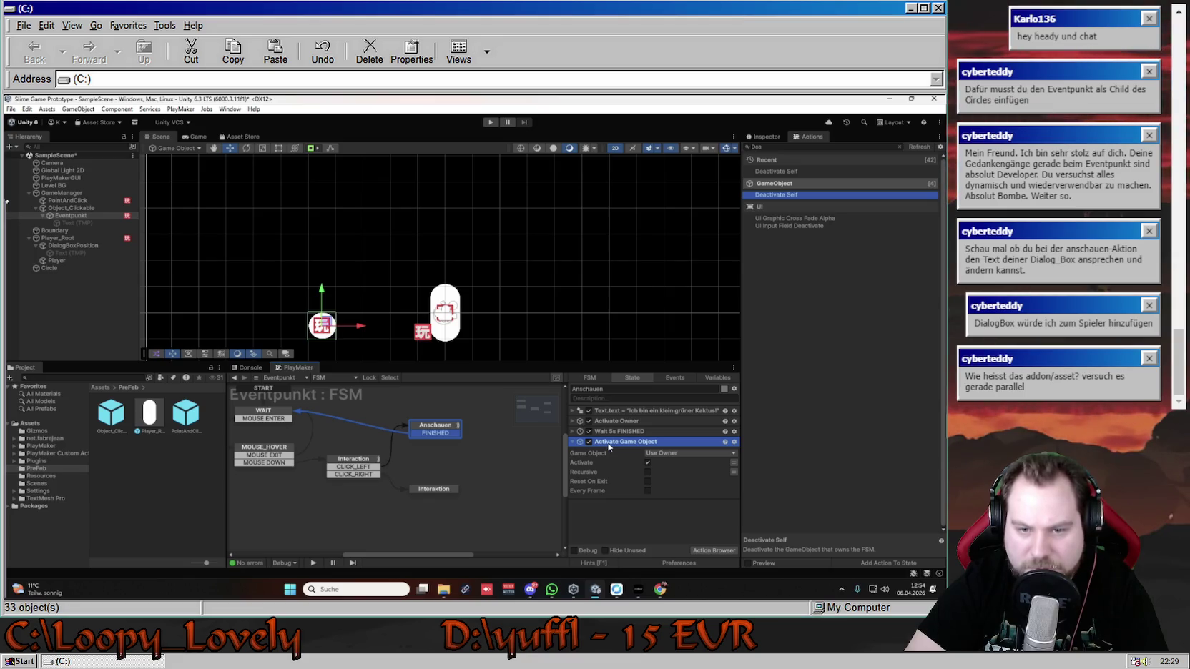
left_click(648, 411)
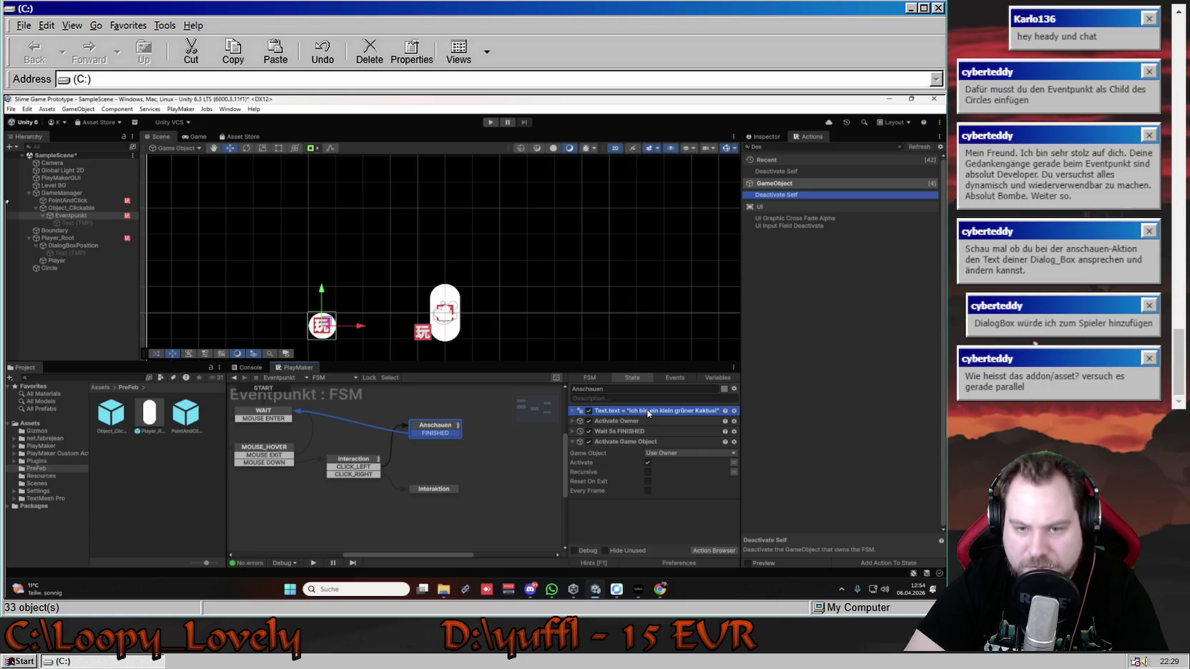
left_click(572, 421)
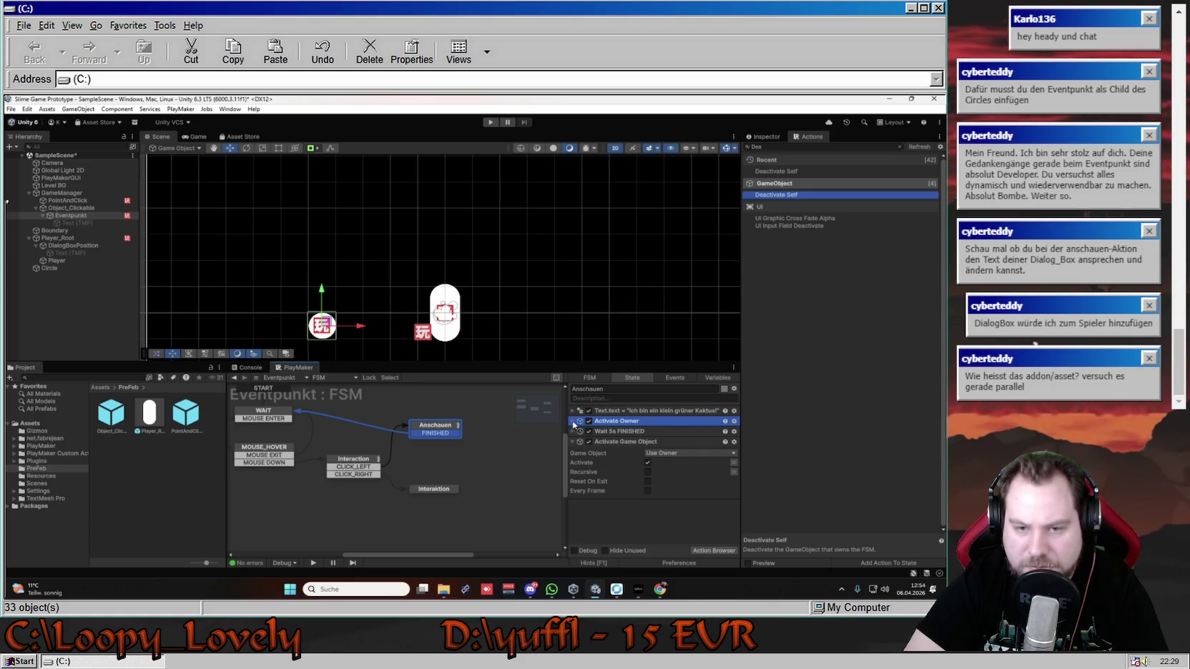
left_click(574, 422)
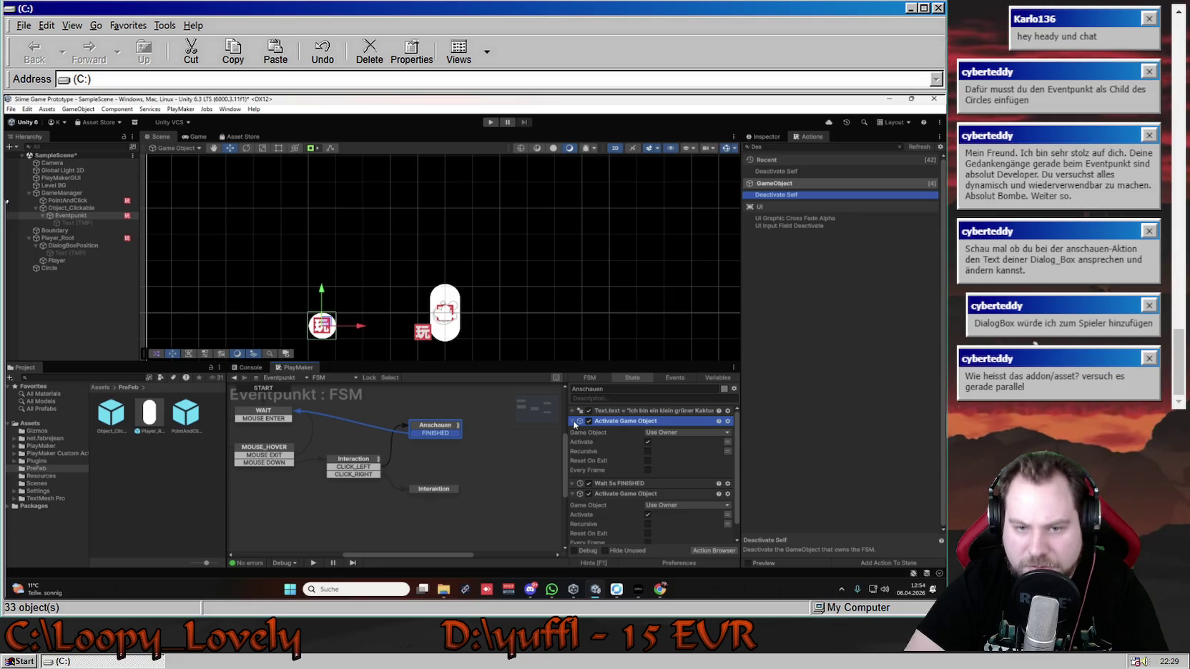
left_click(654, 432)
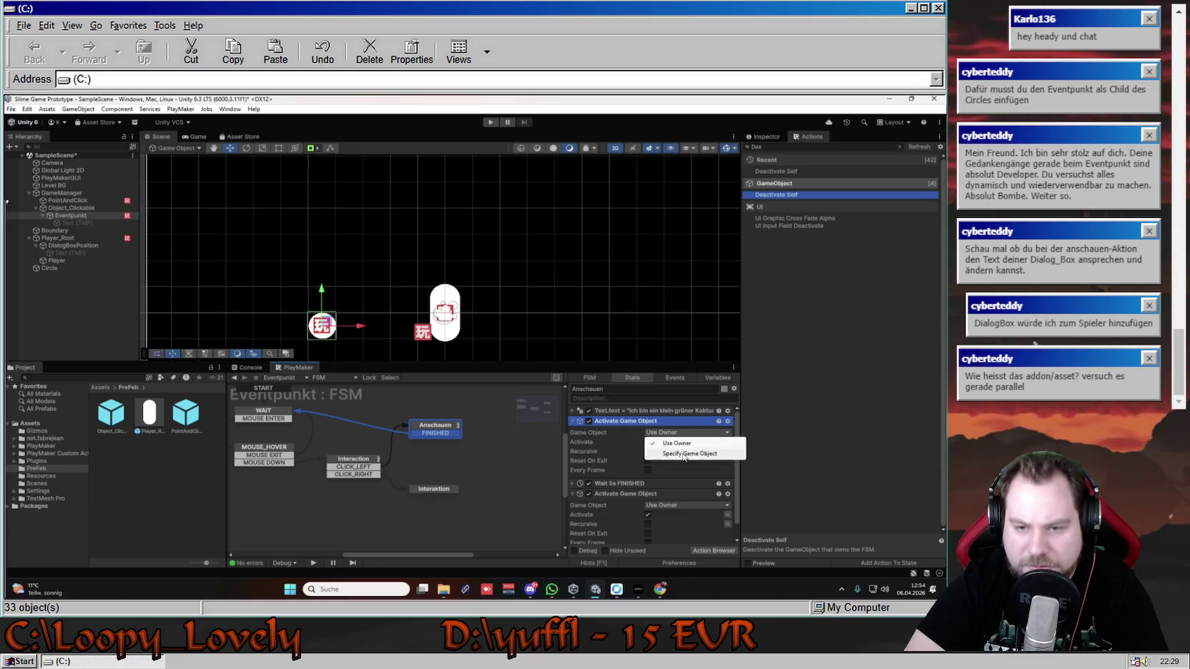
left_click(661, 411)
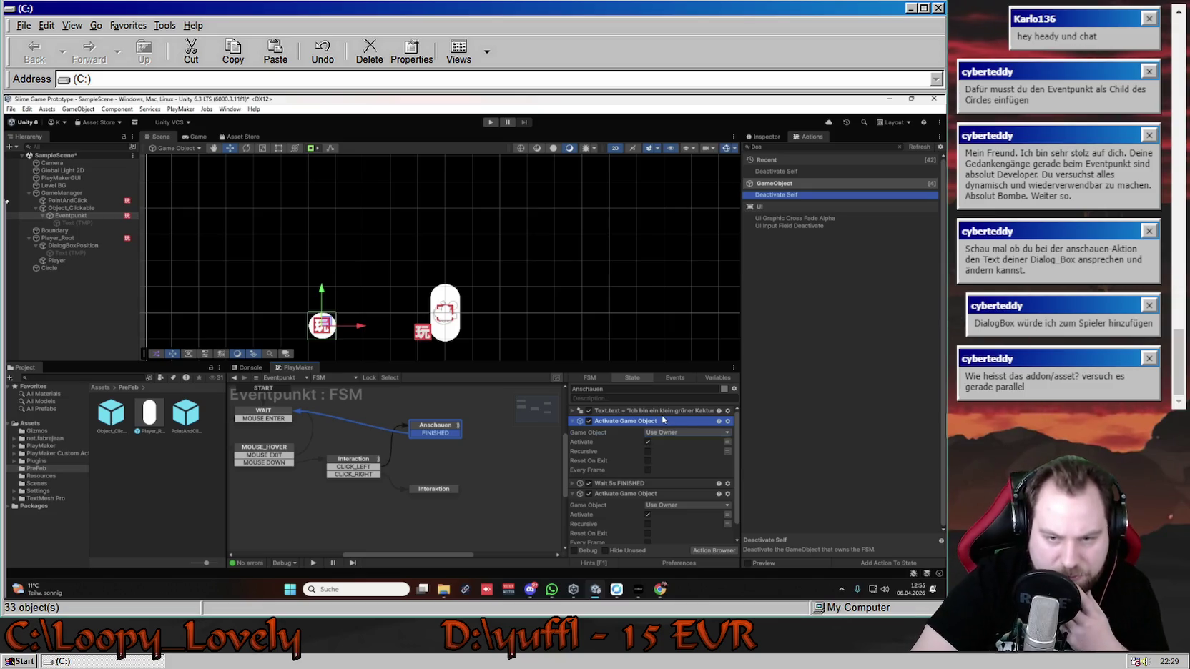
left_click(629, 422)
left_click(687, 433)
left_click(676, 452)
scroll(672, 467, "down", 2)
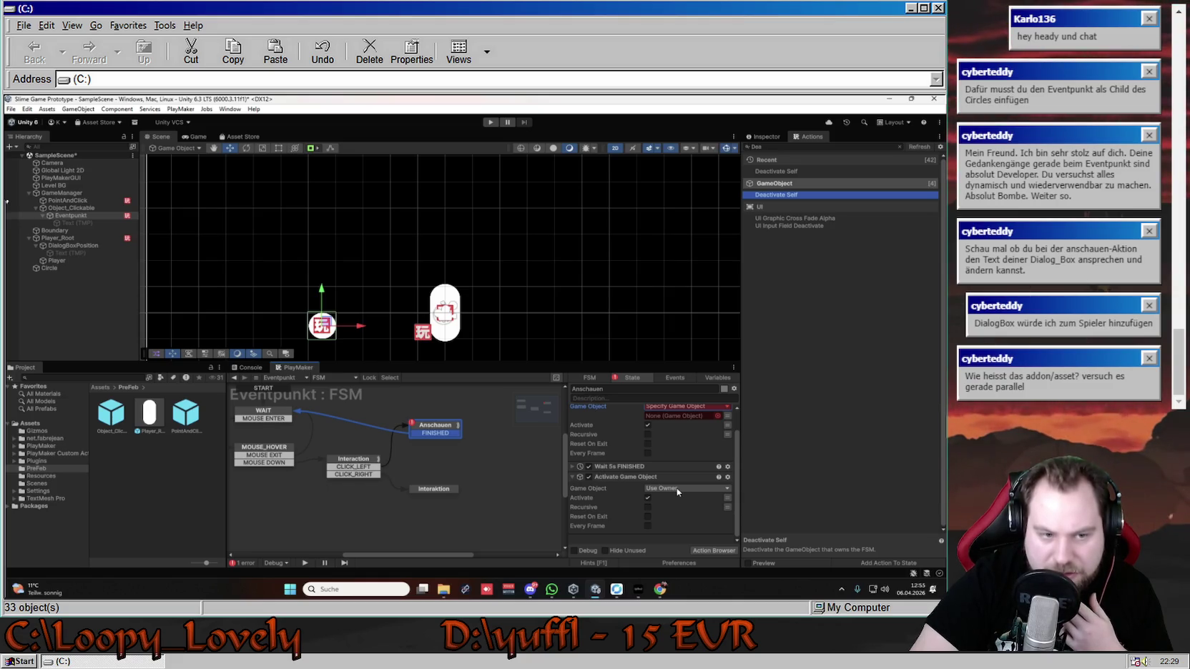
key("ctrl+p")
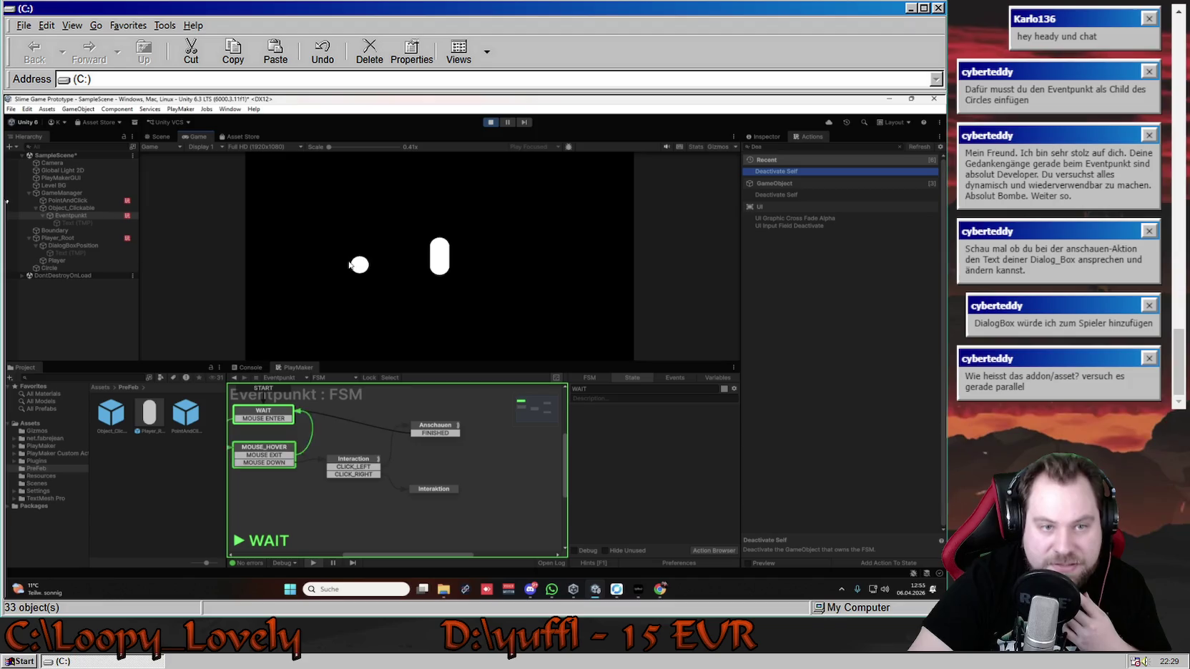
- Hover the white circle, then walk the player to it and away several times
mouse_move(359, 265)
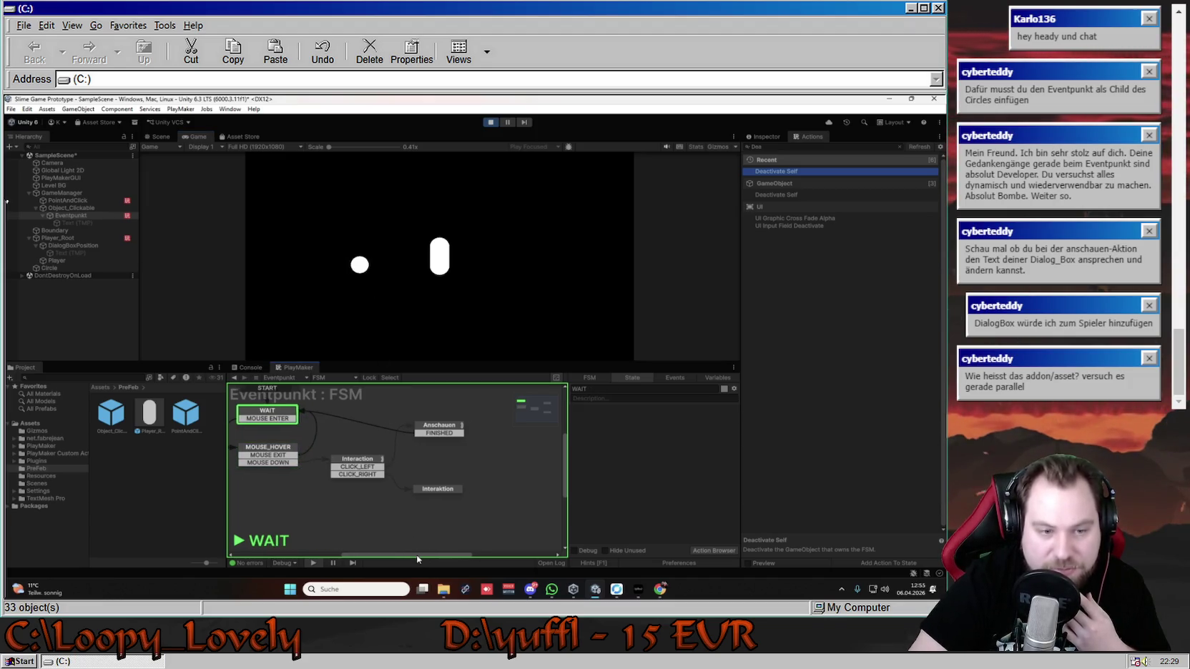
left_click_drag(411, 555, 398, 556)
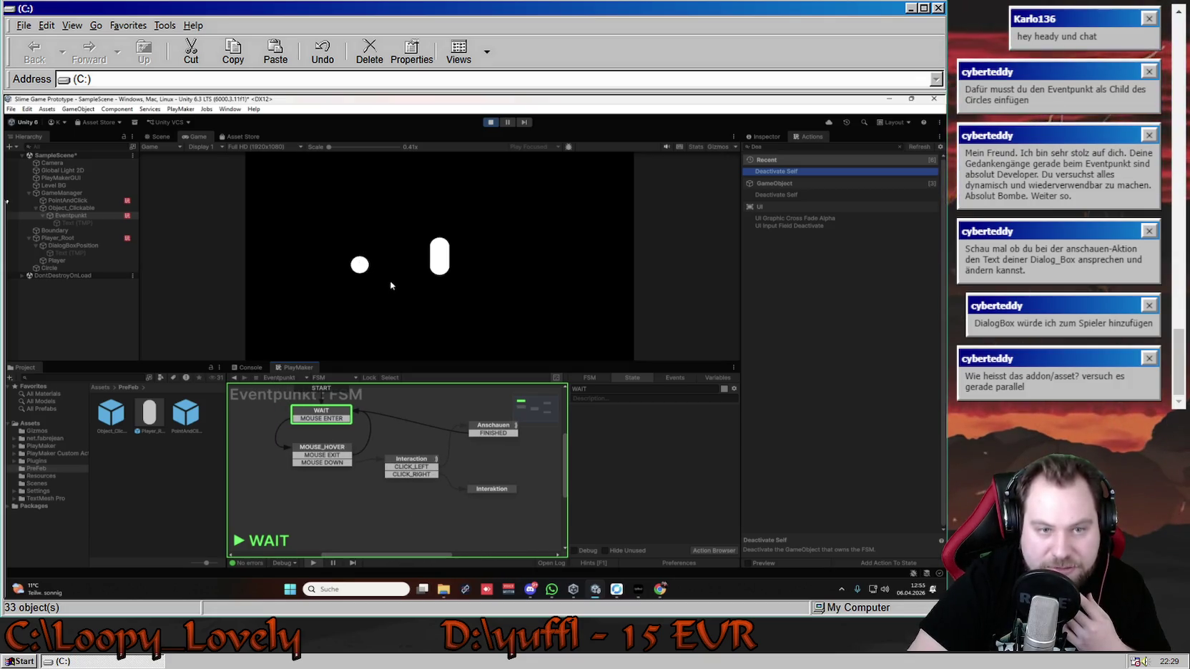
mouse_move(359, 265)
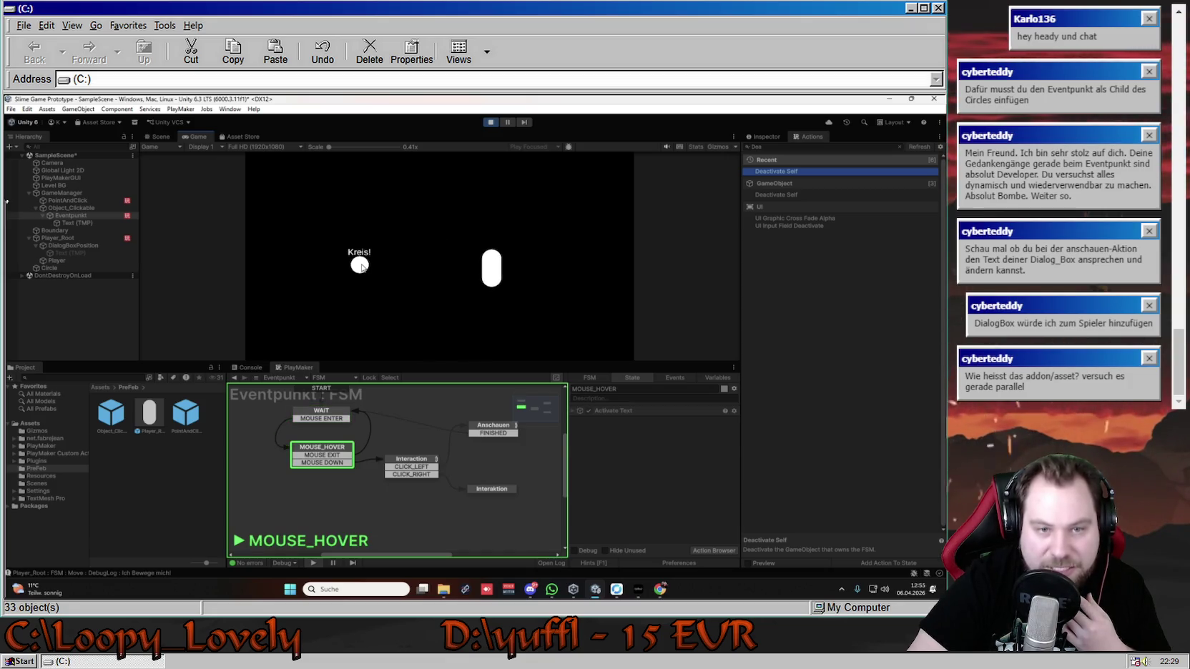
left_click(361, 266)
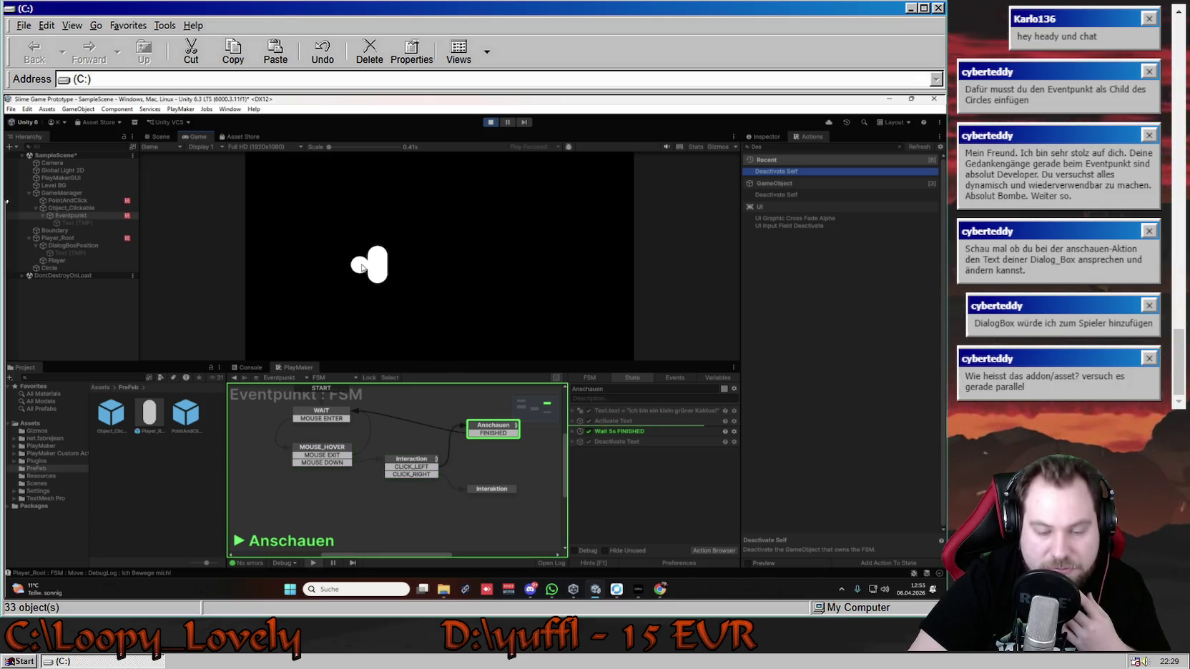
left_click(431, 262)
mouse_move(360, 266)
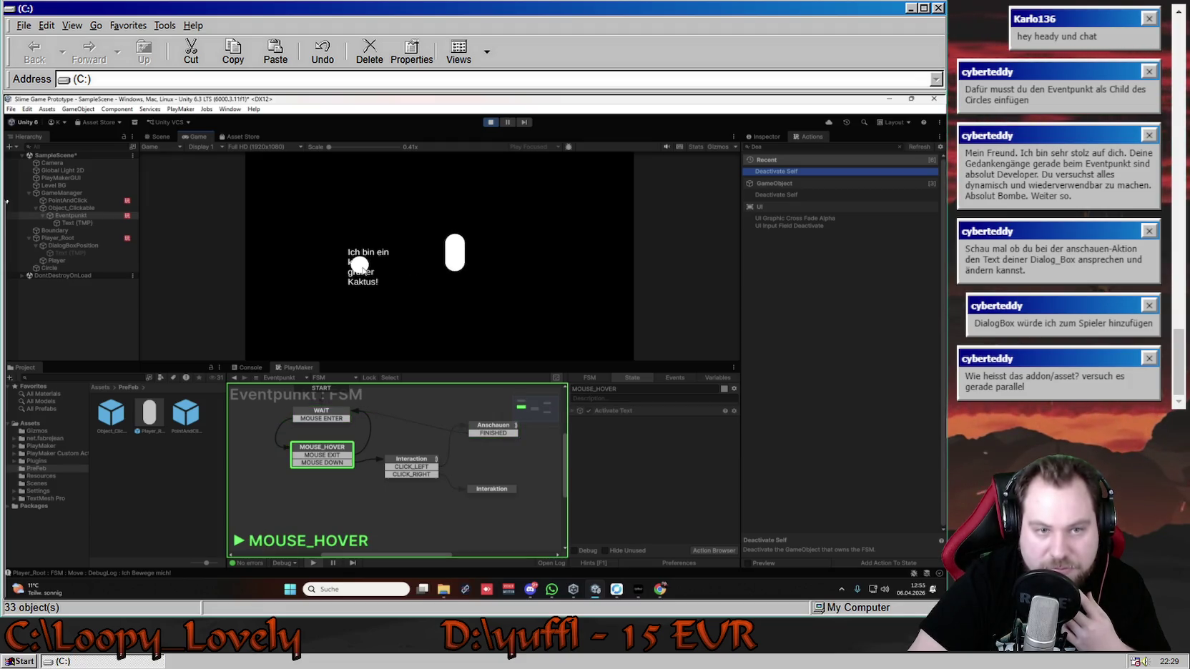
left_click(360, 266)
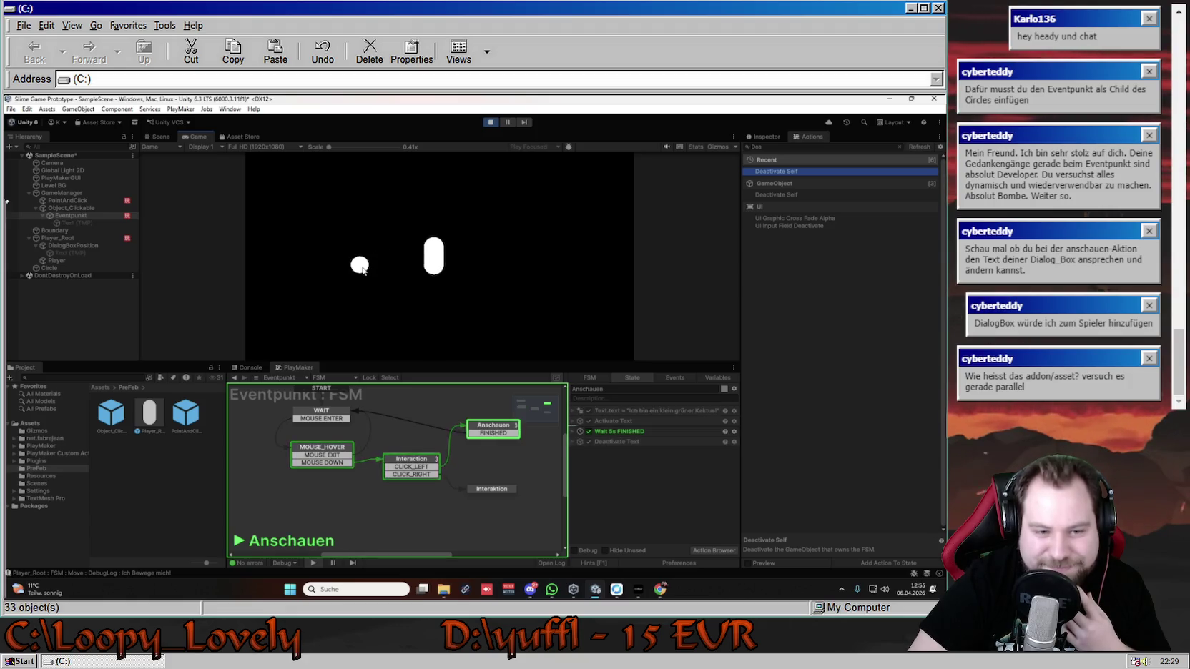
left_click(479, 257)
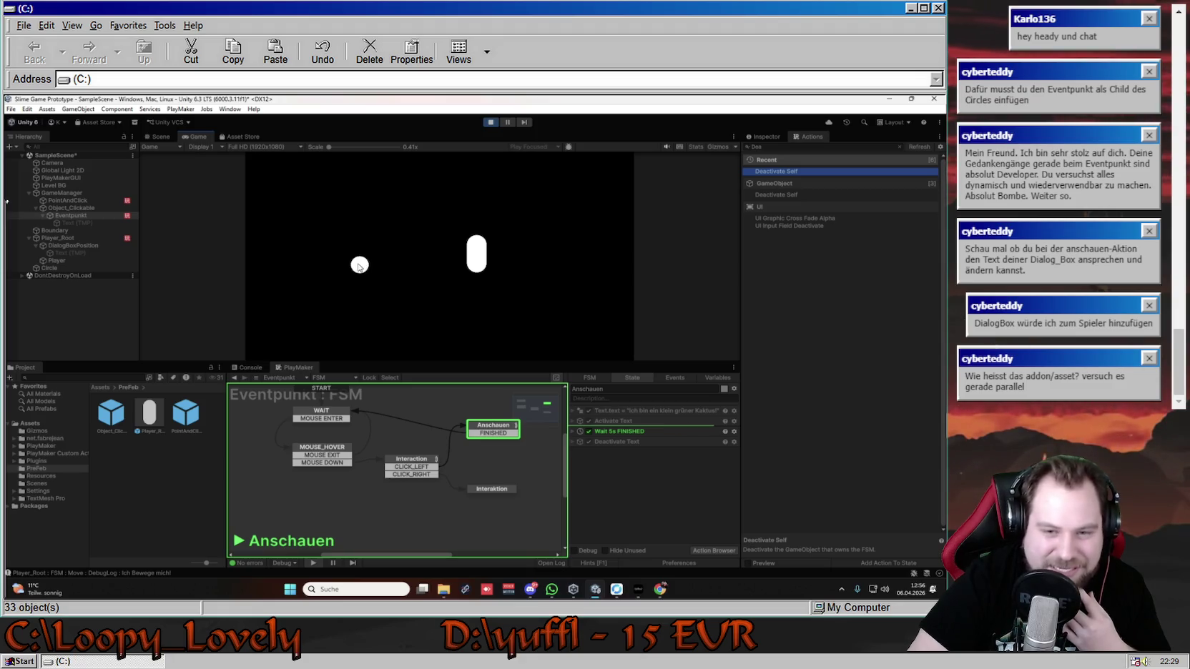
left_click(363, 267)
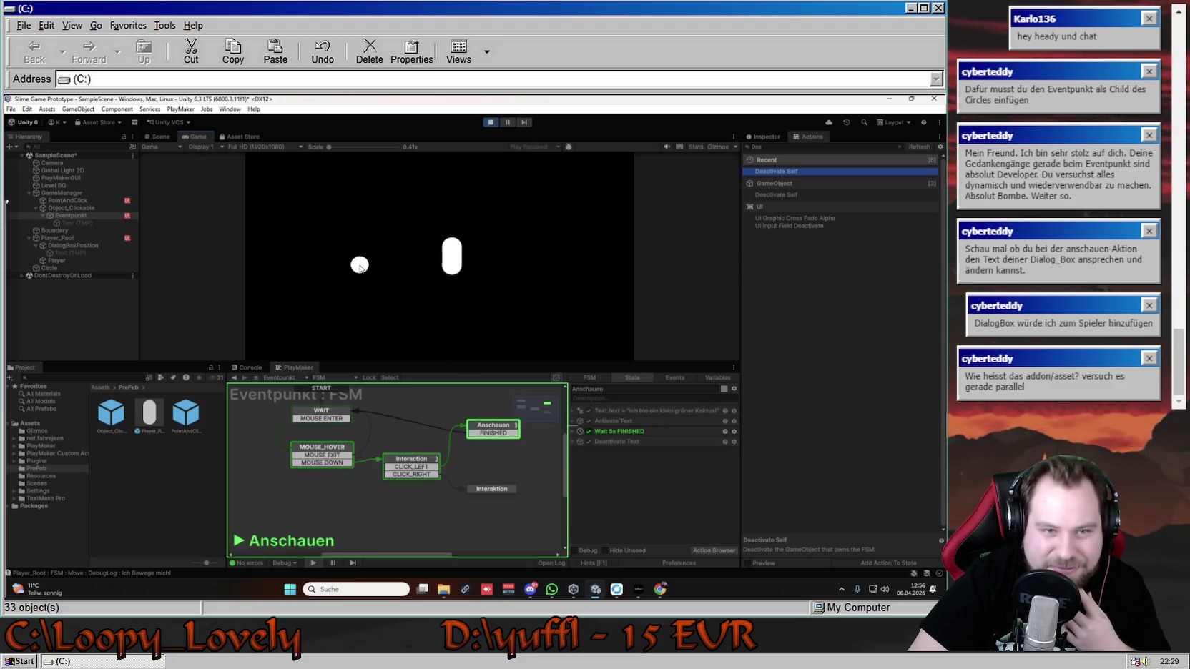
left_click(479, 255)
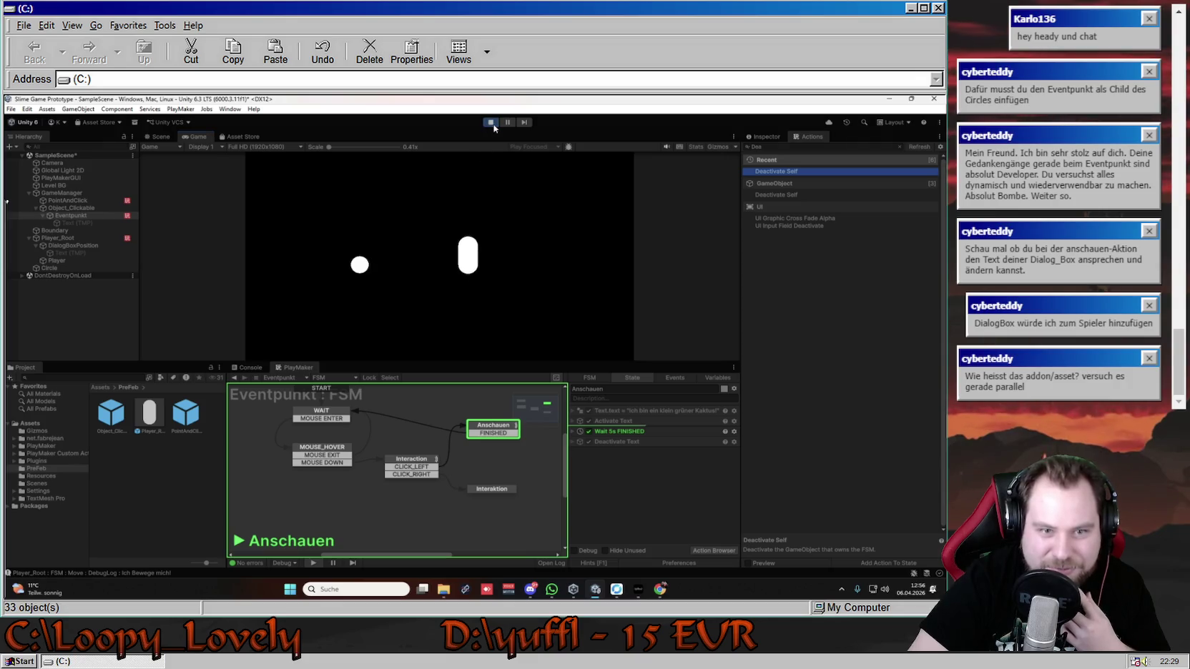
- Stop Play mode and reselect Eventpunkt after checking Text (TMP) in the Hierarchy
key("ctrl+p")
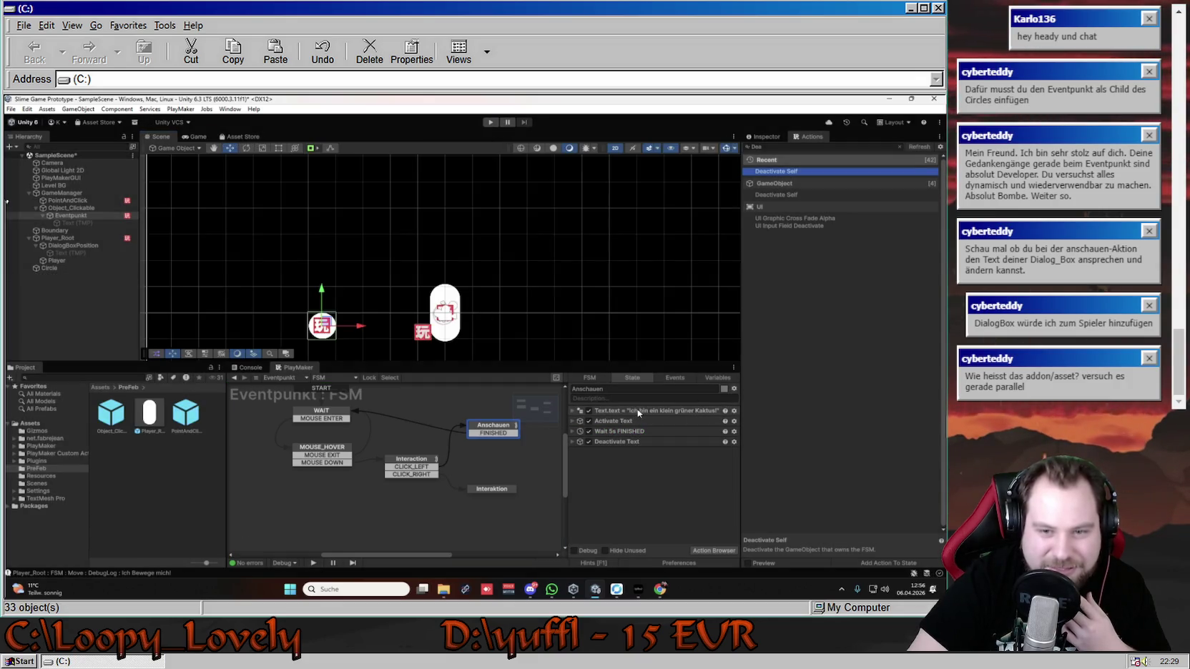
left_click(102, 207)
left_click(93, 216)
left_click(98, 224)
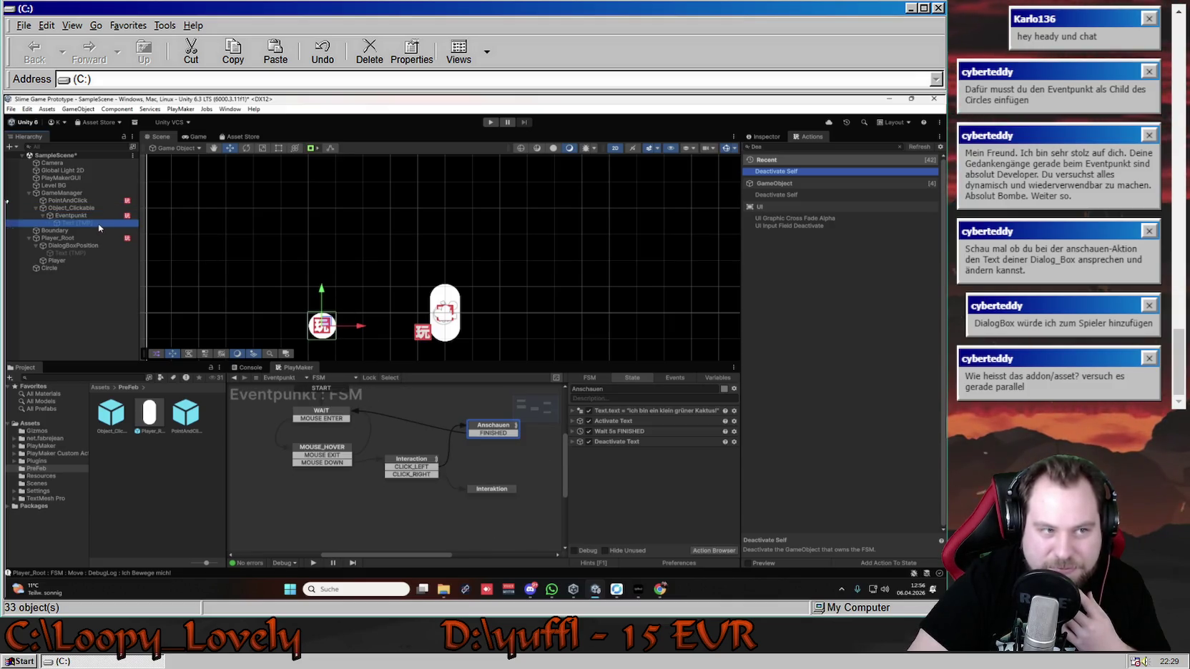
left_click(98, 216)
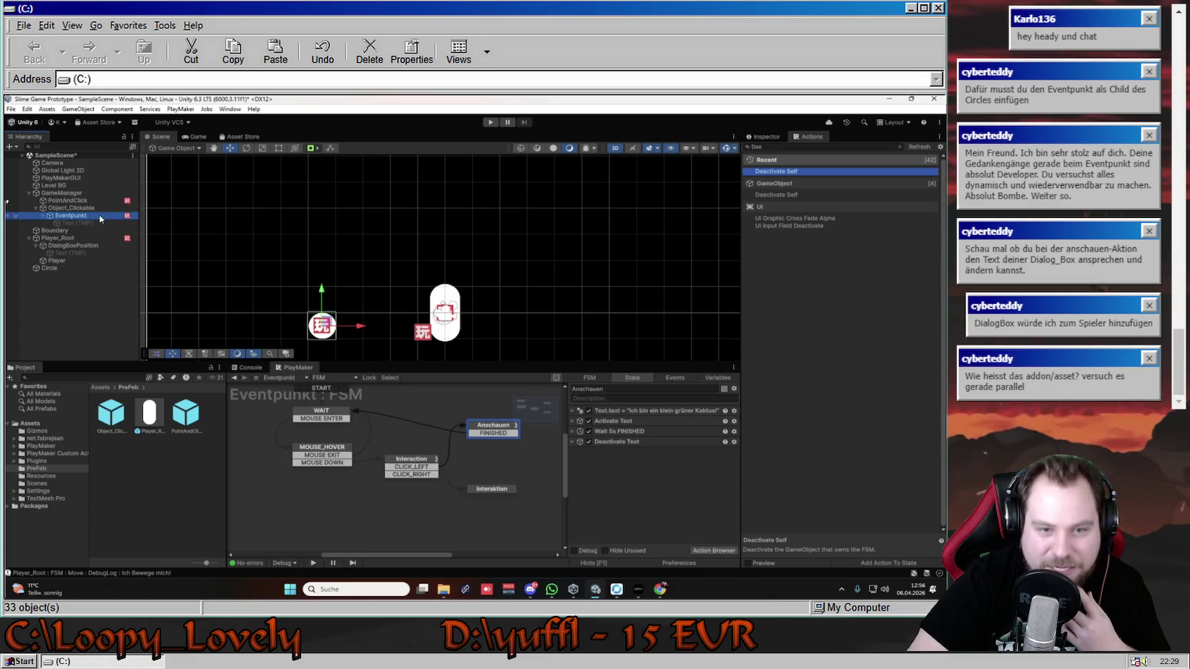
- Expand Activate Text and Deactivate Text and drag Text (TMP) into their Game Object fields
left_click(639, 411)
left_click(639, 422)
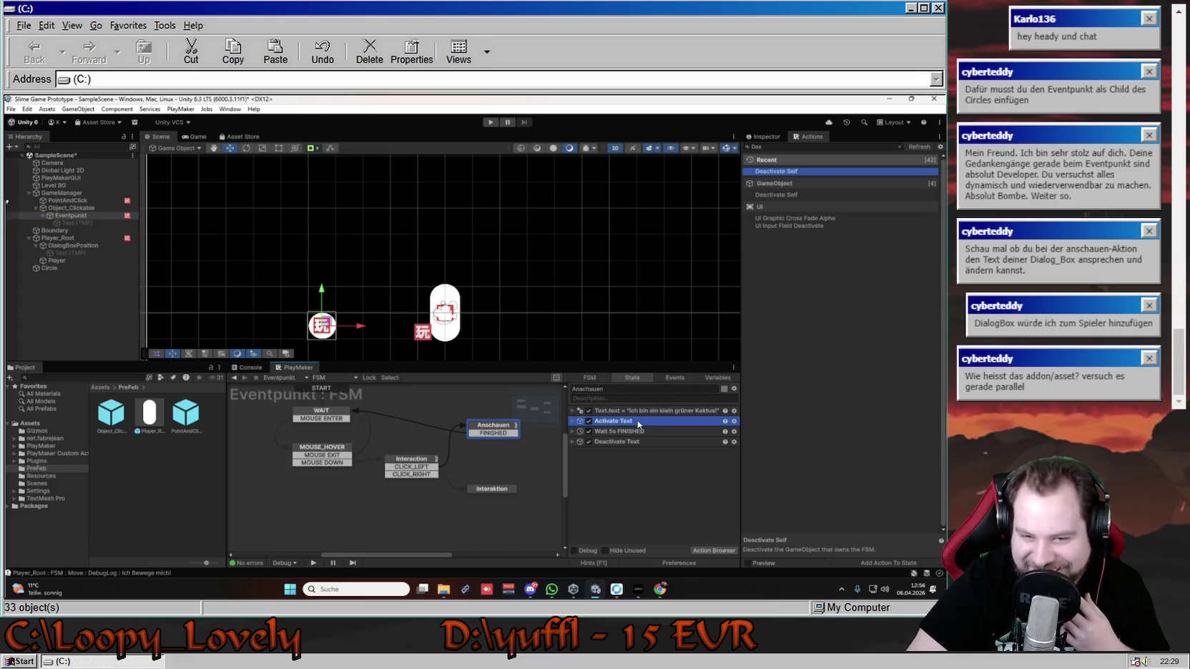
left_click(572, 422)
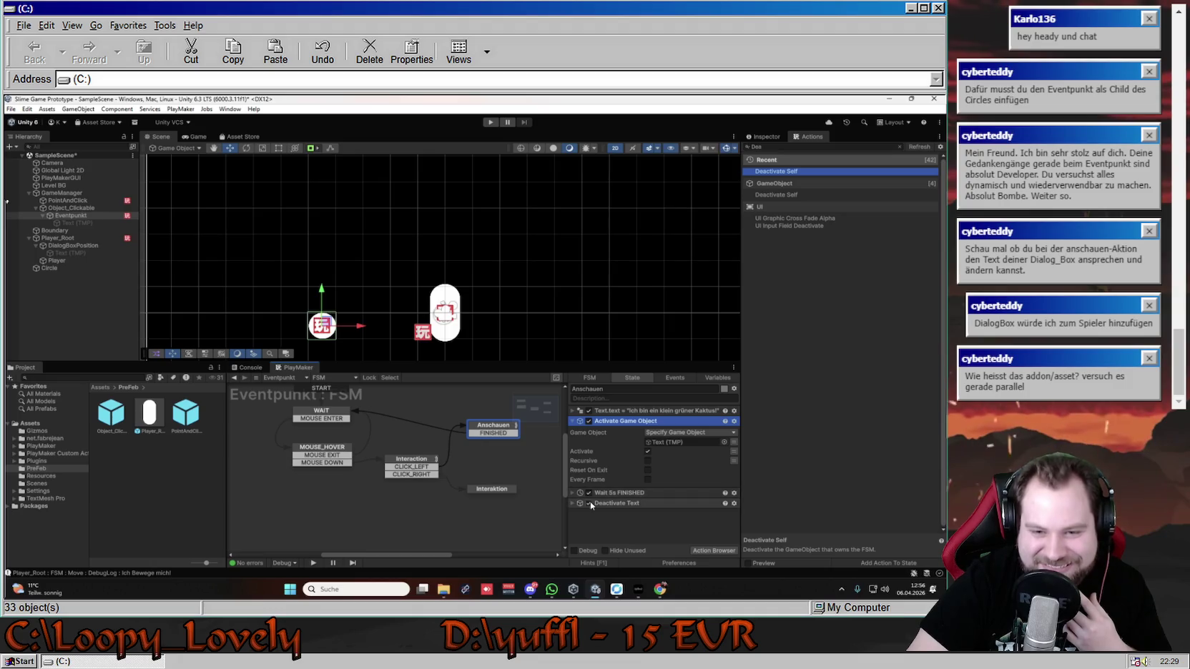
left_click(572, 505)
mouse_move(72, 254)
left_mouse_down()
mouse_move(679, 504)
mouse_move(683, 525)
left_mouse_up()
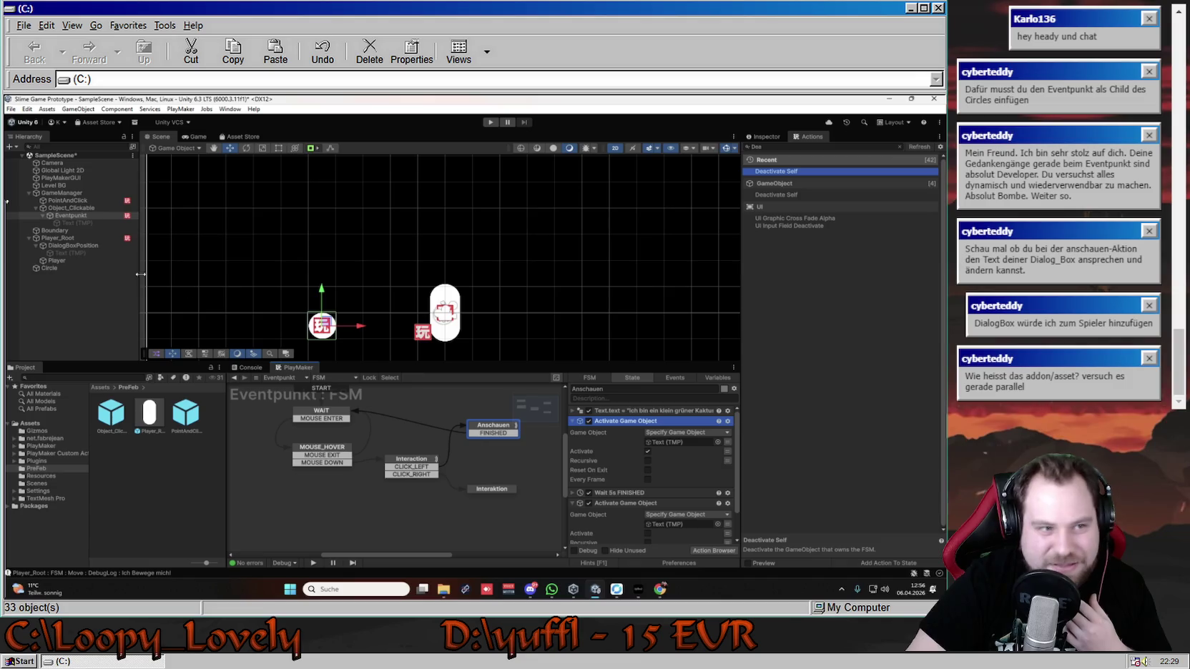
left_click(65, 253)
right_click(65, 253)
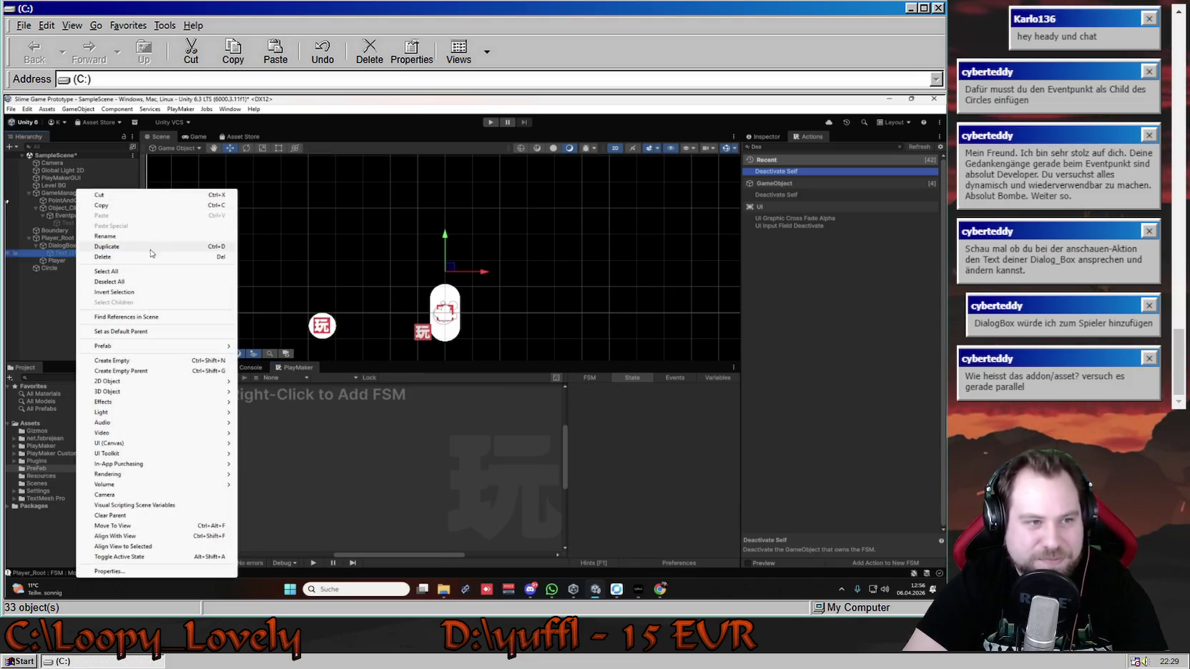
- Rename Text (TMP) to PlayerDialog, reselect Eventpunkt, and start Play mode
left_click(126, 239)
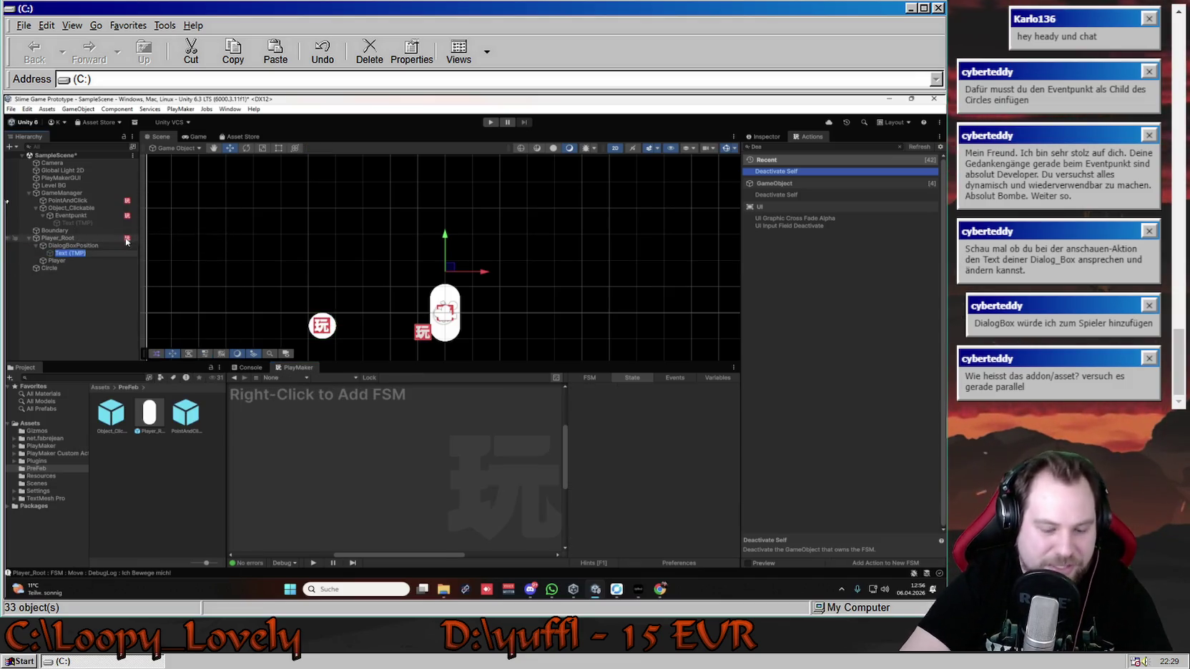
type("PlayerDialog")
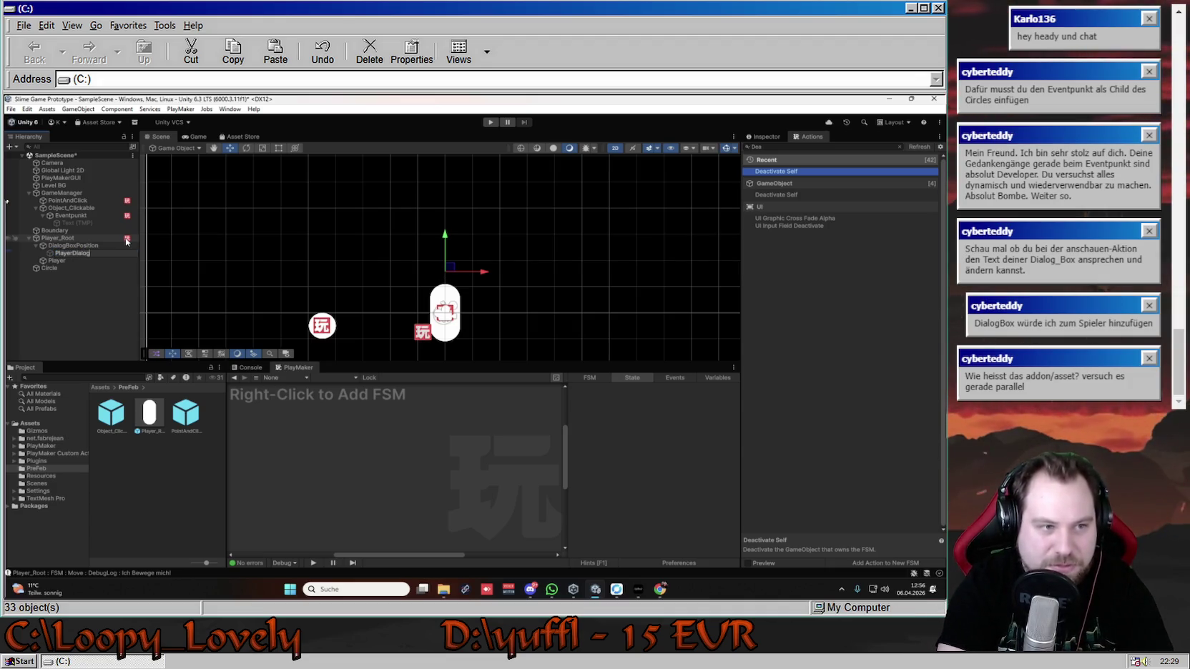
key("Return")
left_click(71, 215)
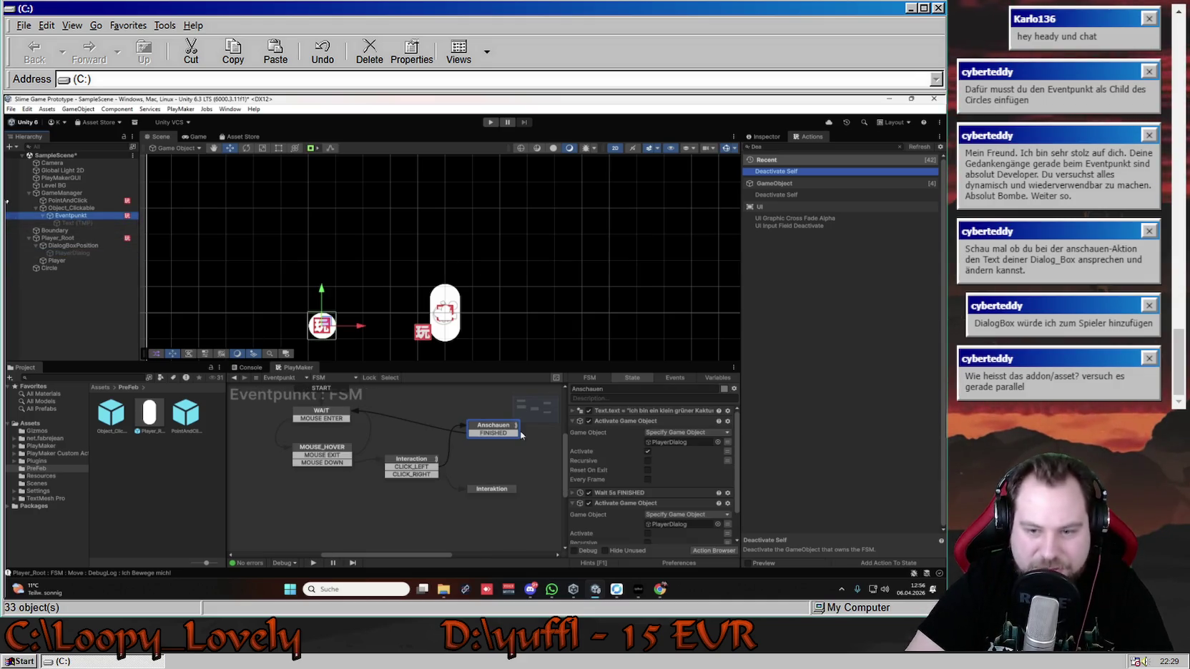
left_click(491, 122)
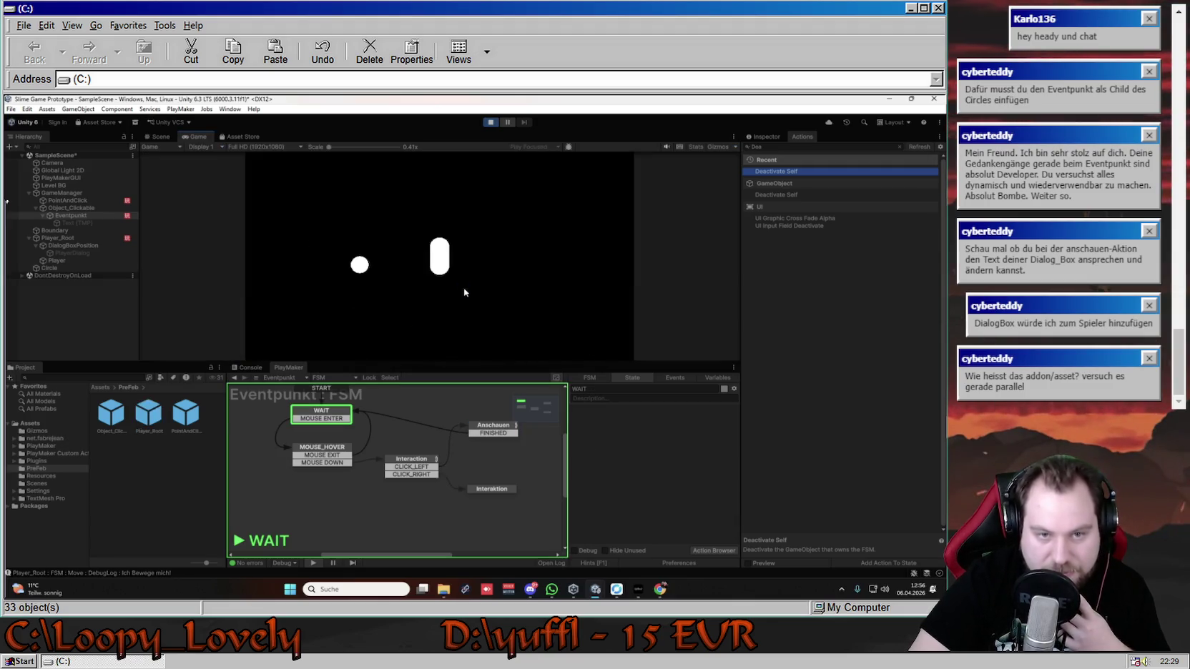
- Walk the player to the circle and away, hover it to see the cactus text, then stop
left_click(361, 267)
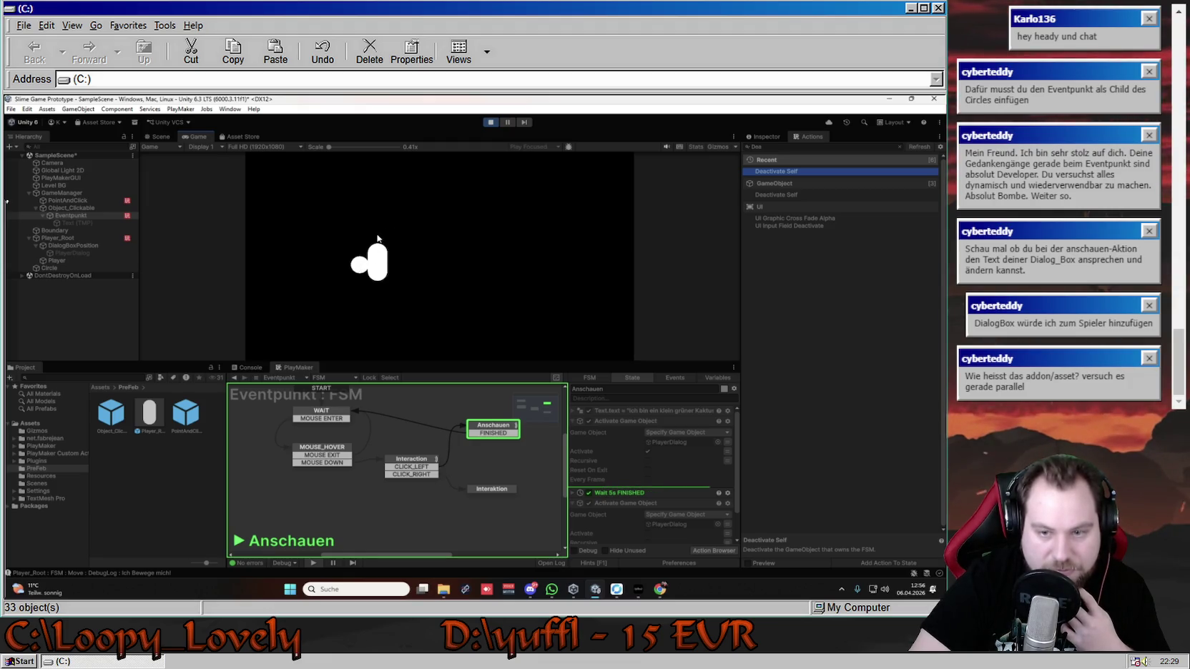
left_click(432, 263)
mouse_move(359, 264)
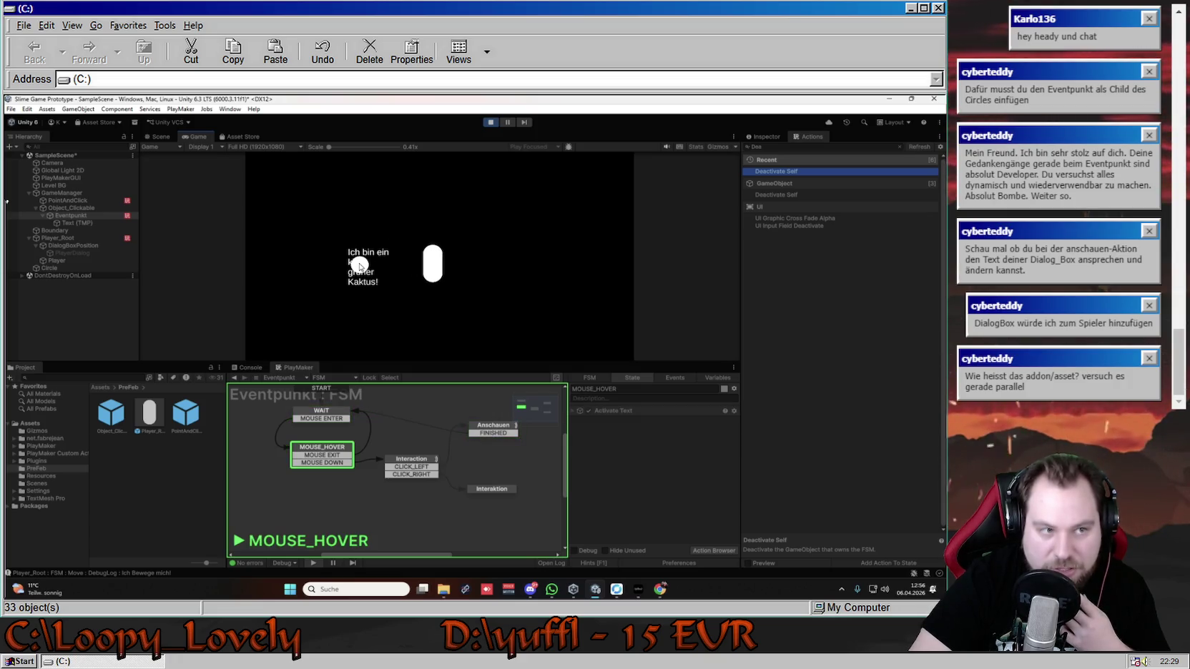
key("ctrl+p")
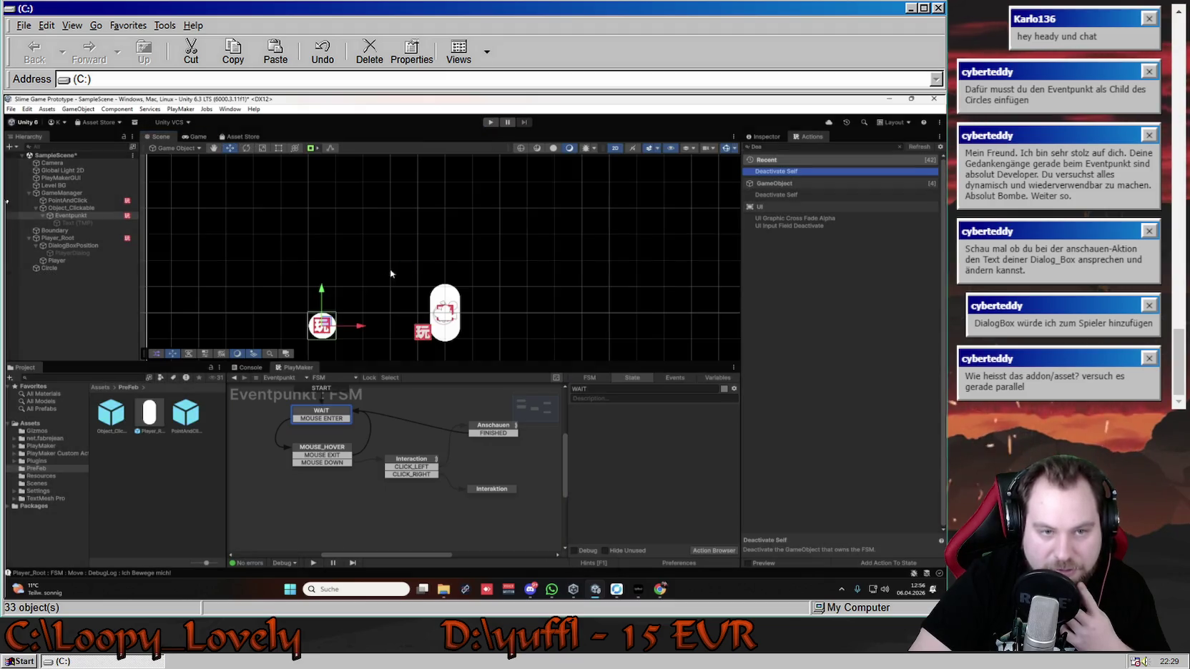
- Verify MOUSE_HOVER's Activate Game Object targets the Text (TMP) label reading 'Kreis!', then start Play mode
left_click(336, 451)
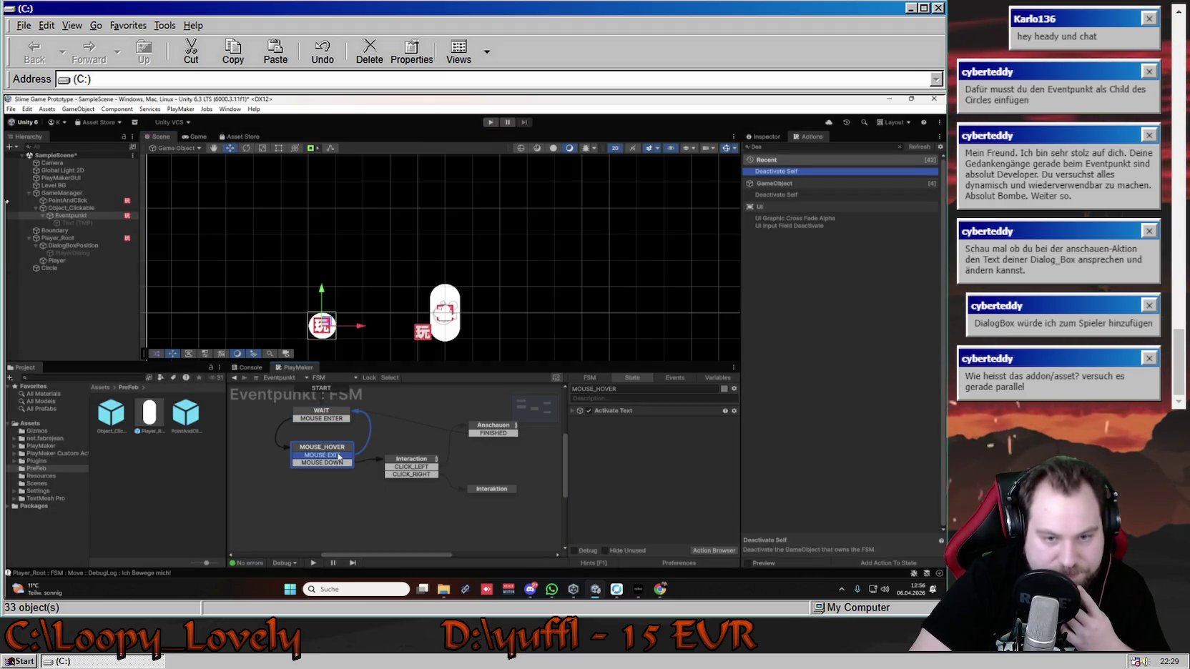
left_click(574, 412)
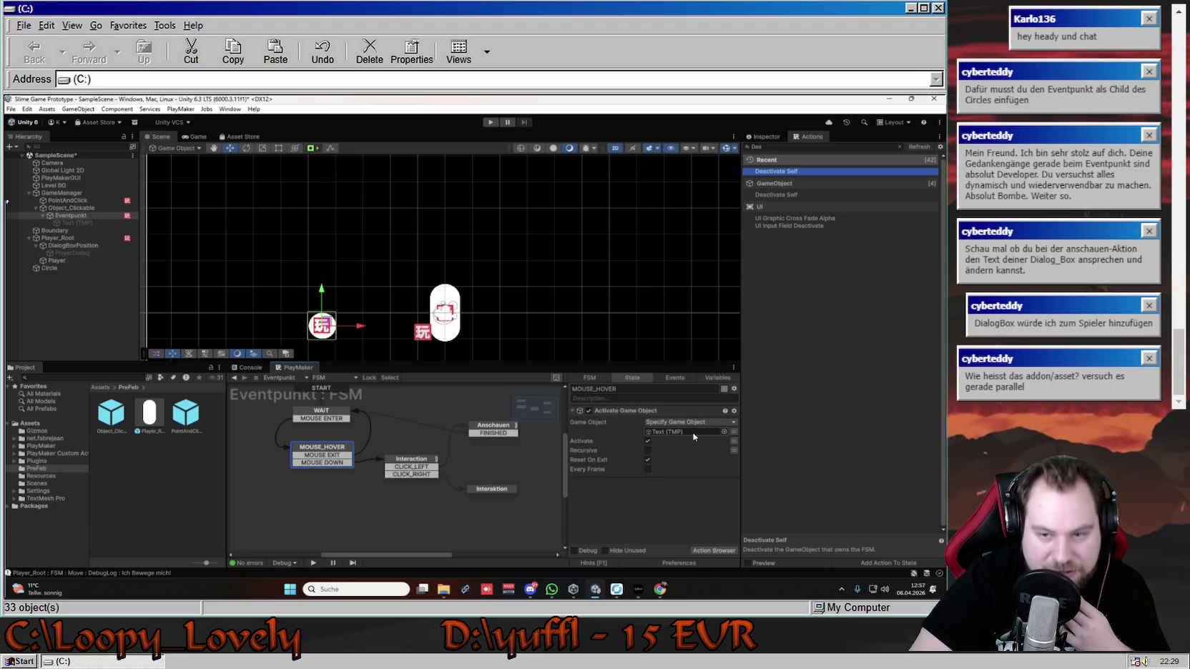
left_click(86, 224)
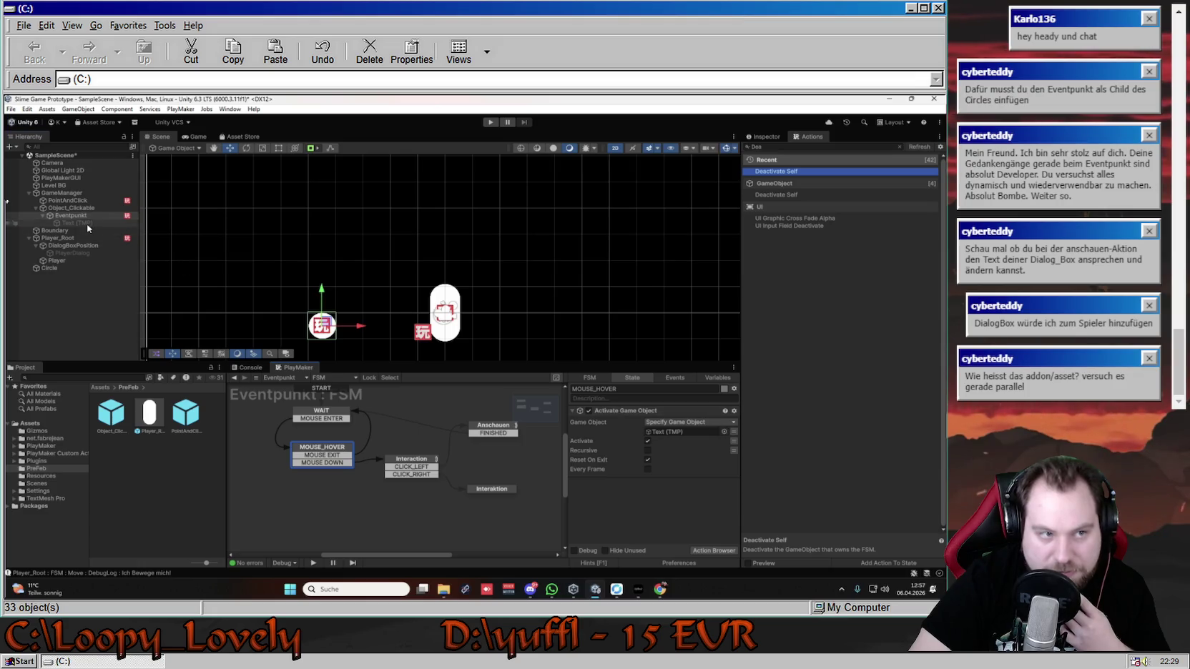
left_click(769, 136)
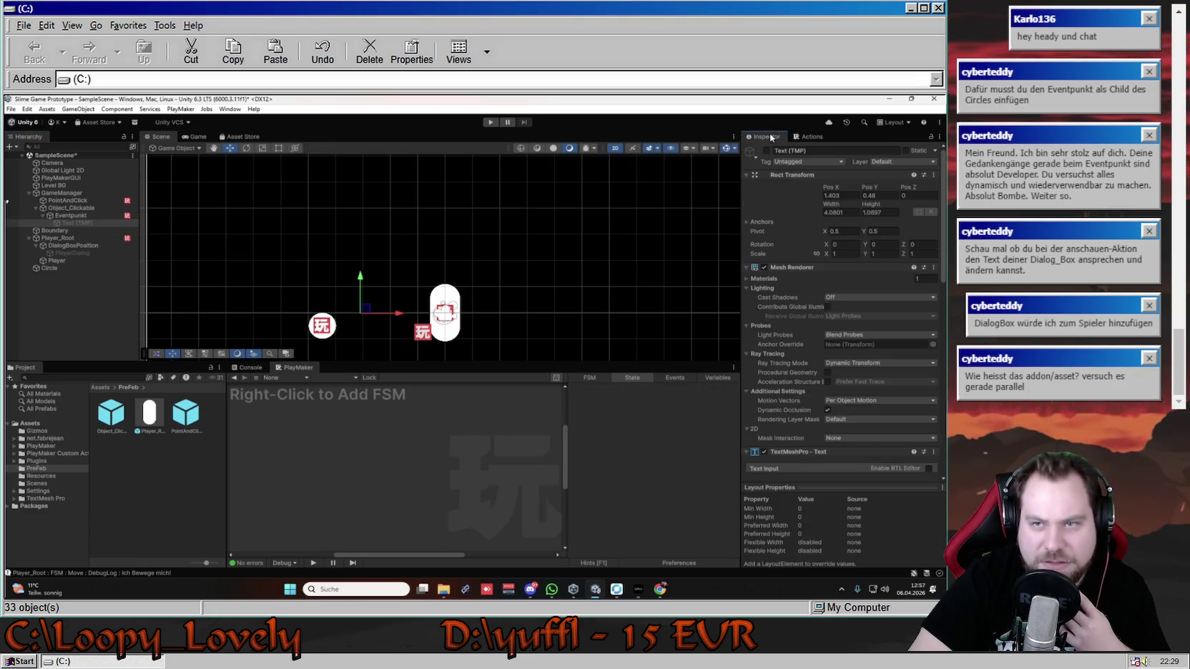
scroll(845, 313, "down", 5)
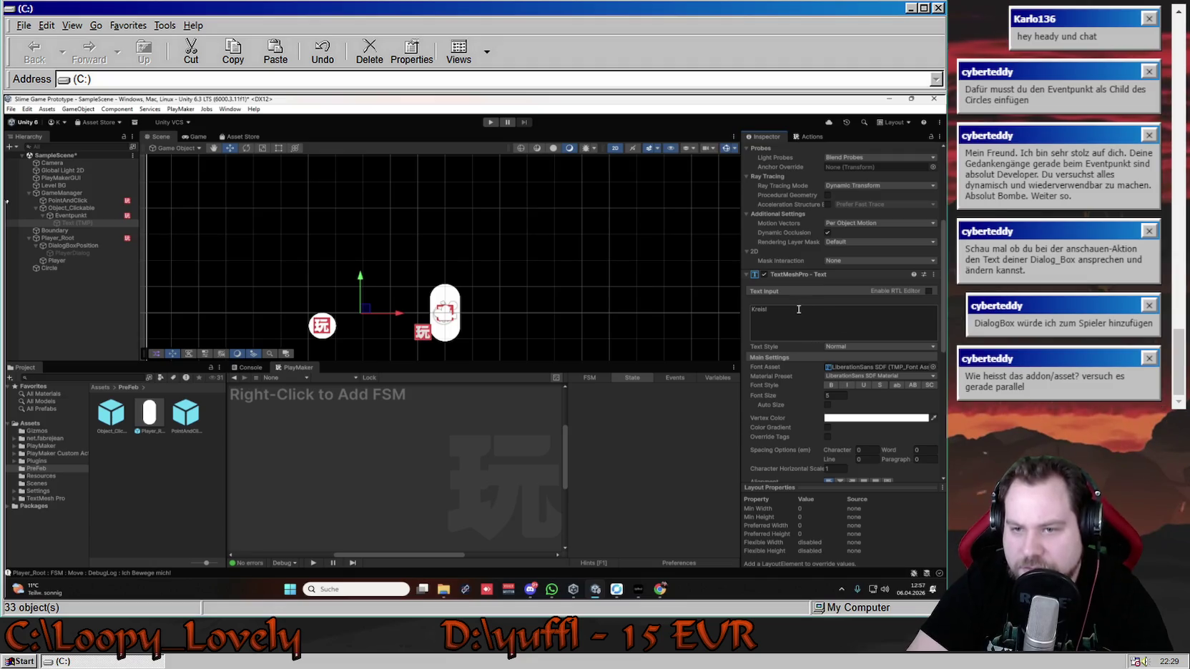
left_click(491, 123)
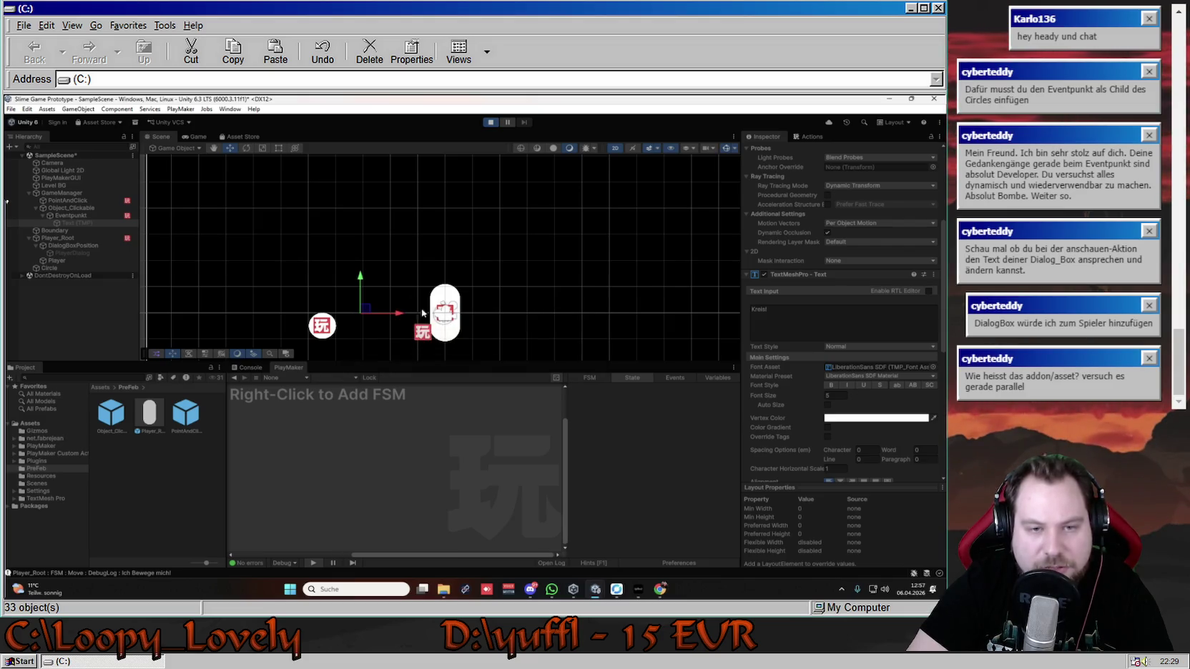
- Hover over the circle in the Game view to confirm 'Kreis!' appears, then stop Play mode
left_click(359, 266)
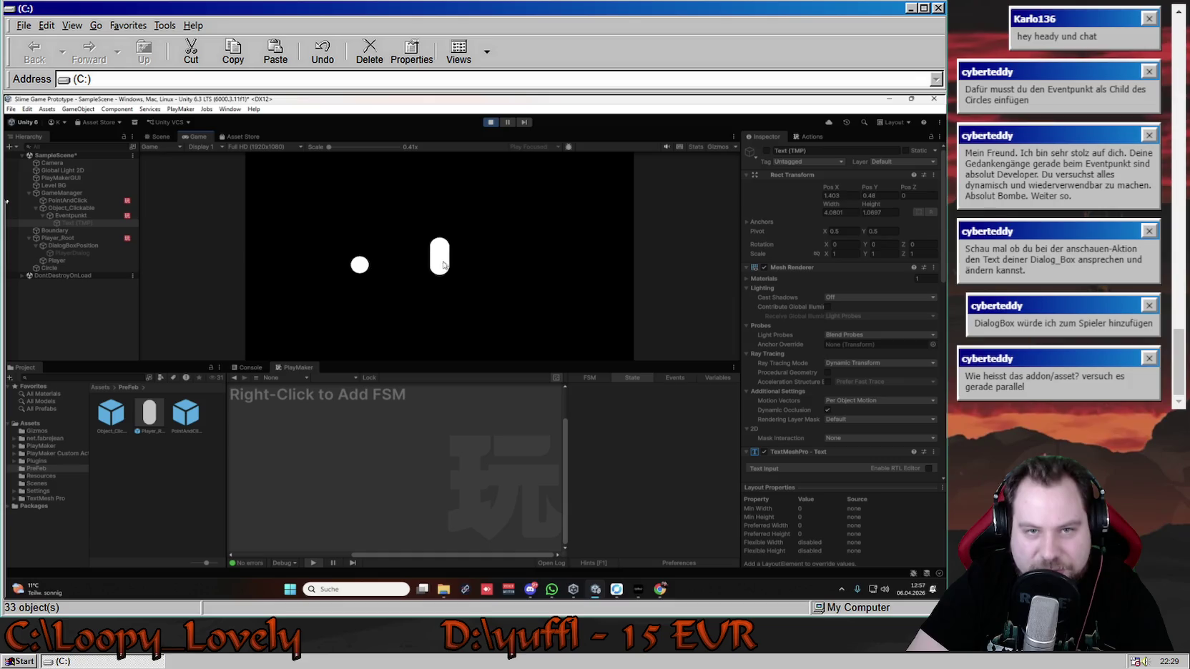
left_click(368, 265)
left_click(360, 266)
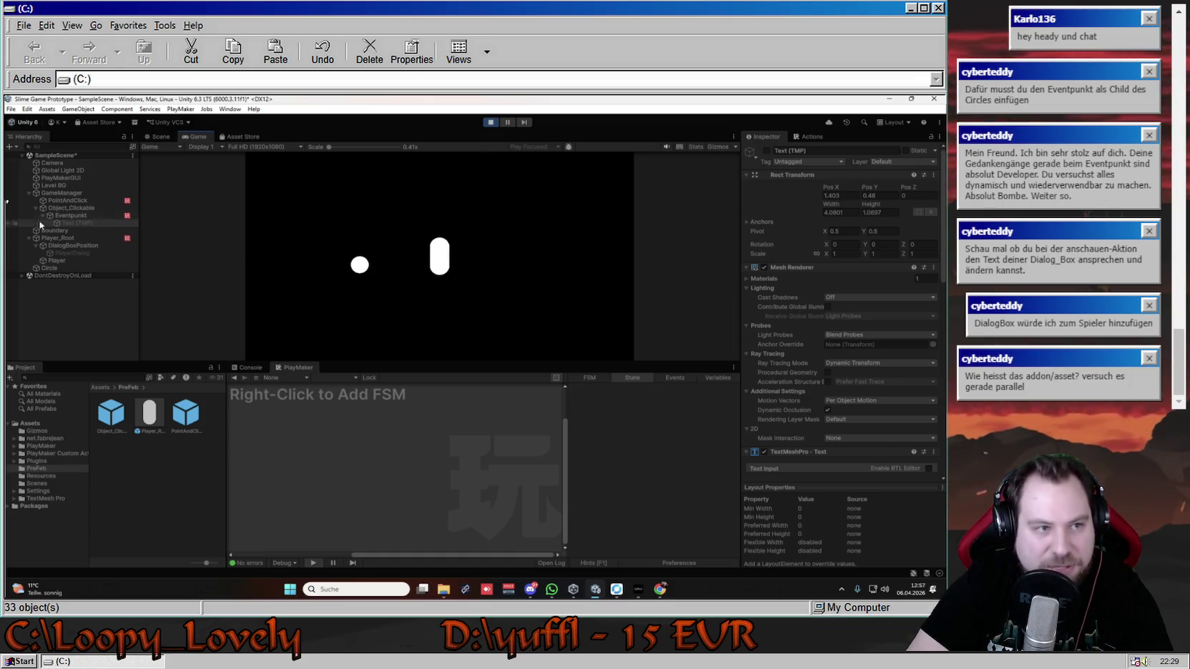
left_click(492, 123)
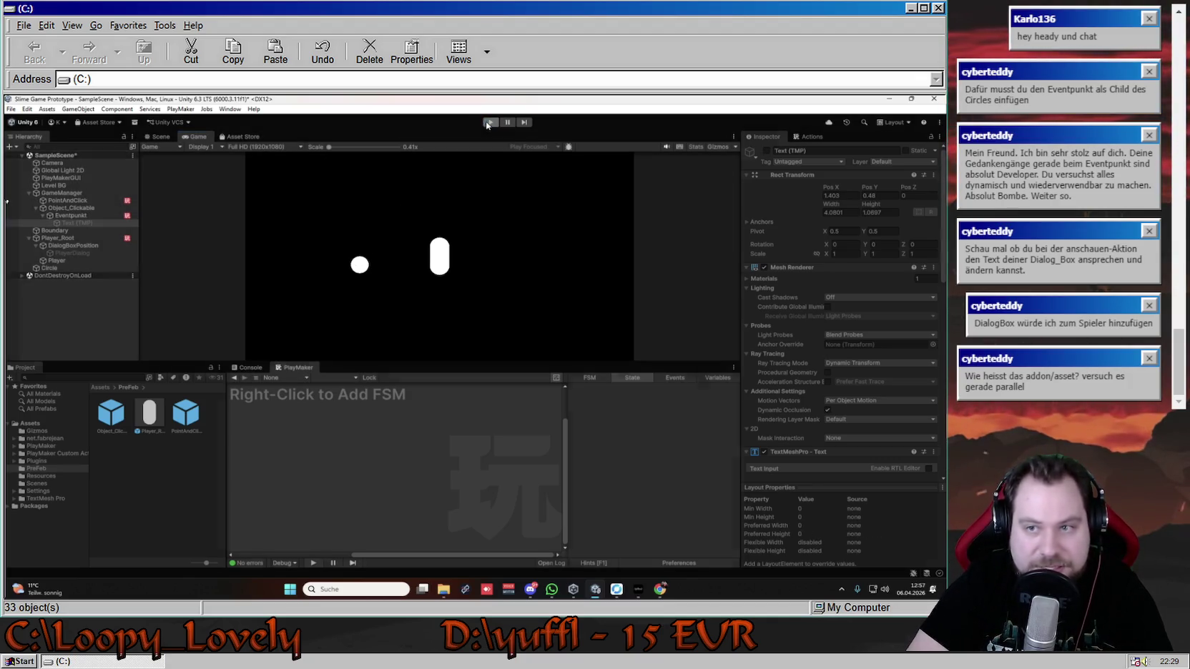
left_click_drag(467, 311, 479, 247)
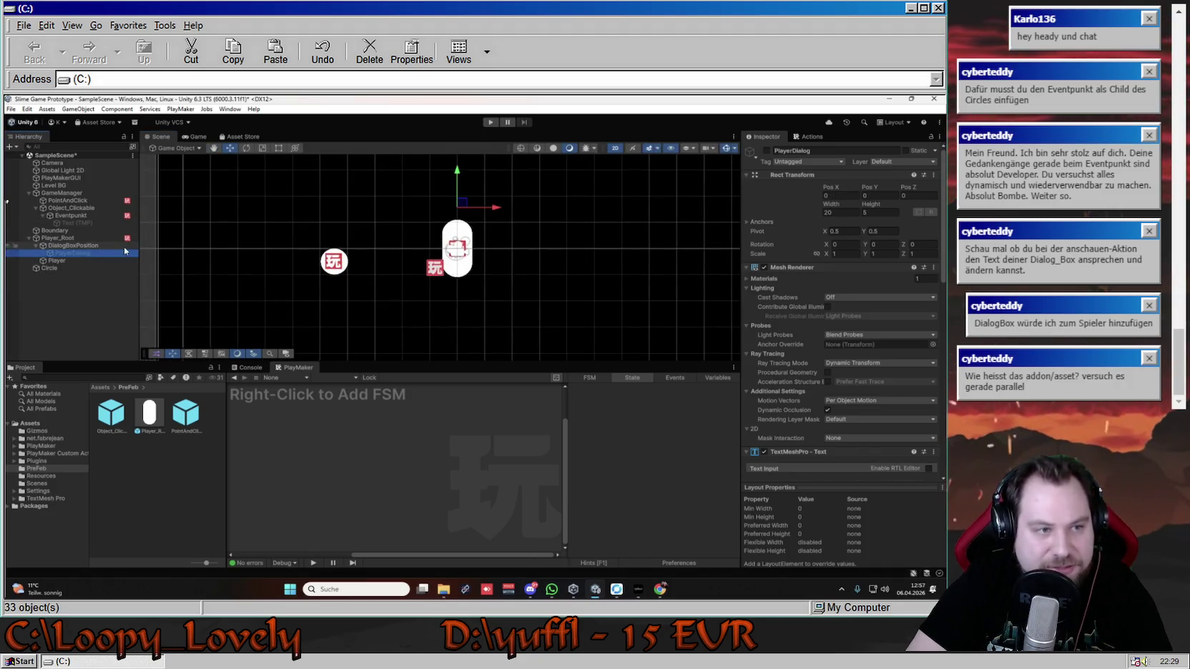
- Rename the Text (TMP) object under Eventpunkt to 'EventName'
left_click(133, 216)
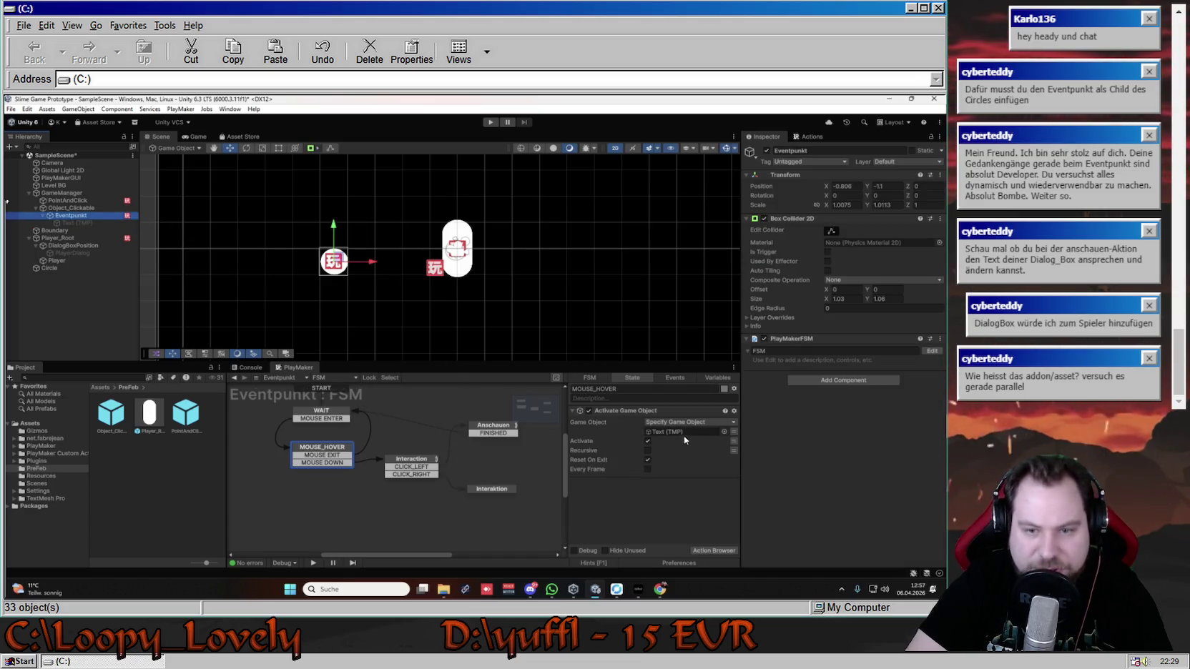
right_click(87, 224)
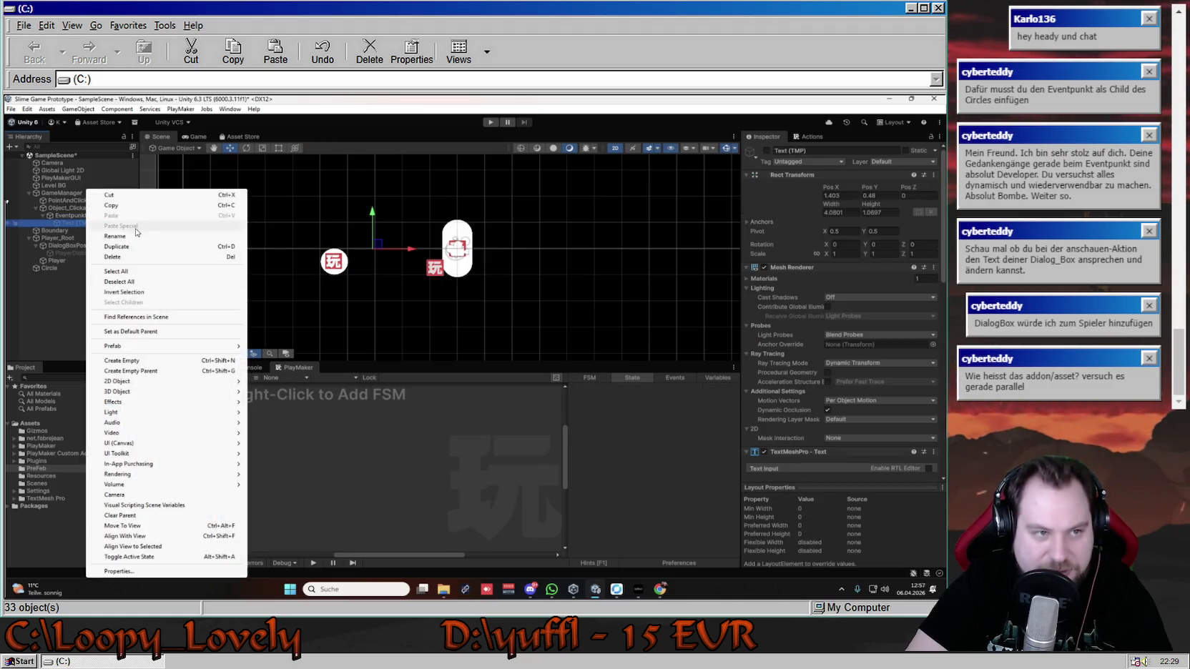
left_click(115, 236)
key("BackSpace")
type("ITEM")
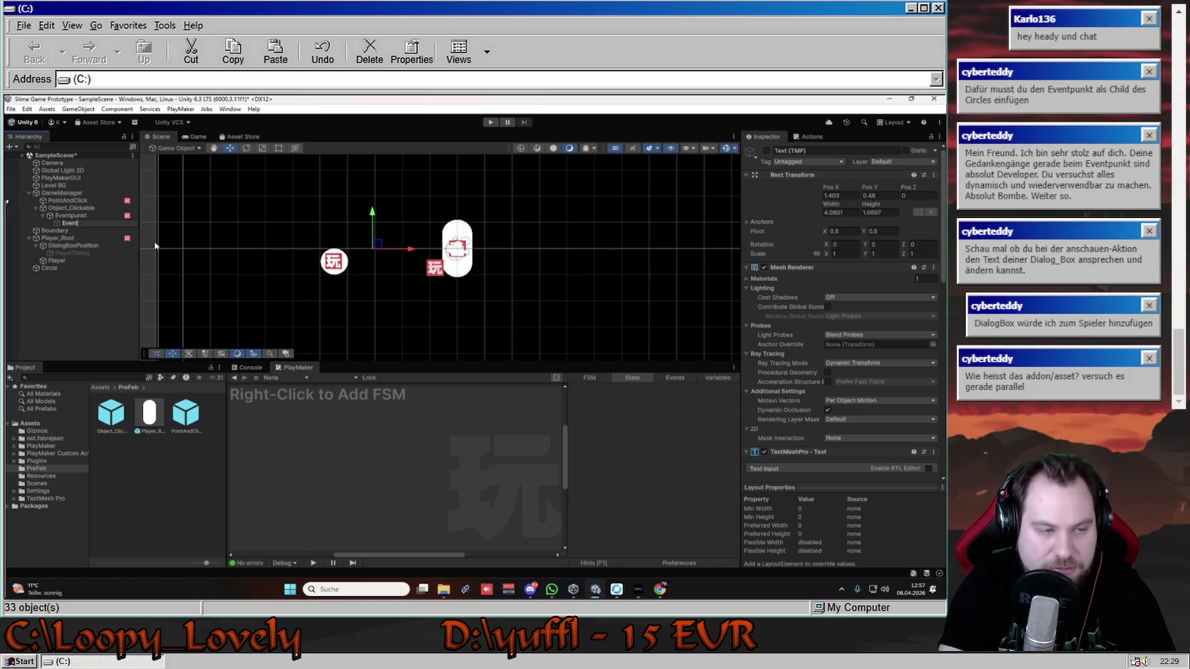
type("ame")
key("Return")
left_click(70, 215)
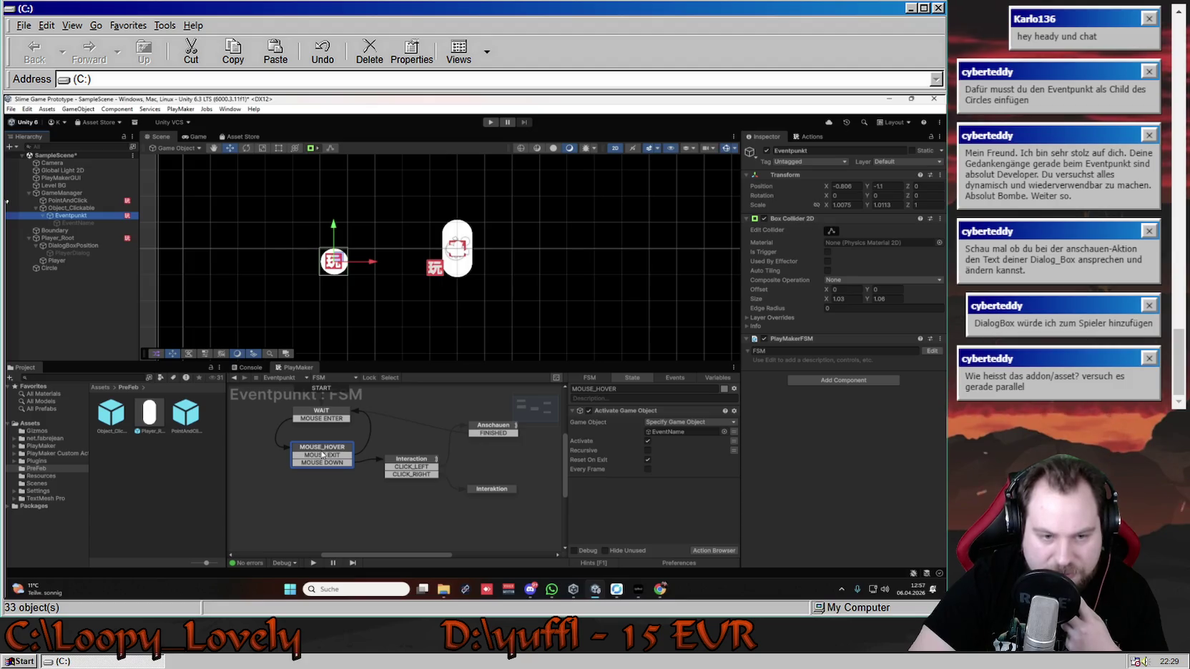
- Show the Anschauen state's actions and expand its Set Property action writing EventName's text
left_click(412, 461)
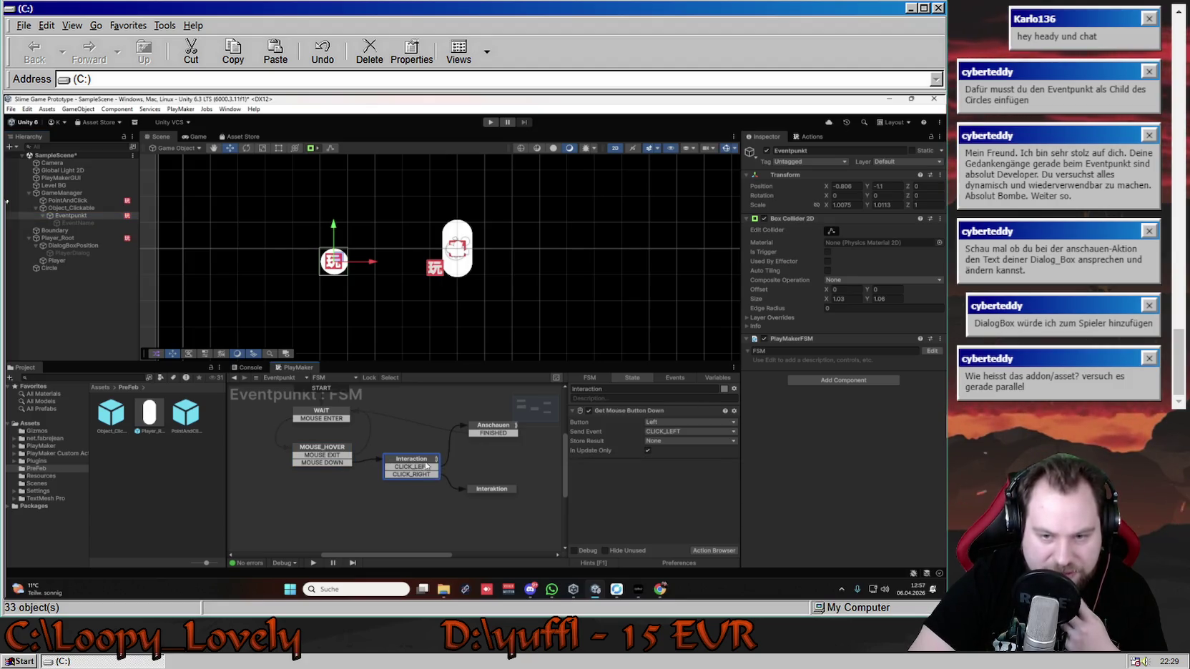
left_click(497, 433)
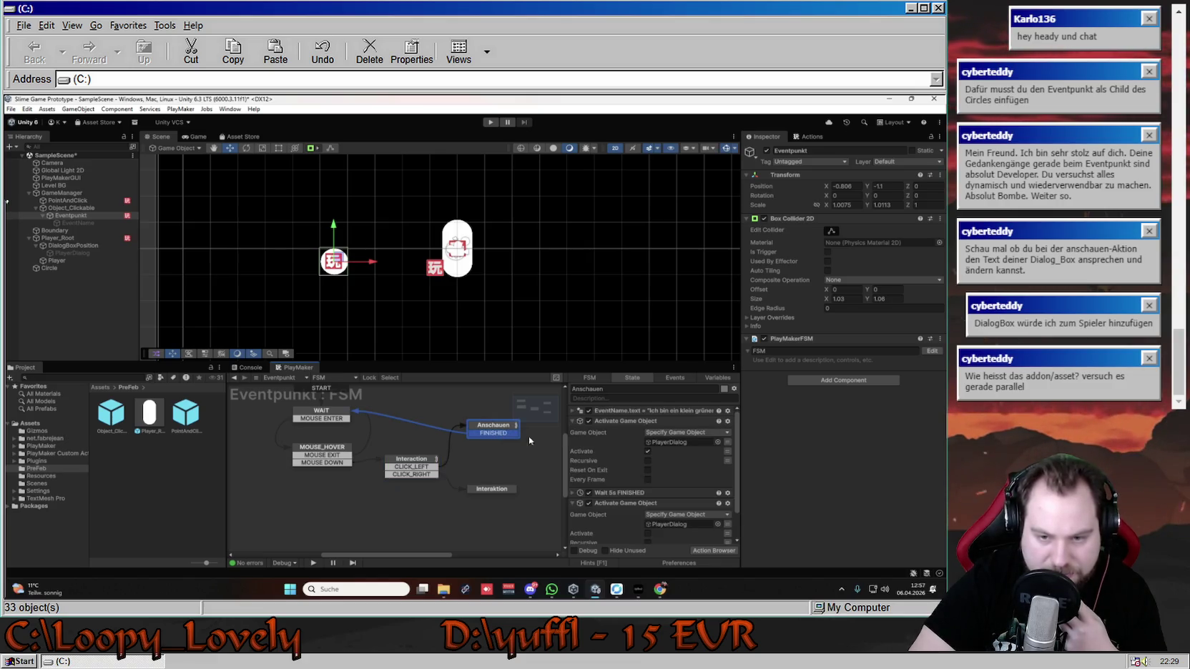
left_click(574, 410)
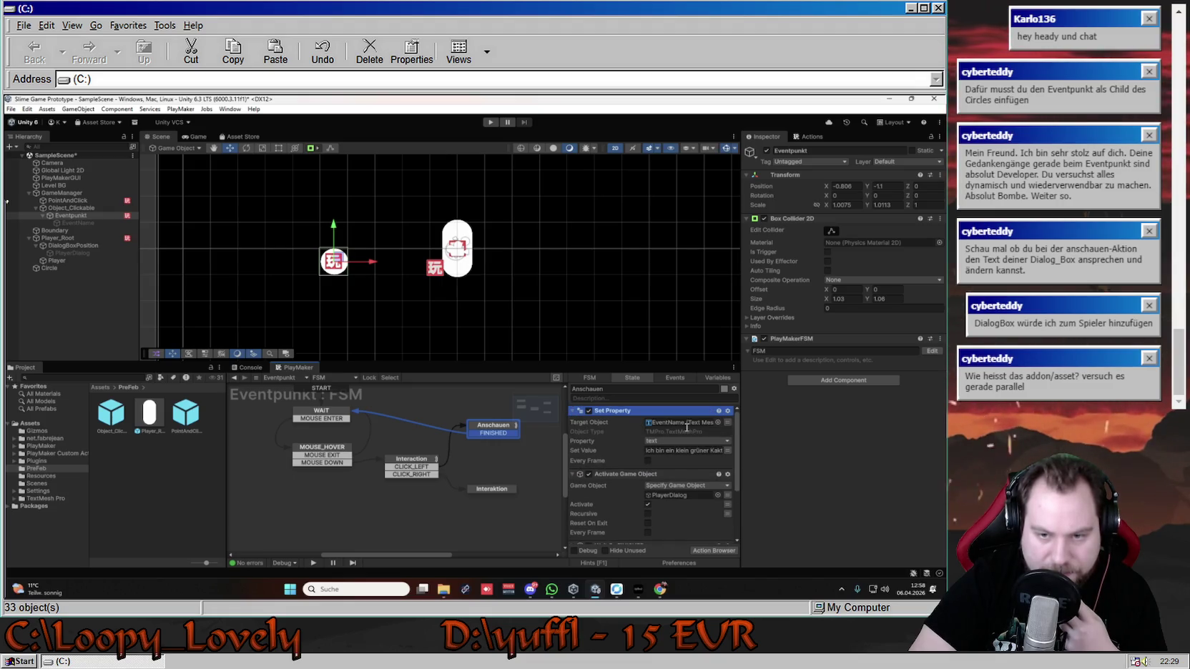
- Point Anschauen's Set Property Target Object at PlayerDialog's TextMeshPro component, then start Play mode
left_click(105, 254)
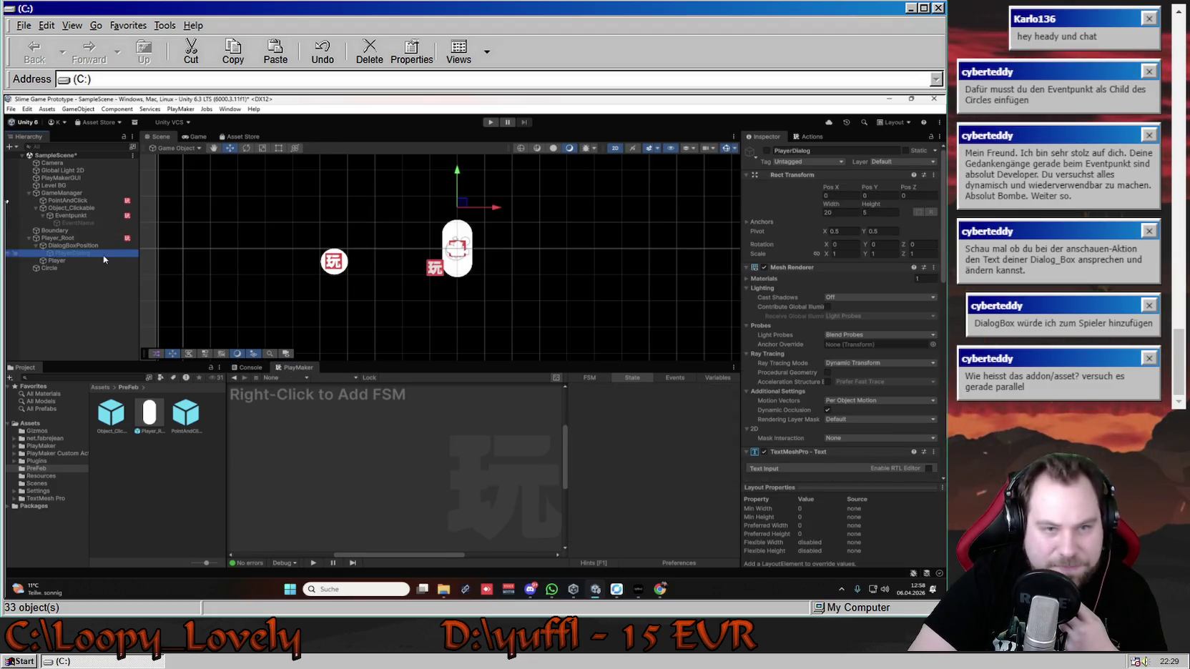
scroll(848, 168, "down", 4)
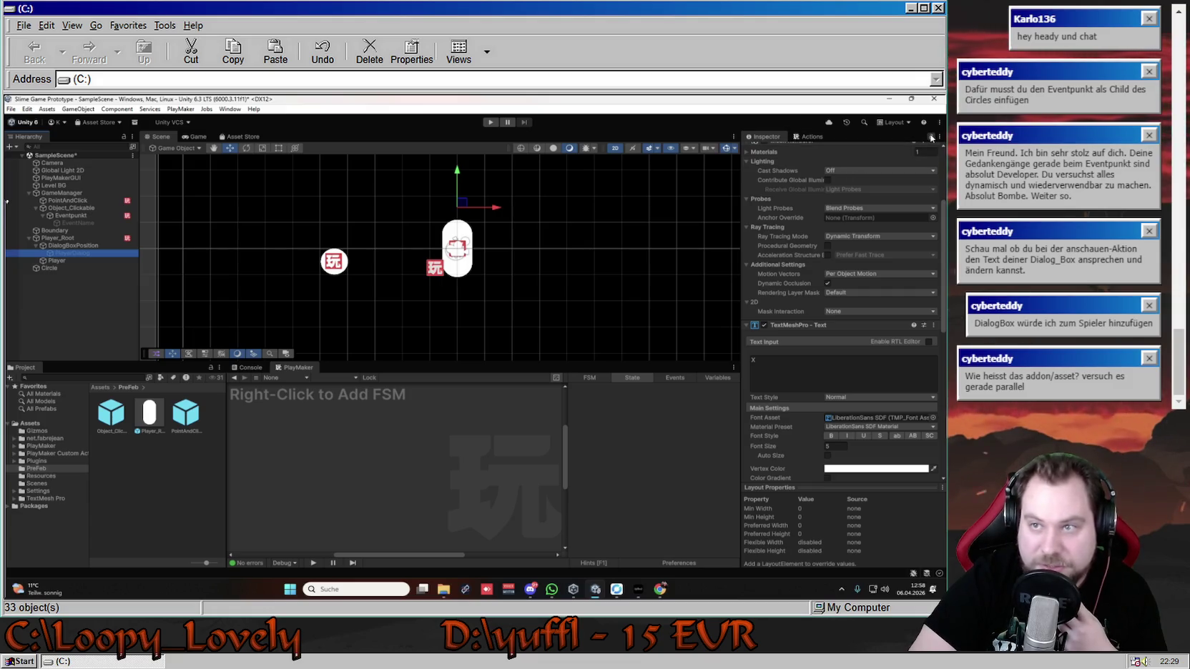
left_click(930, 137)
left_click(78, 216)
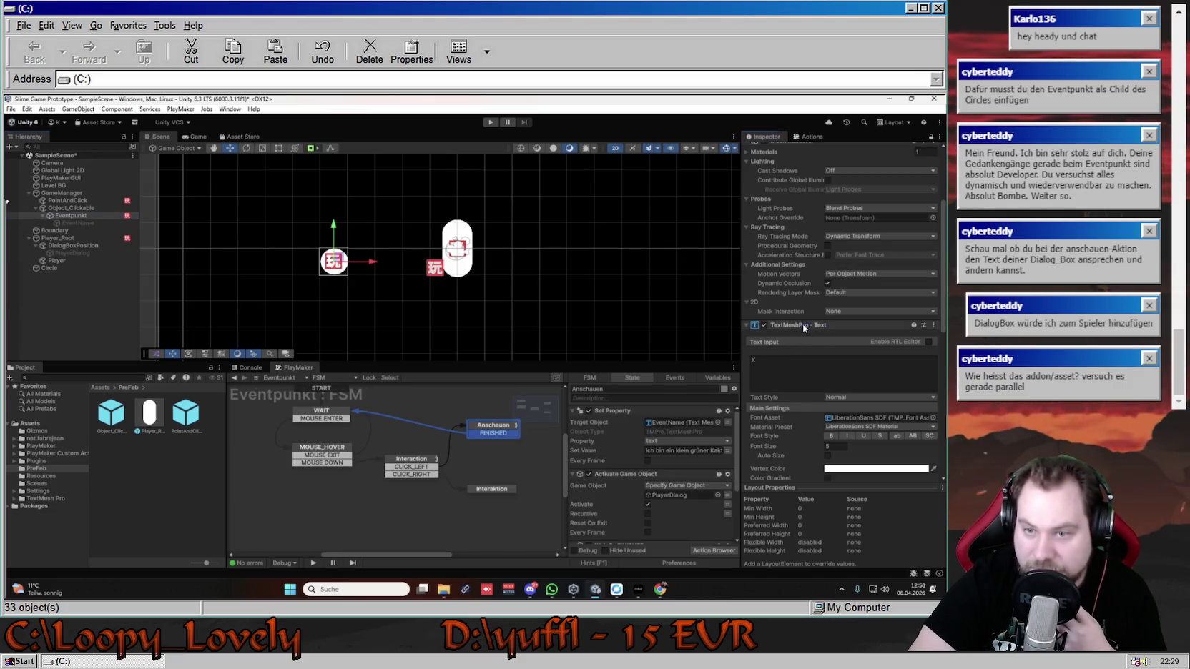
mouse_move(507, 448)
left_mouse_down()
mouse_move(629, 415)
mouse_move(679, 424)
left_mouse_up()
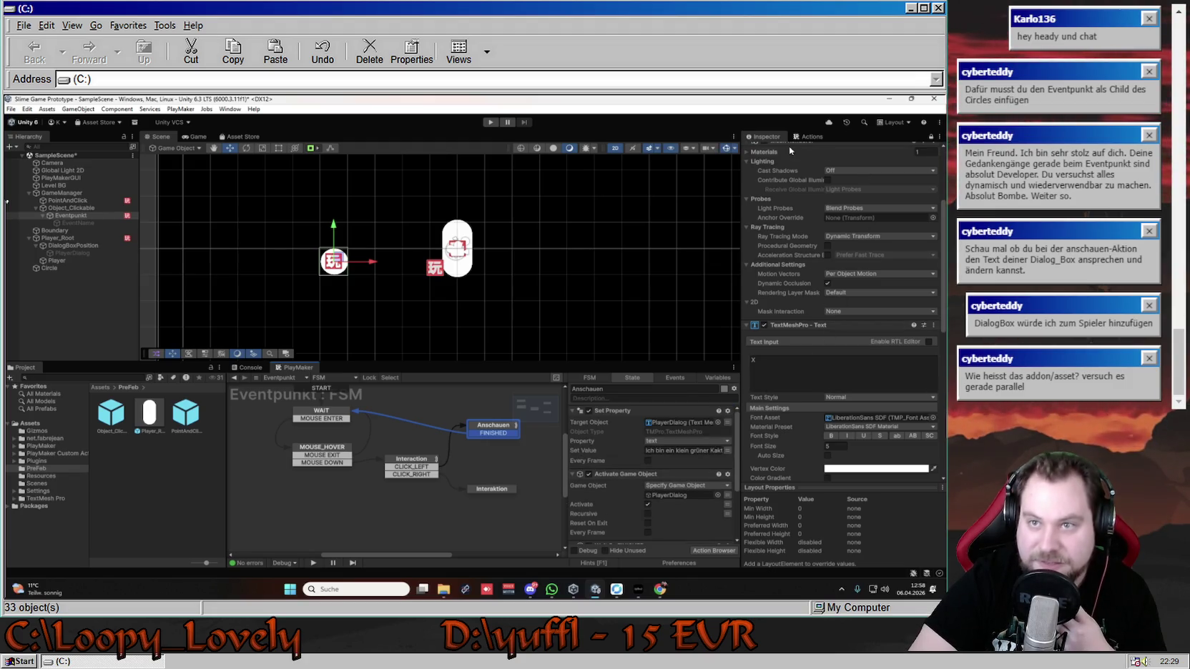
left_click(931, 137)
left_click(492, 122)
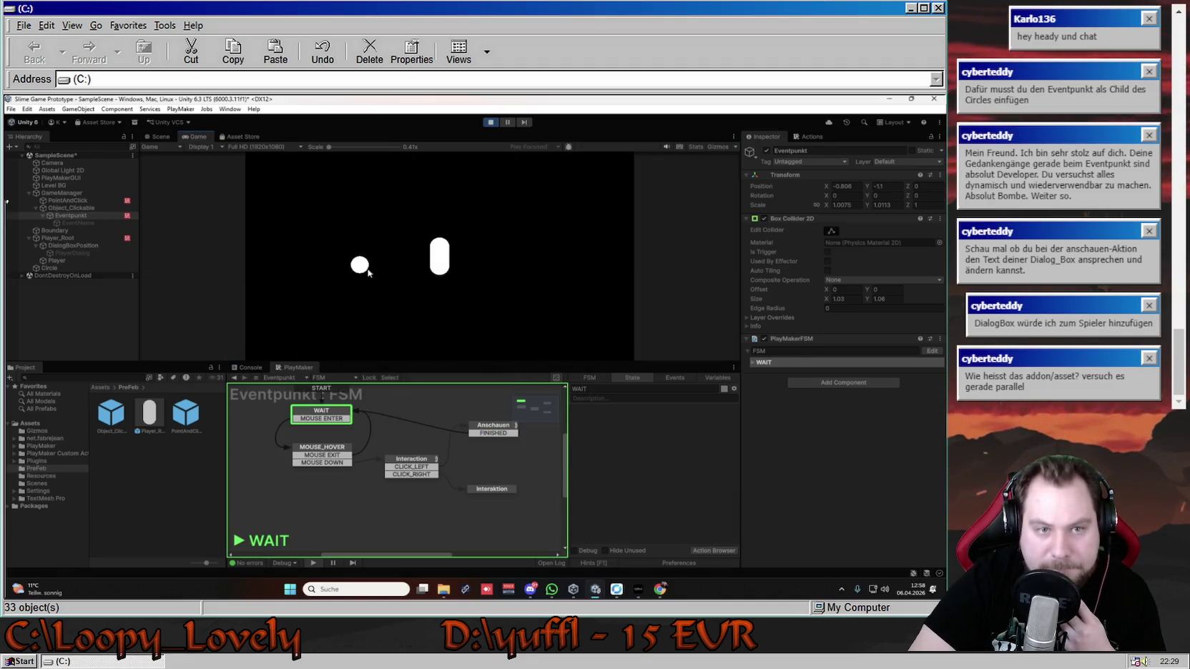
- Hover over the circle during Play mode to test the dialog, then stop the game
left_click(362, 268)
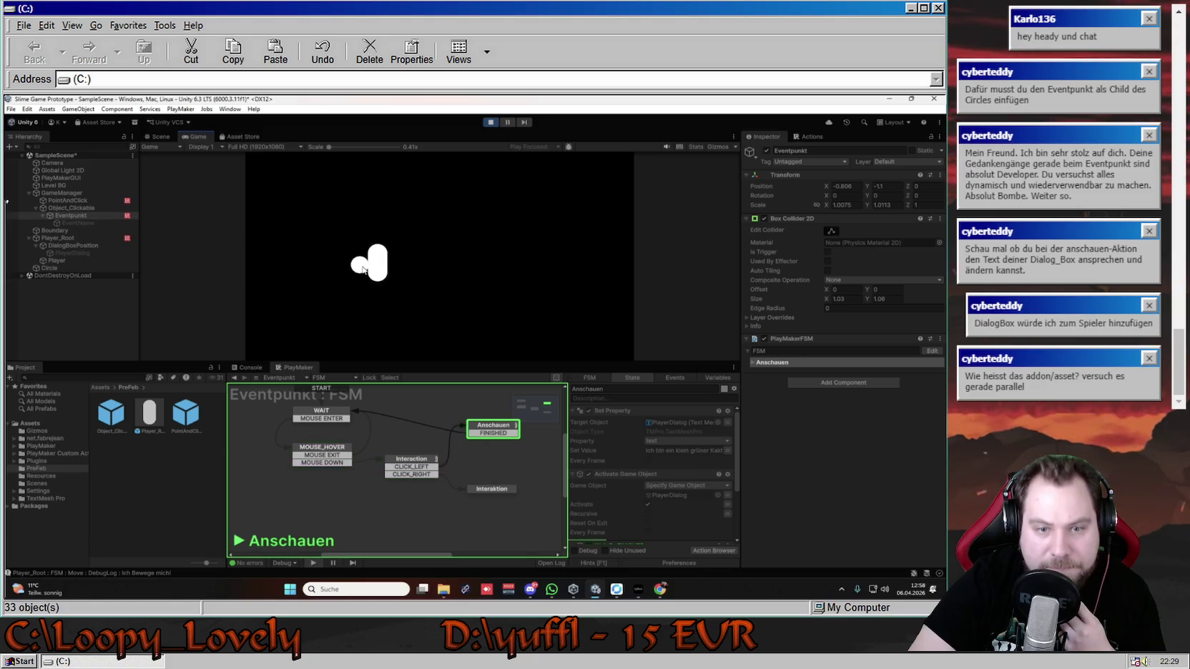
scroll(695, 442, "down", 3)
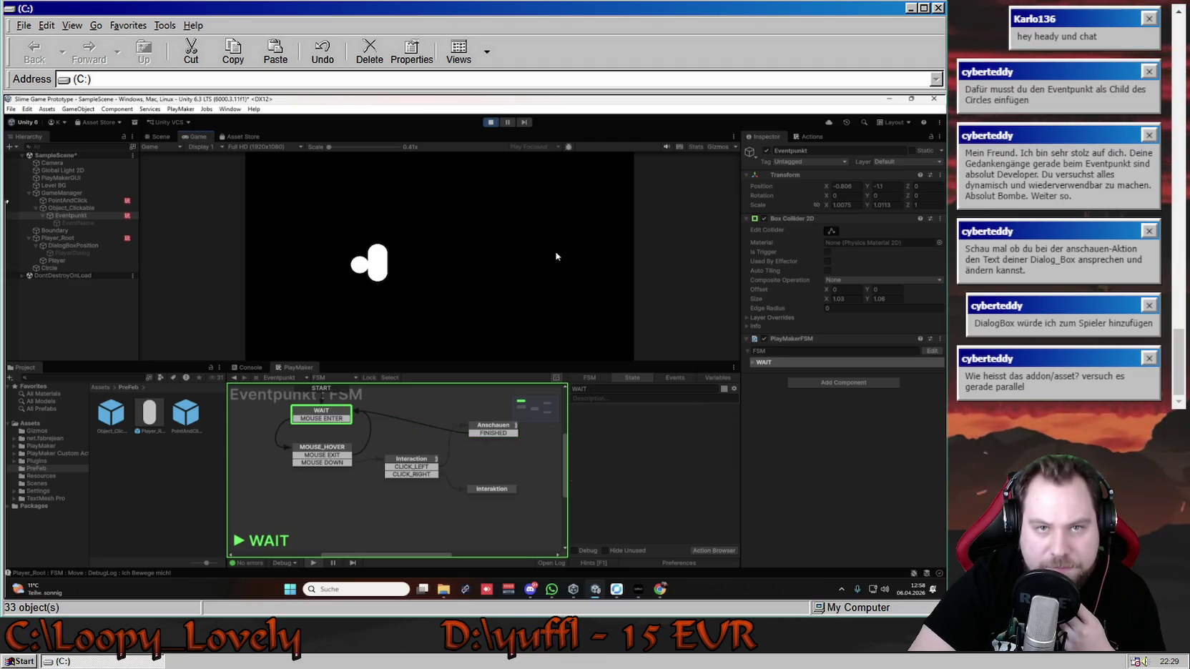
left_click(491, 122)
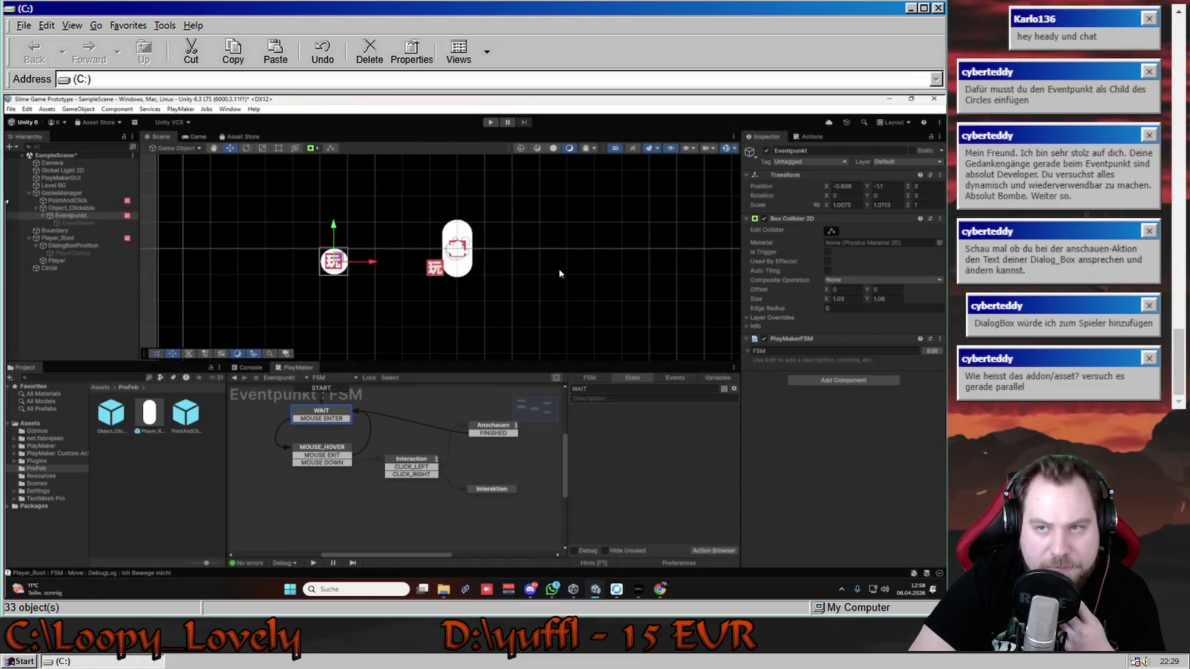
- Inspect PlayerDialog, restart Play mode, and hover the circle to trigger Anschauen
left_click(79, 253)
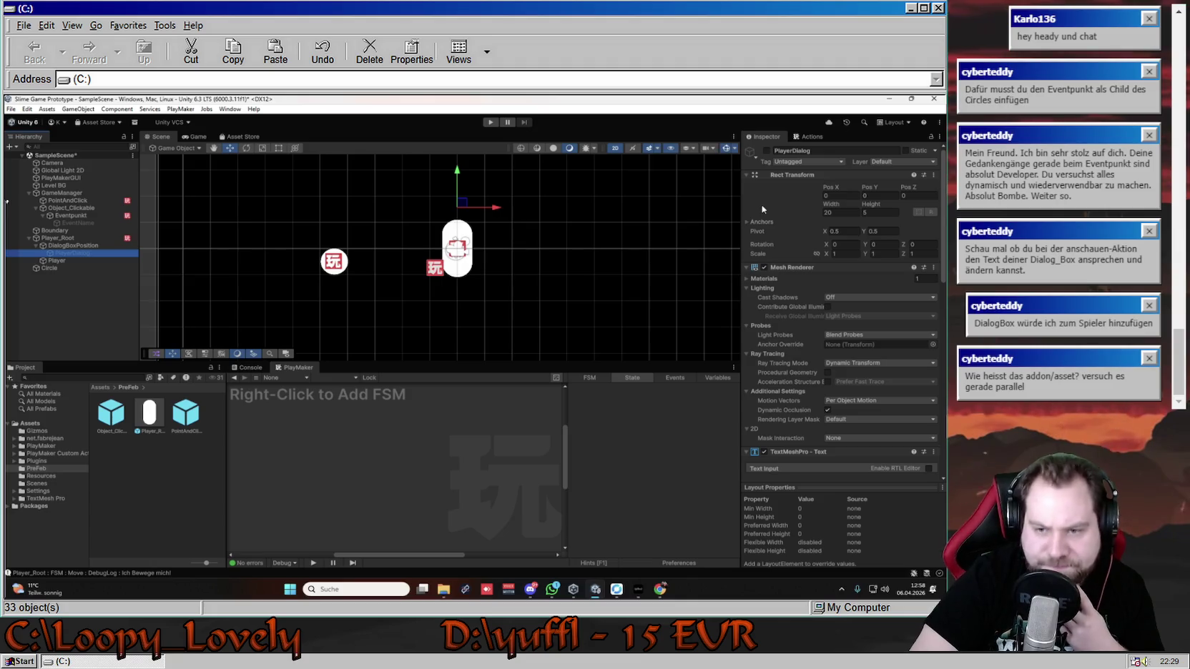
scroll(808, 305, "down", 4)
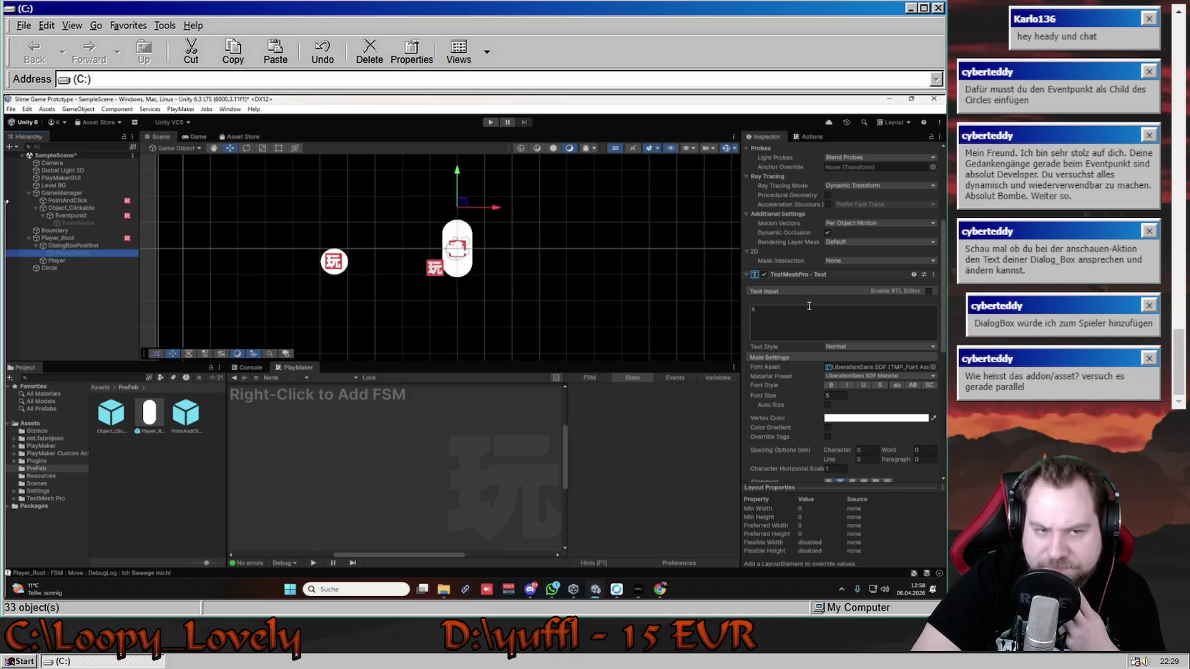
left_click(491, 123)
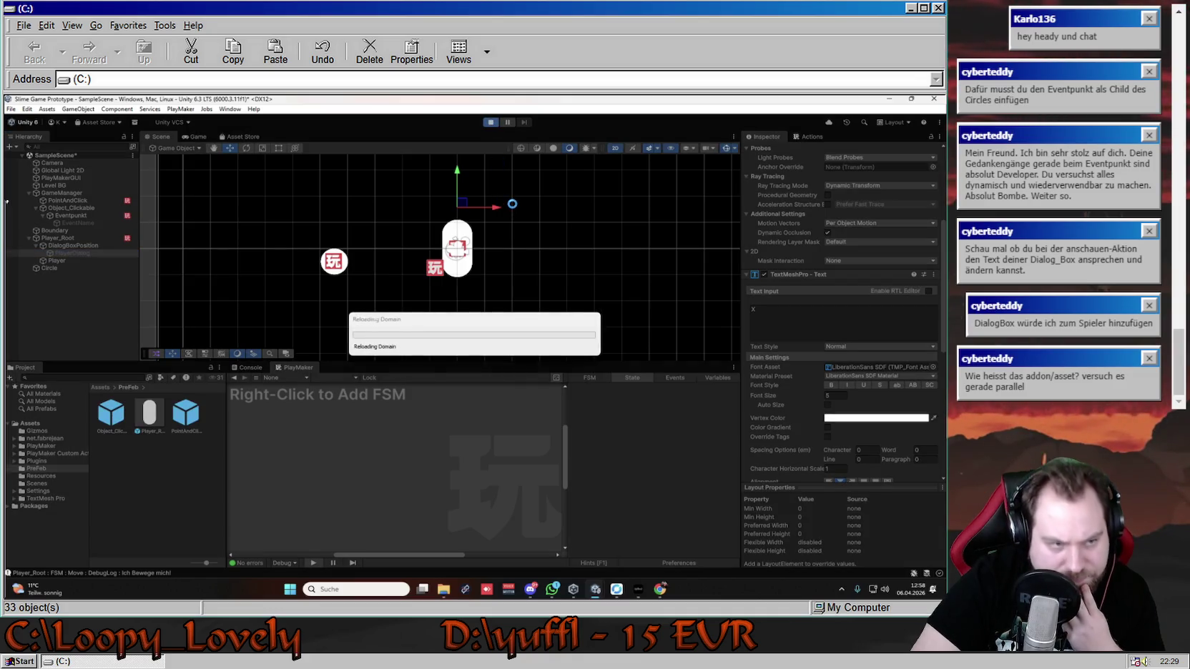
left_click(359, 266)
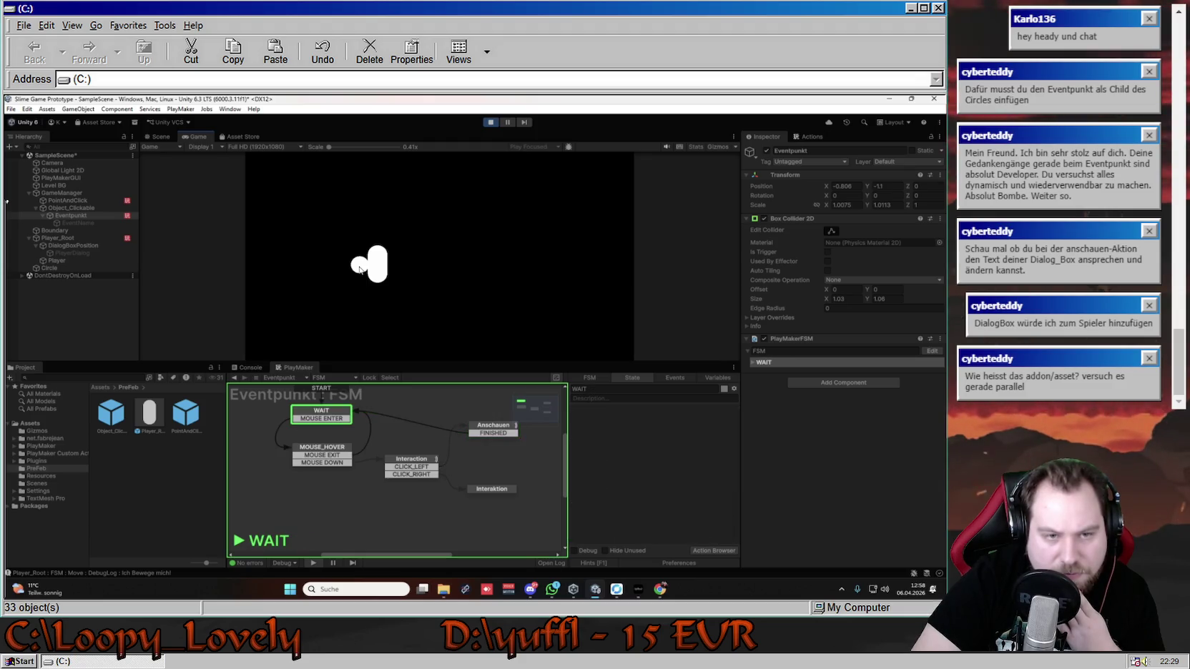
- Hover the circle again to run MOUSE_HOVER through Anschauen, then exit Play mode
left_click(361, 270)
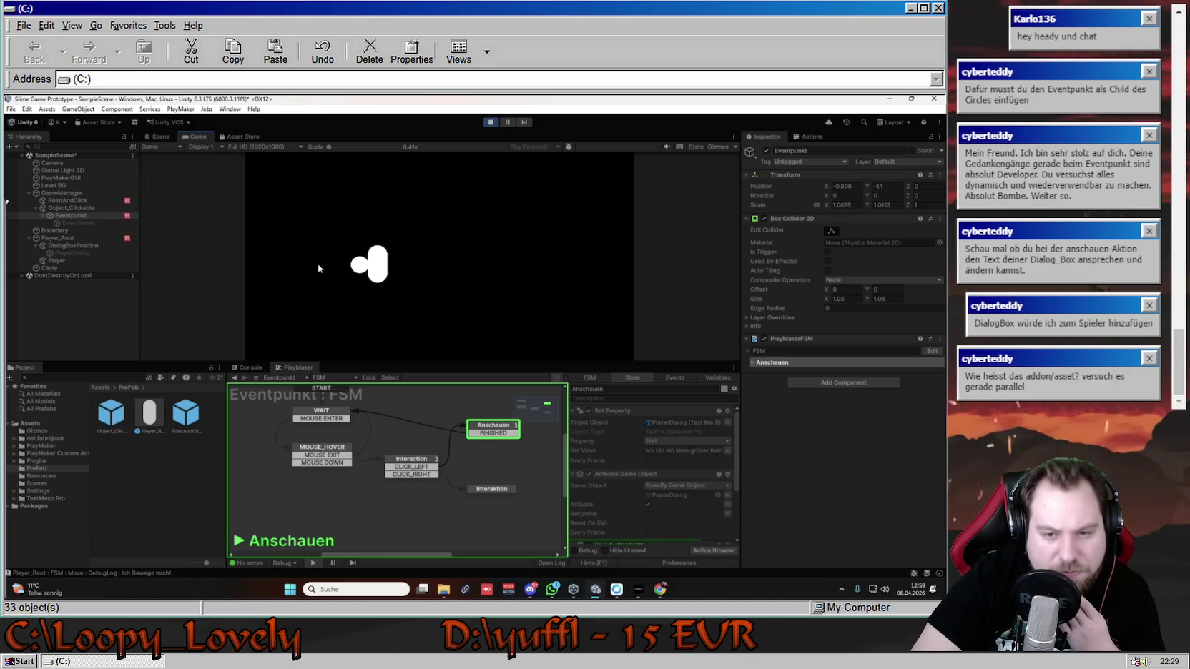
left_click(491, 122)
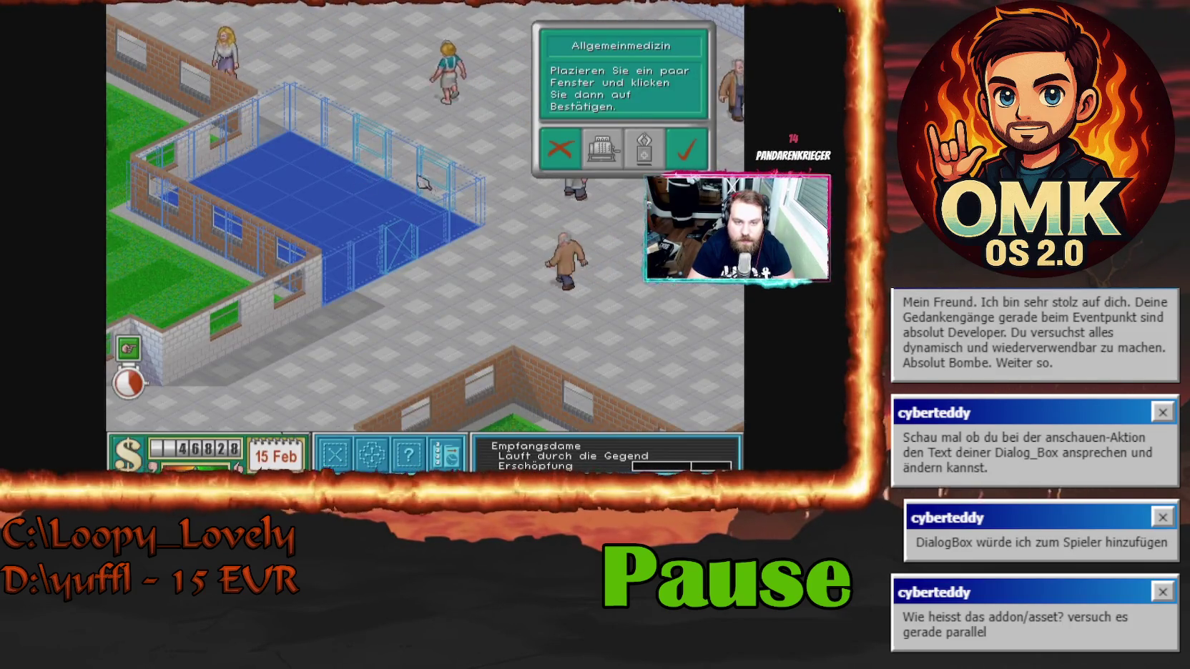
- Confirm the Allgemeinmedizin blueprint and place the desk, filing cabinet and chair
left_click(686, 149)
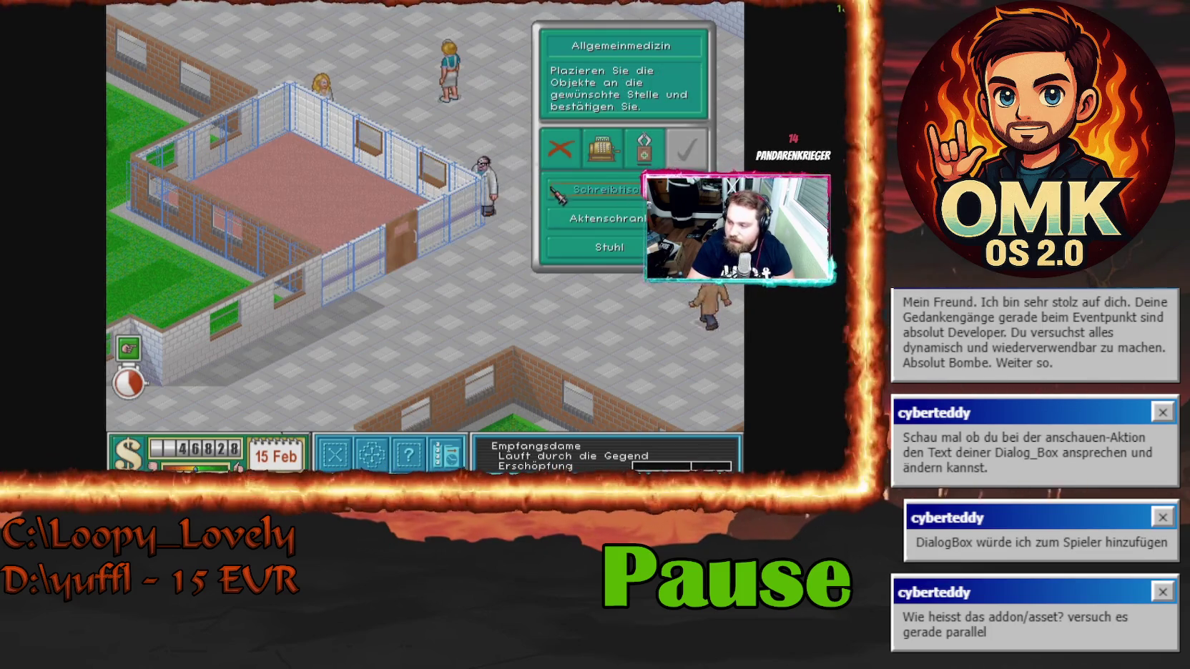
left_click(561, 191)
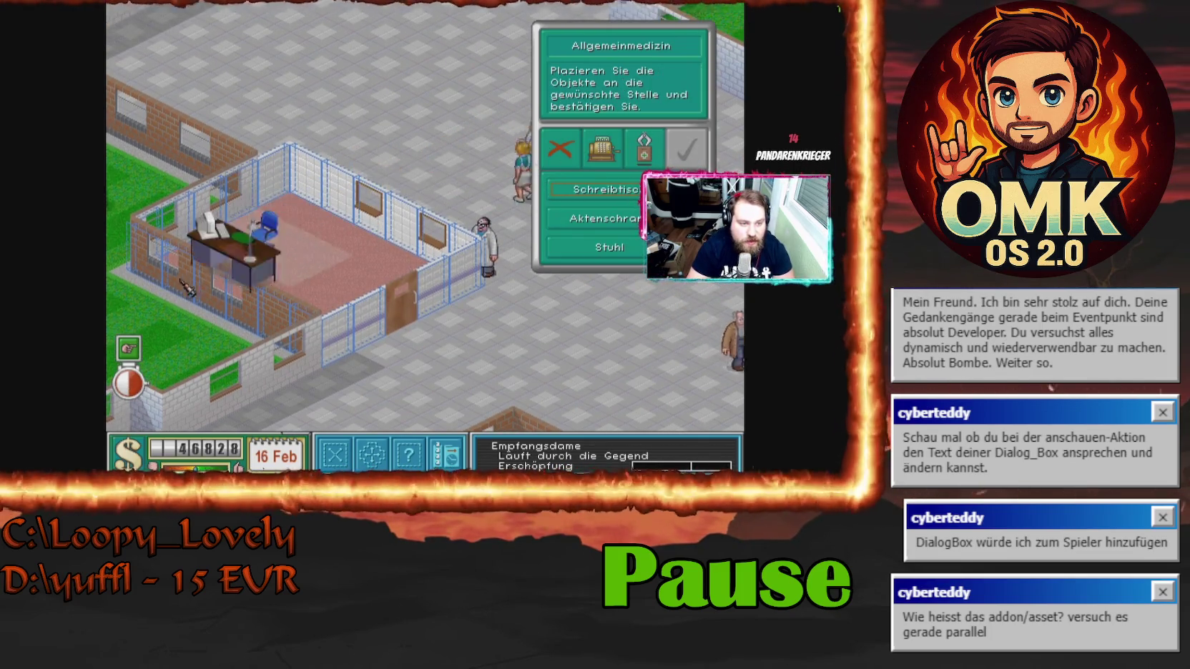
left_click(178, 250)
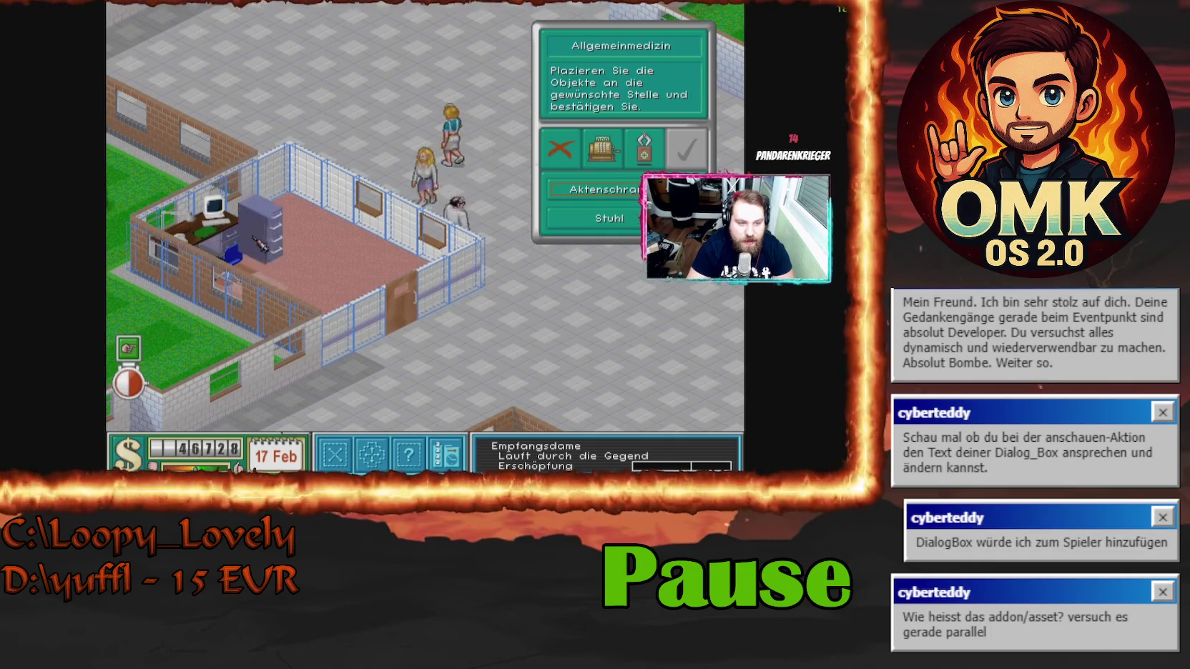
left_click(299, 218)
left_click(258, 226)
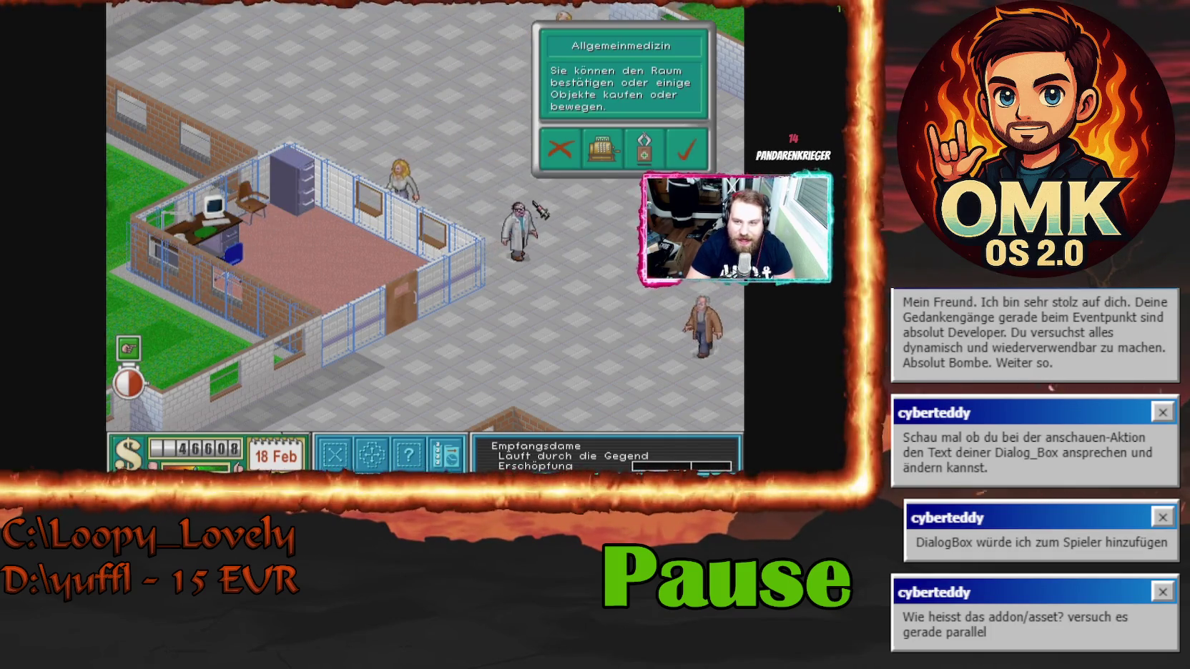
- Buy a bin, two plants, a fire extinguisher and two radiators for the room
left_click(602, 149)
left_click(487, 143)
double_click(502, 125)
left_click(515, 105)
left_click(515, 85)
left_click(514, 104)
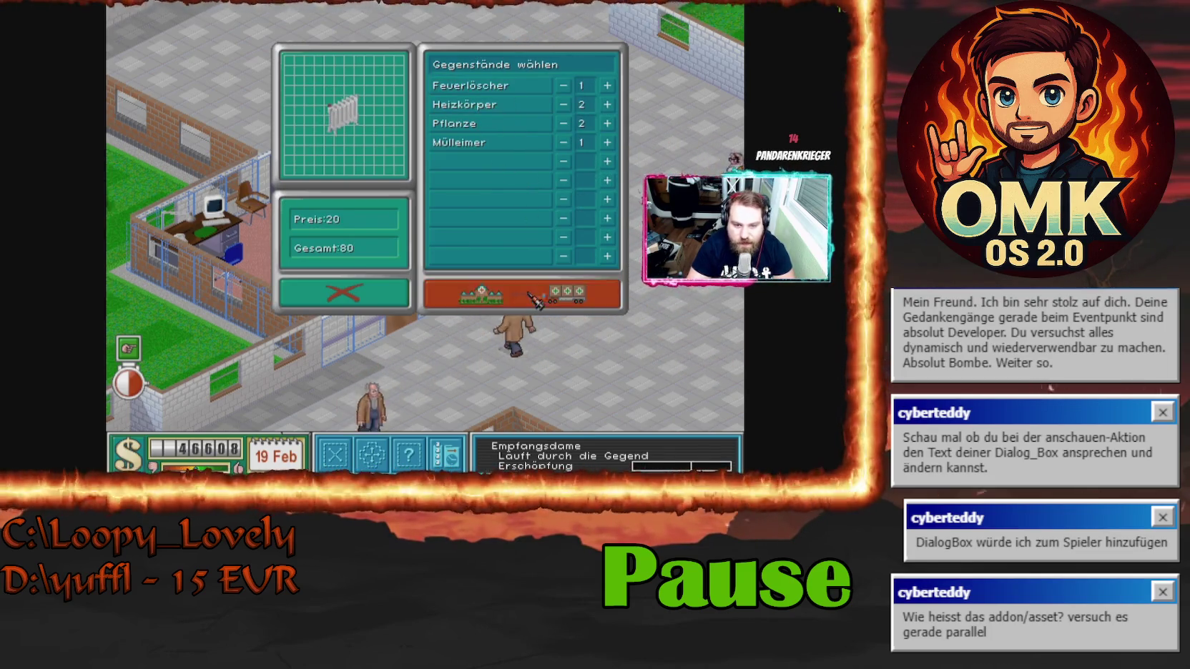
left_click(532, 296)
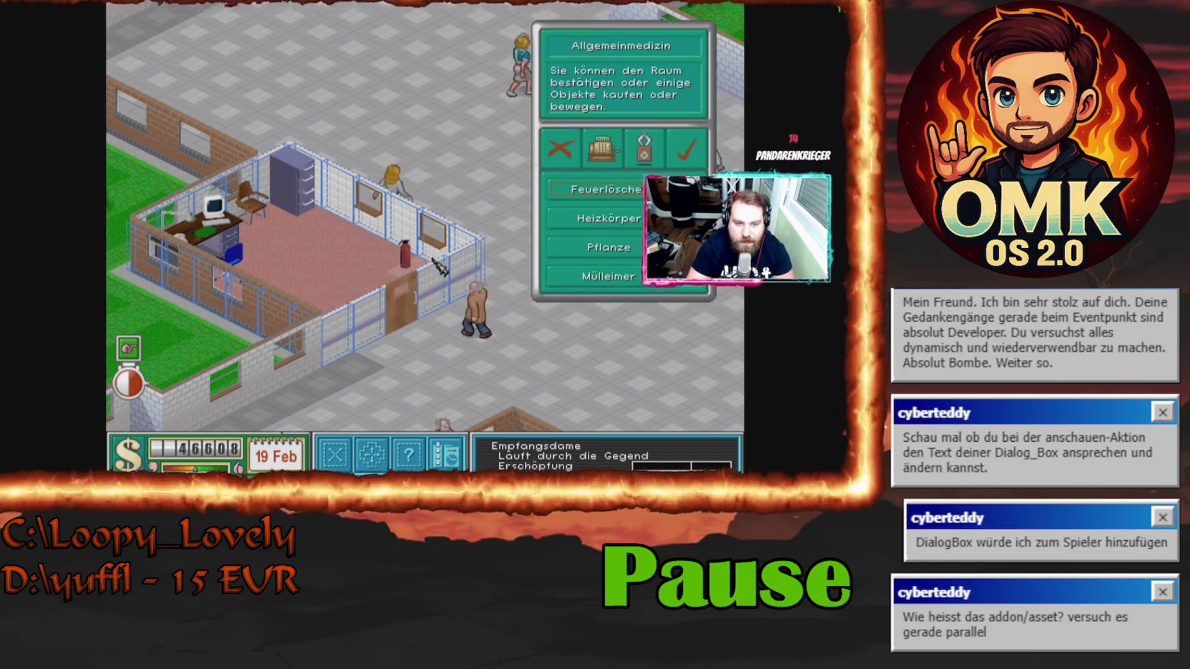
- Place the fire extinguisher, both radiators, plant and bin, then finish the room
left_click(458, 318)
left_click(373, 241)
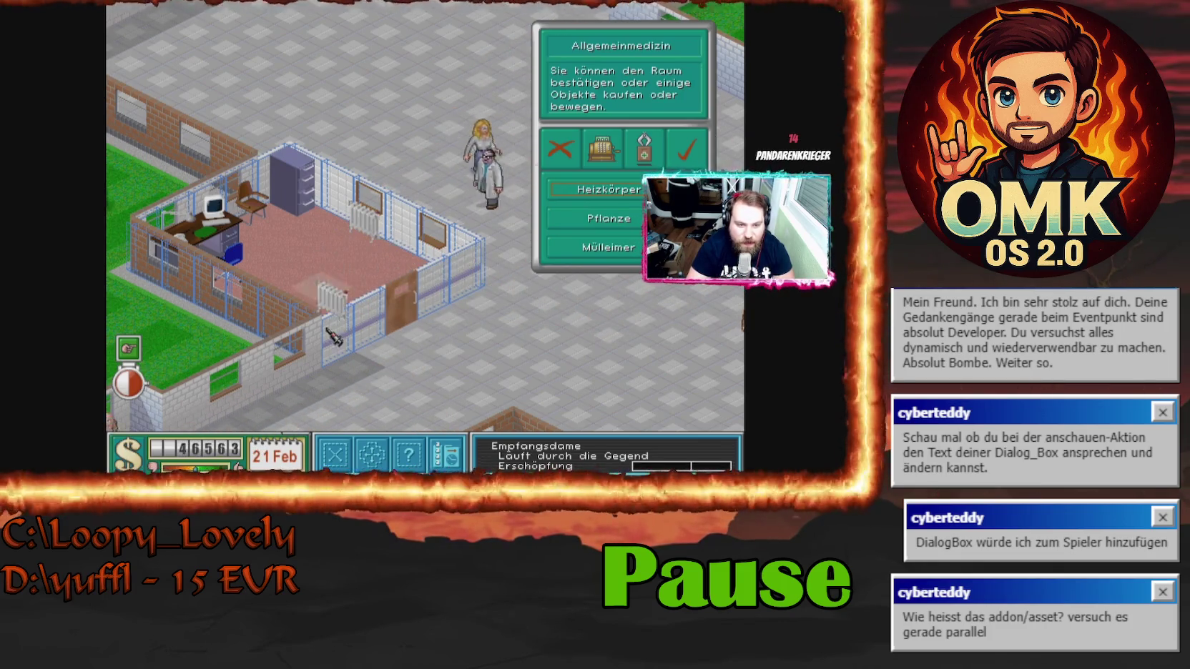
left_click(339, 366)
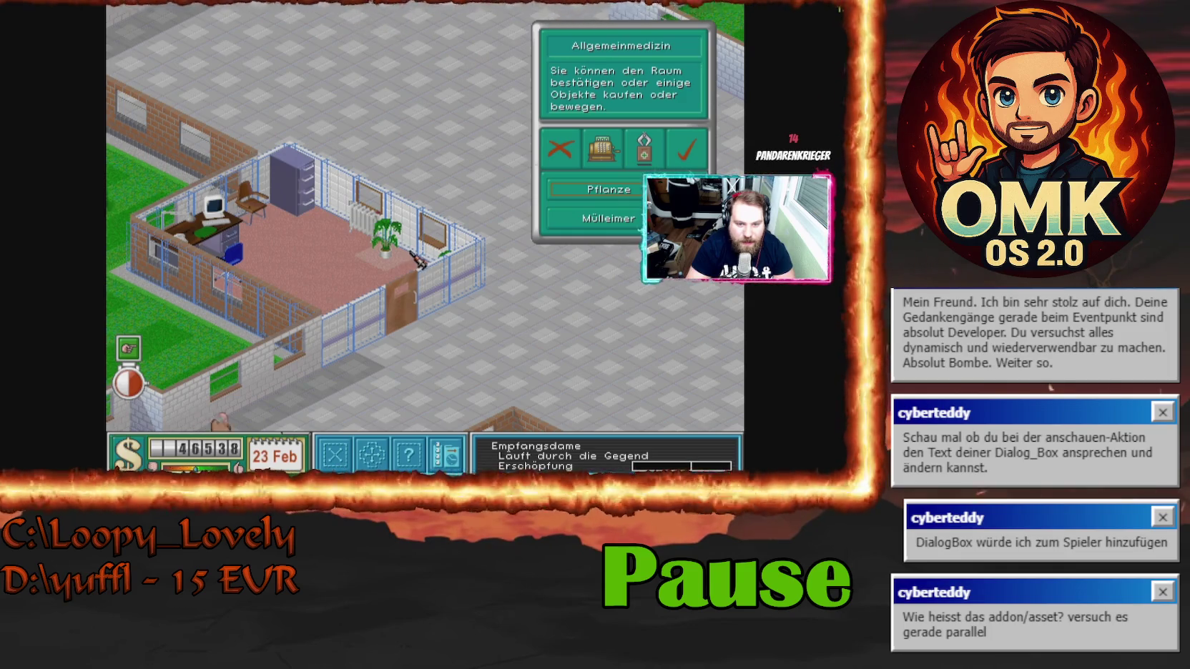
left_click(407, 277)
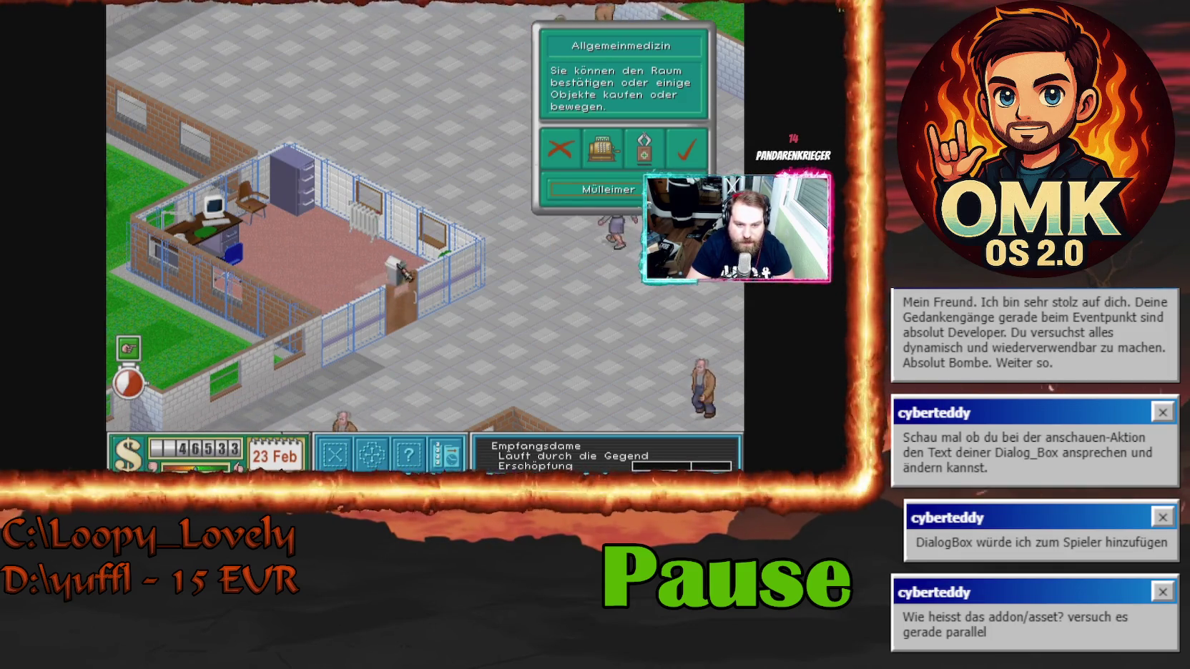
left_click(398, 242)
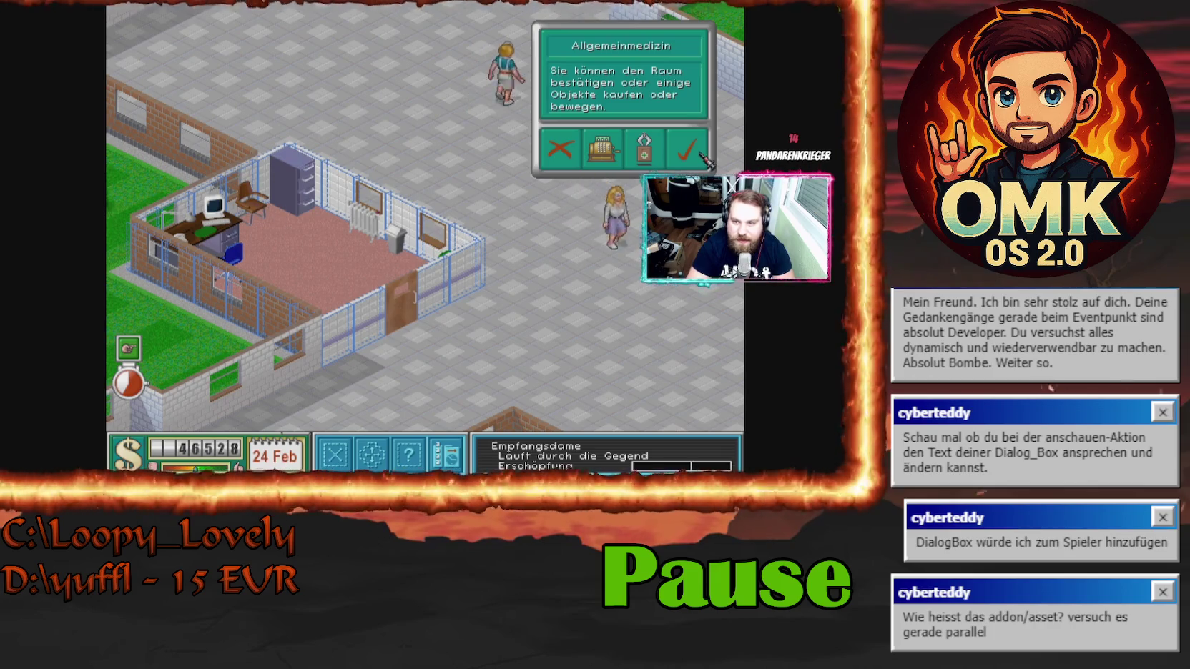
left_click(700, 155)
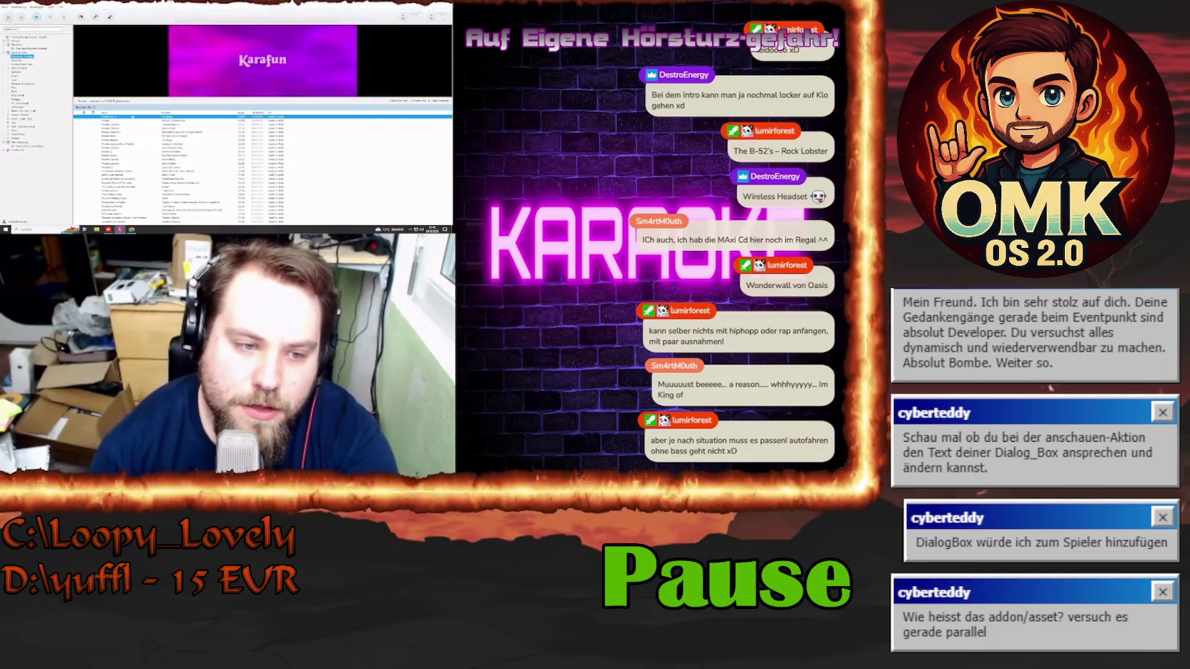
- Switch the KaraFun karaoke video to fullscreen
double_click(233, 62)
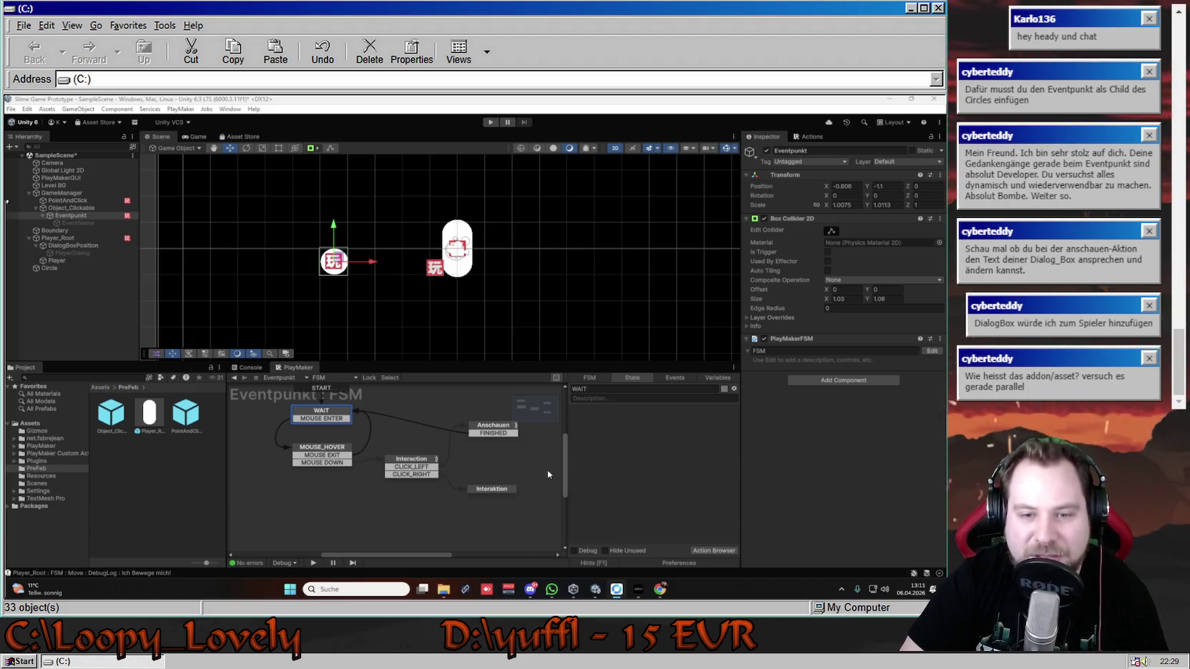
left_click_drag(564, 469, 563, 470)
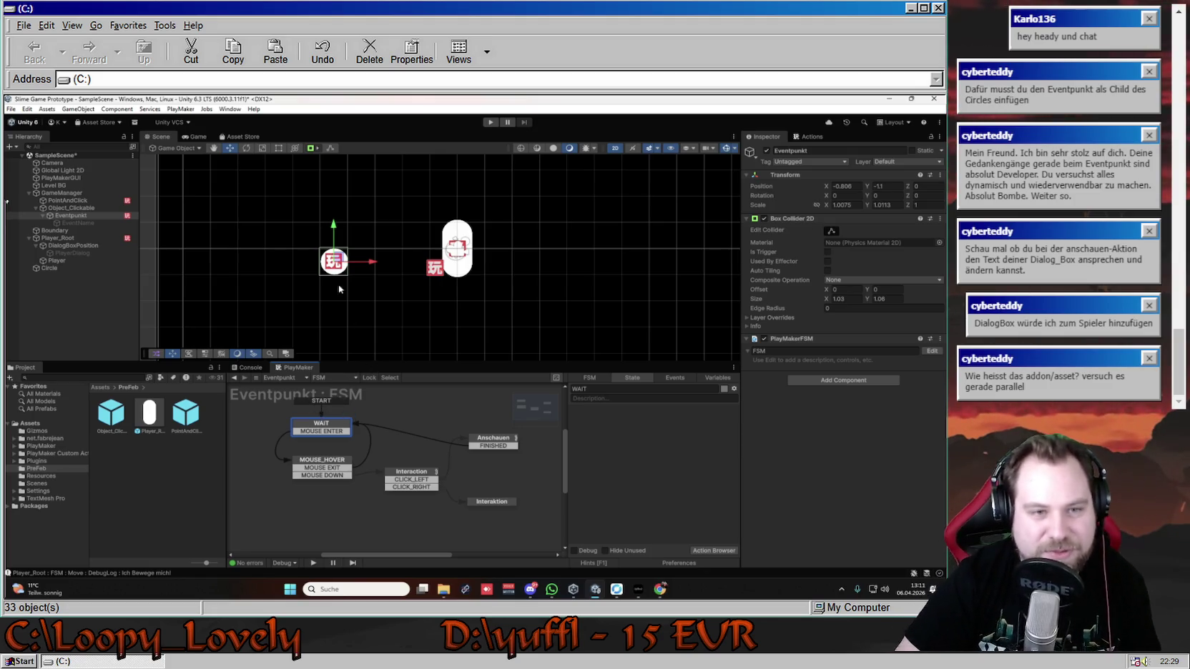
- Delete Anschauen's FINISHED transition back to WAIT, undoing an accidental state deletion, then start Play mode
left_click(491, 444)
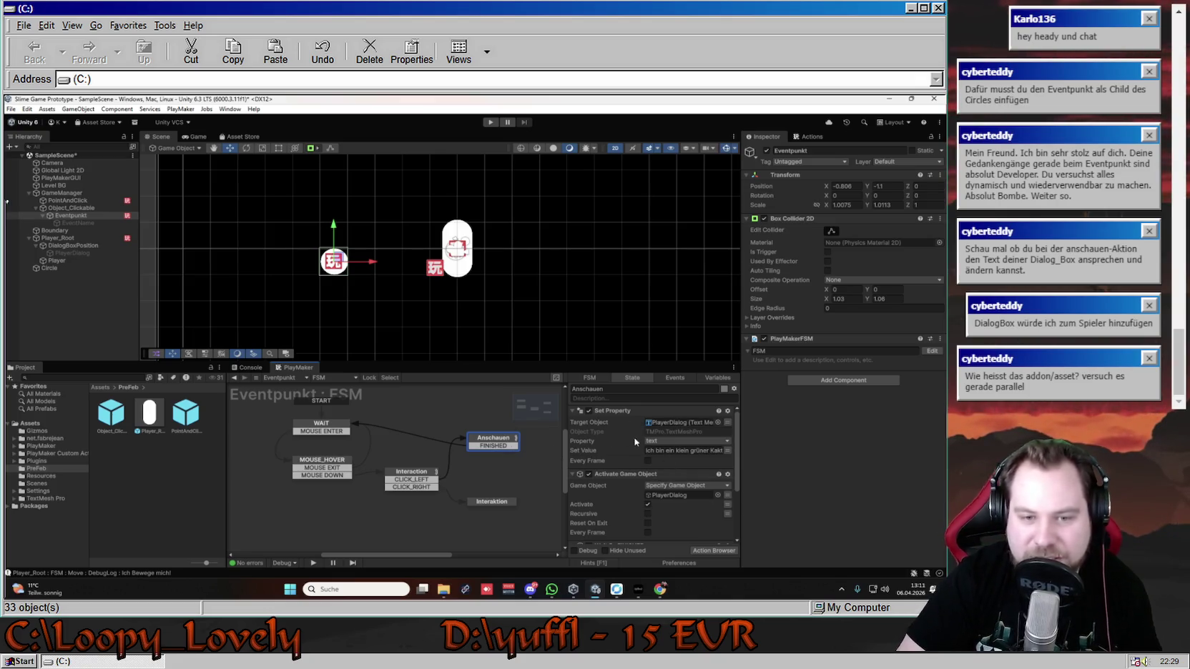
scroll(619, 450, "down", 3)
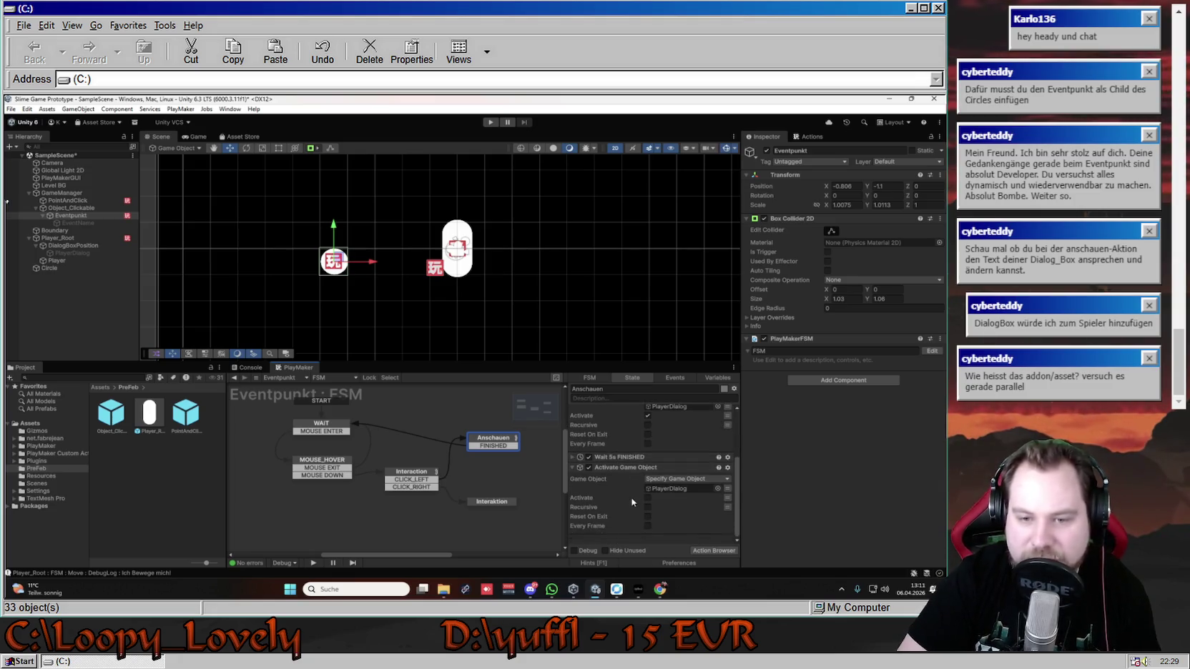
left_click(495, 445)
key("Delete")
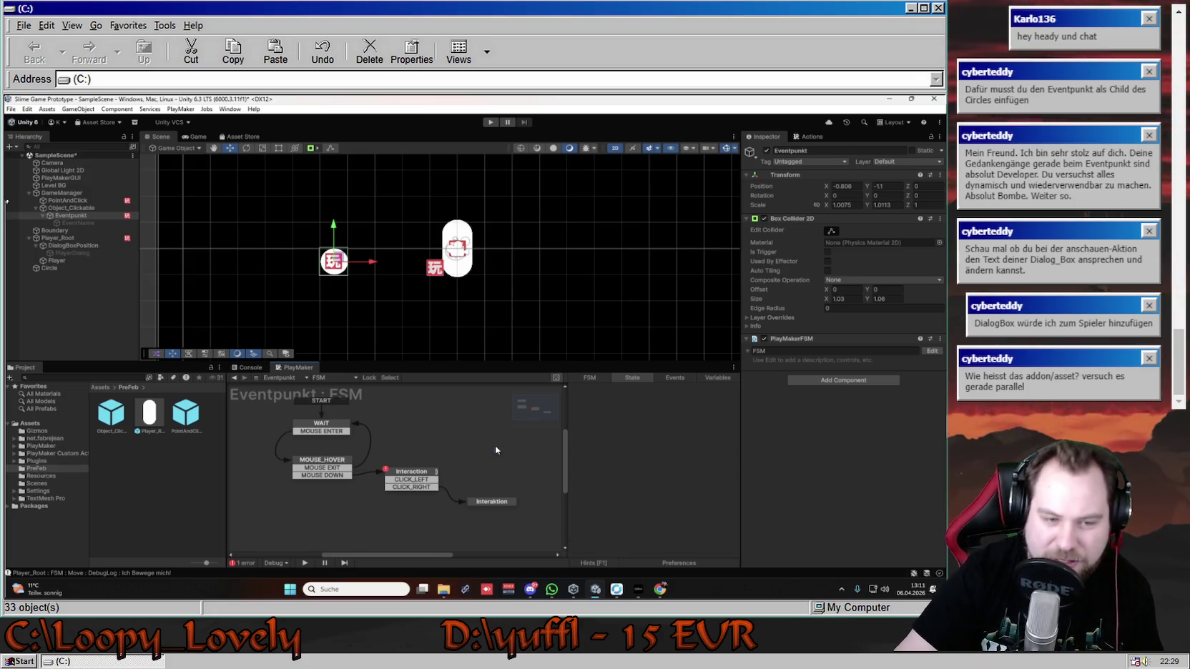
key("ctrl+z")
right_click(495, 445)
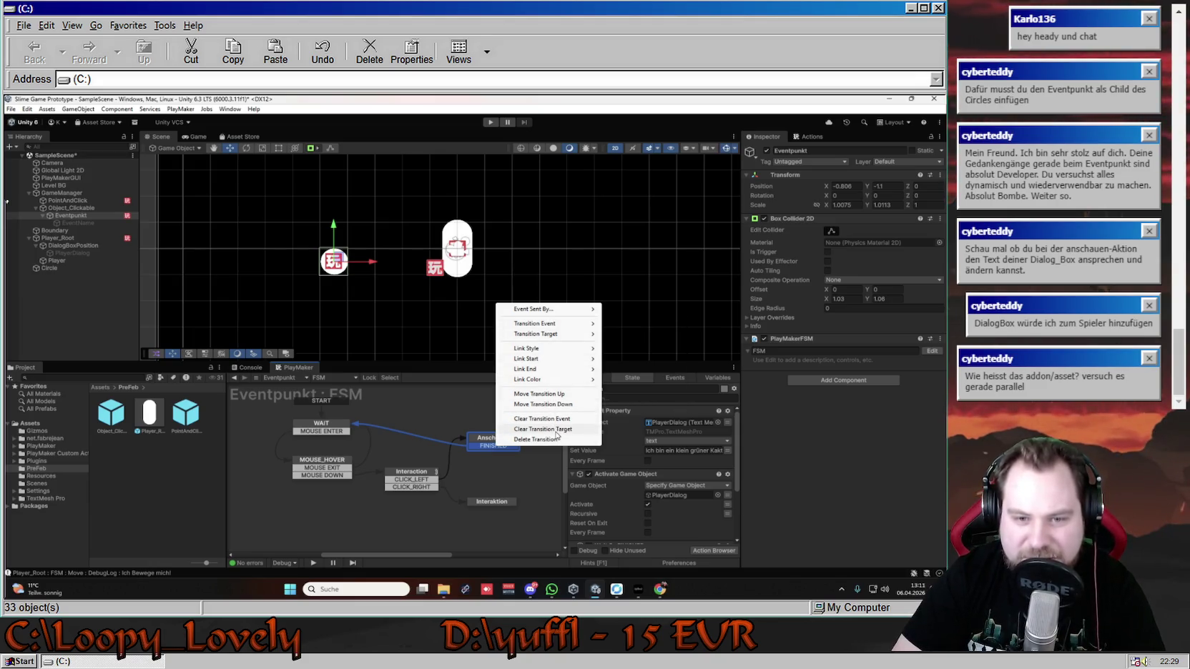
left_click(556, 439)
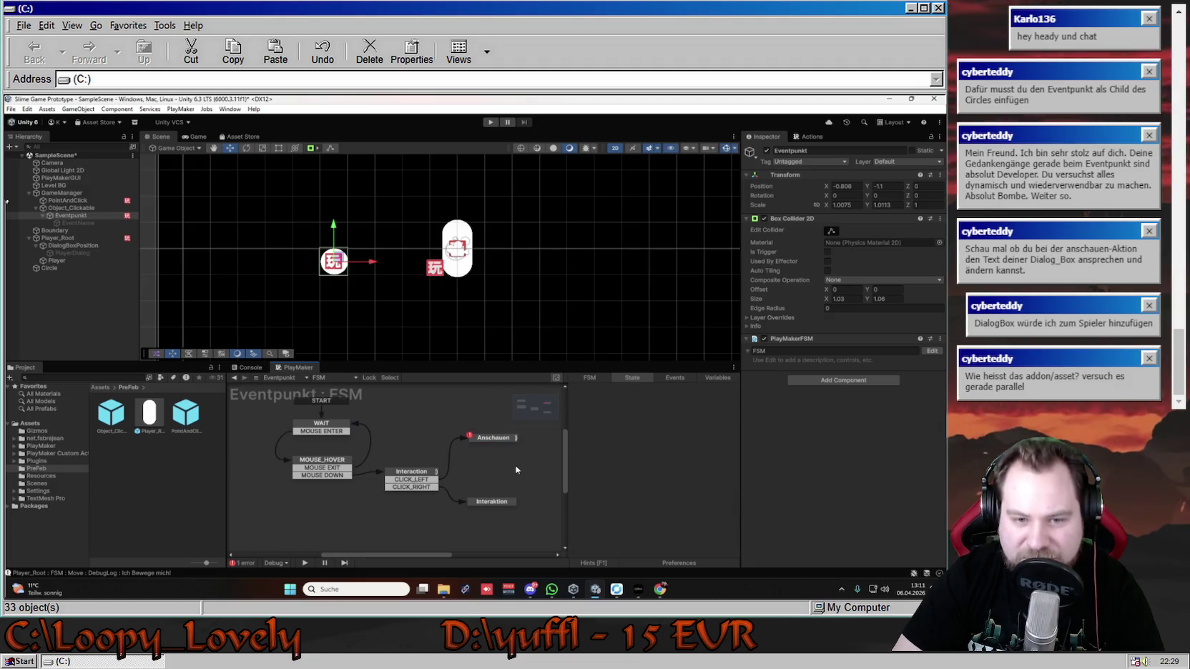
left_click(491, 121)
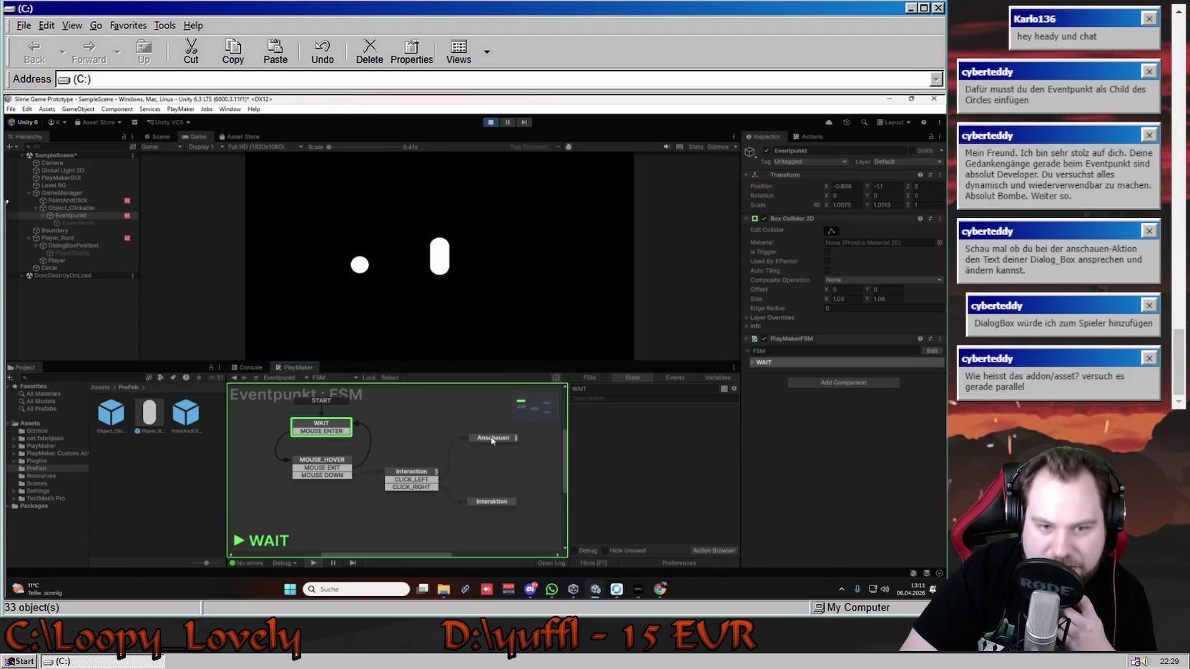
- Interact with the circle in the running game so Eventpunkt's FSM moves from WAIT to Anschauen
left_click(361, 266)
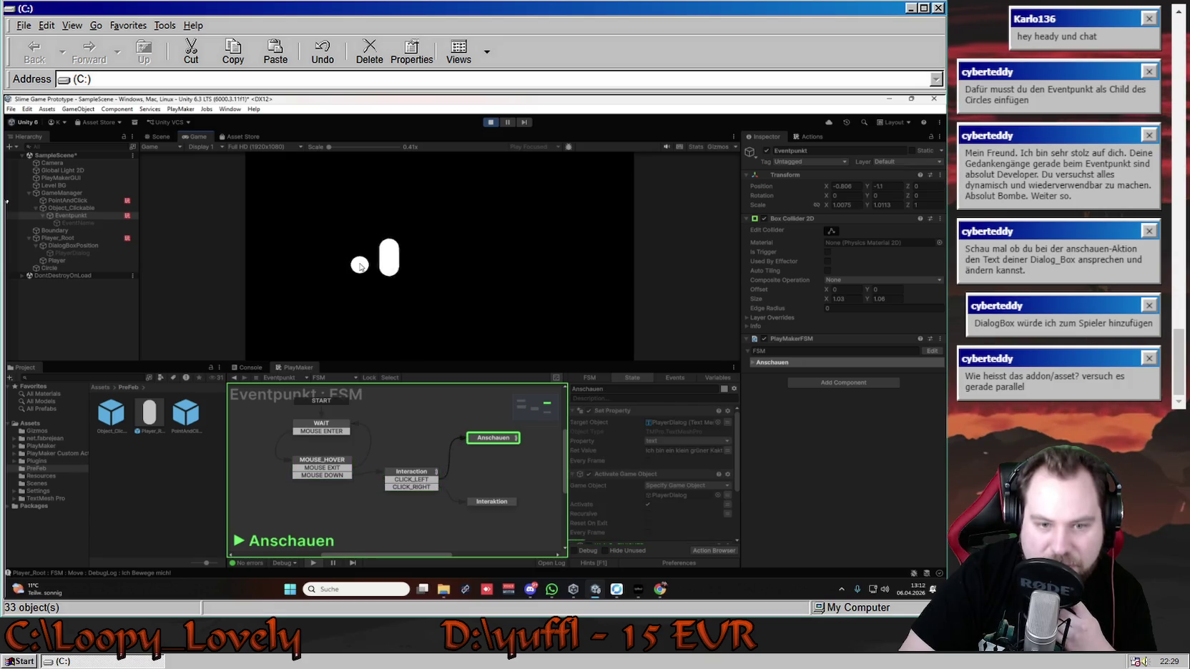